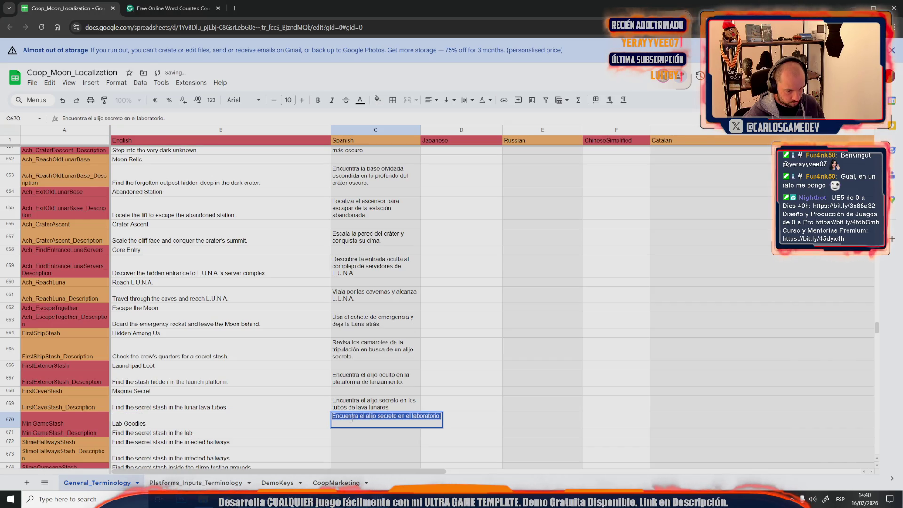
Rename the Lab Goodies entry in B670 to 'Lab Loot'.
{"action": "left_click", "coordinate": [187, 424]}
{"action": "double_click", "coordinate": [187, 423]}
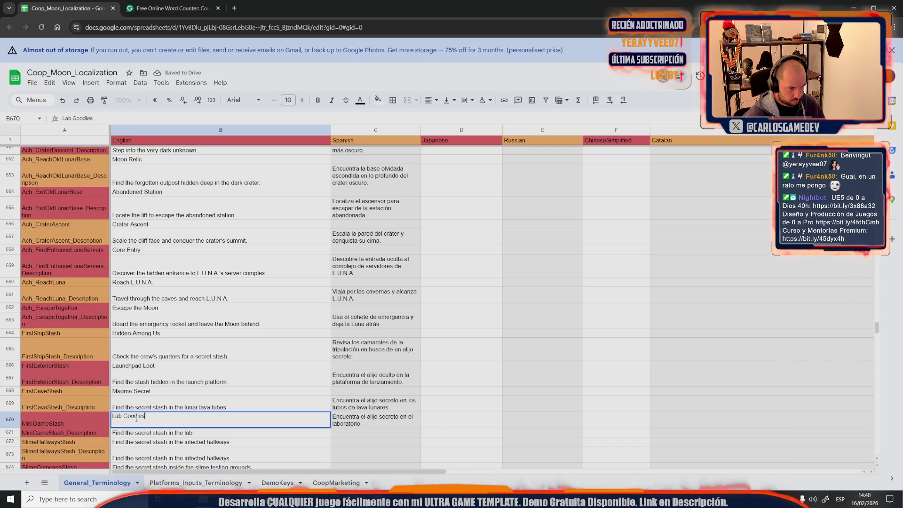
{"action": "left_click_drag", "start_coordinate": [126, 417], "coordinate": [150, 418]}
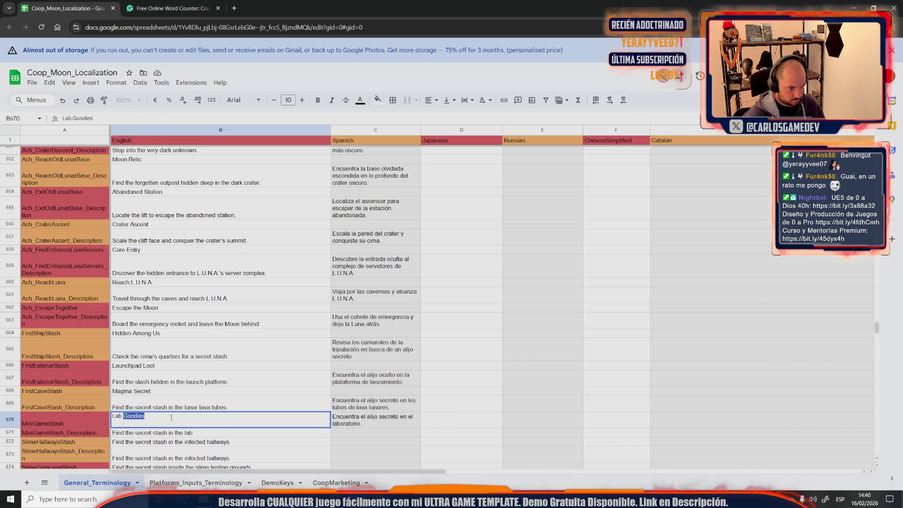
{"action": "type", "text": "Loot"}
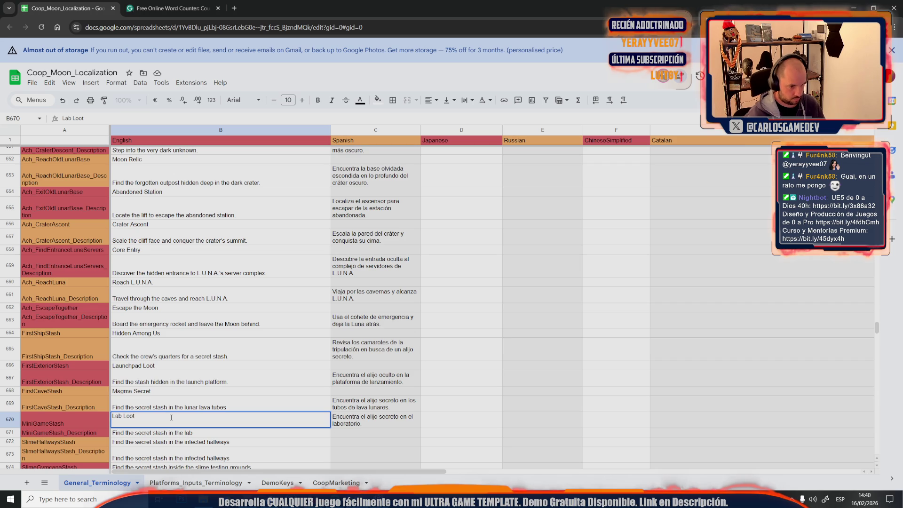
{"action": "key", "text": "Tab"}
Move the Spanish lab stash text down from row 670 to row 671.
{"action": "key", "text": "Return"}
{"action": "key", "text": "ctrl+a"}
{"action": "key", "text": "ctrl+x"}
{"action": "key", "text": "Return"}
{"action": "key", "text": "ctrl+v"}
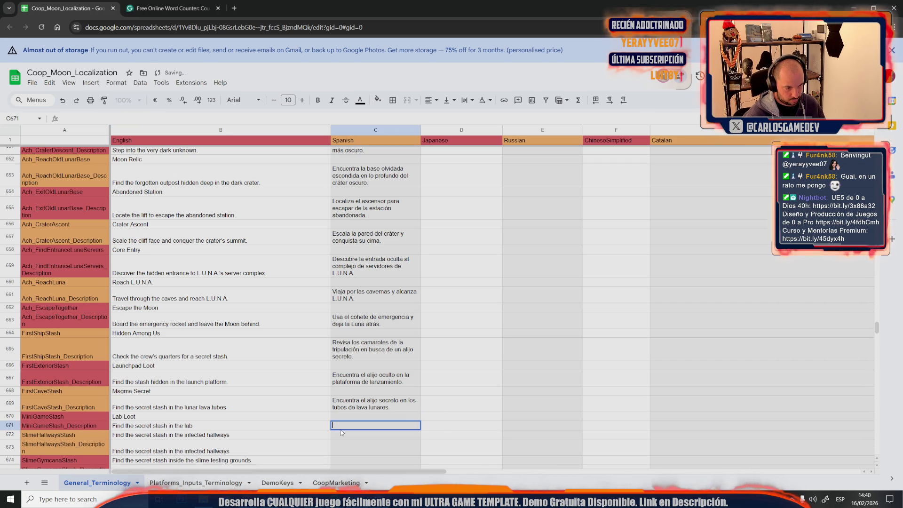
{"action": "left_click", "coordinate": [268, 416]}
Paste the Spanish infected hallways translation into C673, replacing 'escondite' with 'alijo'.
{"action": "scroll", "coordinate": [268, 414], "scroll_direction": "down", "scroll_amount": 2}
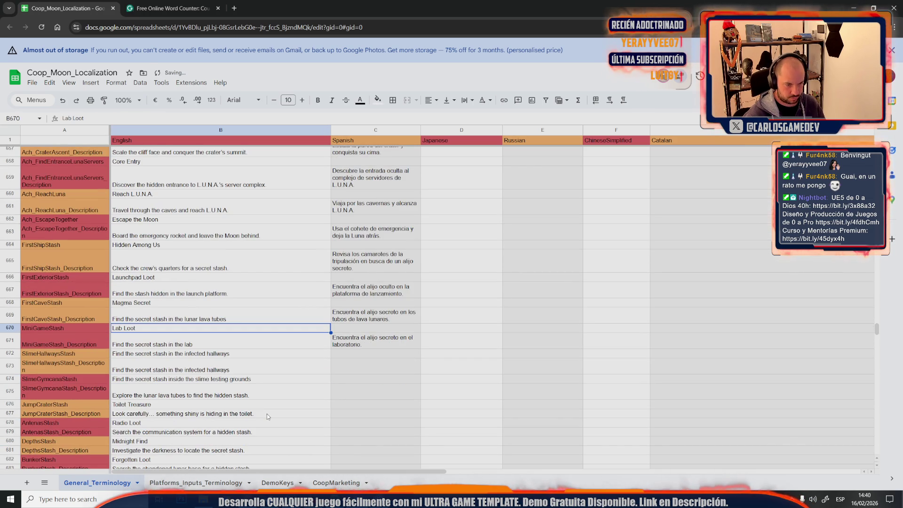
{"action": "left_click", "coordinate": [221, 348]}
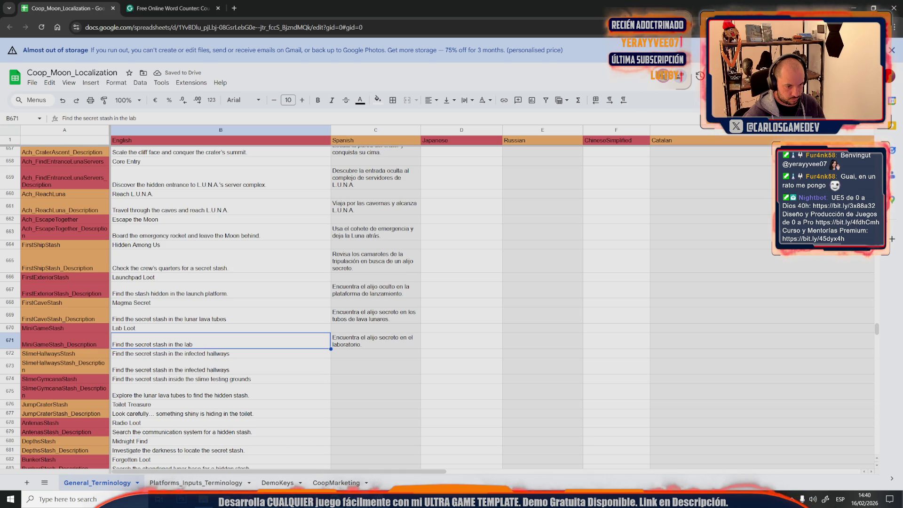
{"action": "key", "text": "alt+Tab"}
{"action": "left_click_drag", "start_coordinate": [515, 368], "coordinate": [349, 369]}
{"action": "key", "text": "alt+Tab"}
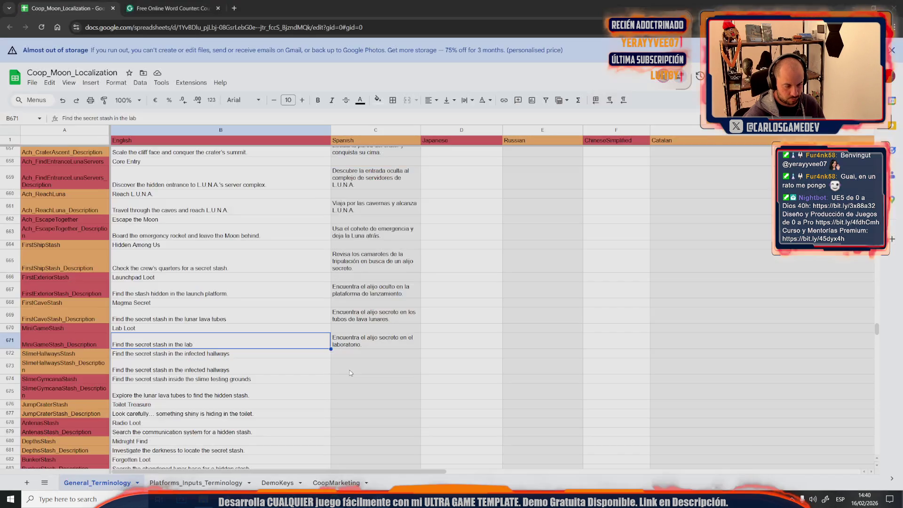
{"action": "double_click", "coordinate": [366, 371]}
{"action": "key", "text": "ctrl+v"}
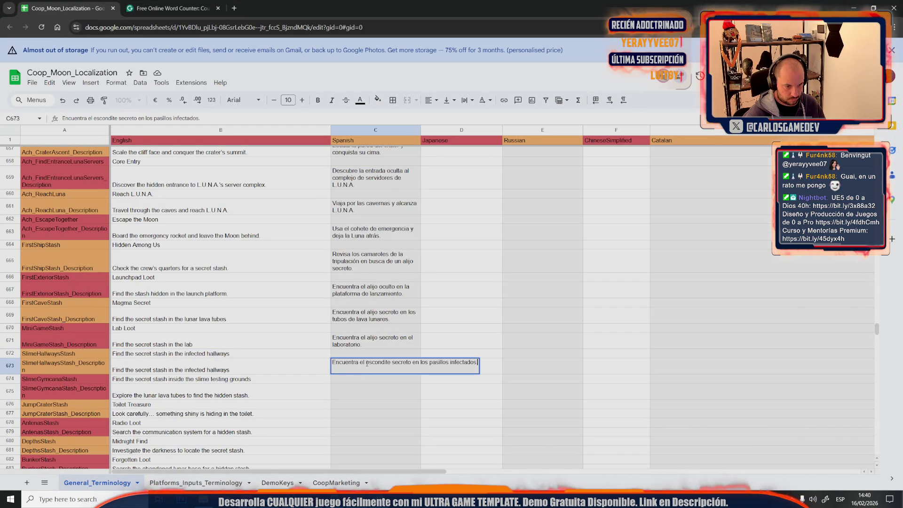
{"action": "left_click_drag", "start_coordinate": [367, 364], "coordinate": [393, 364]}
{"action": "type", "text": "alijo"}
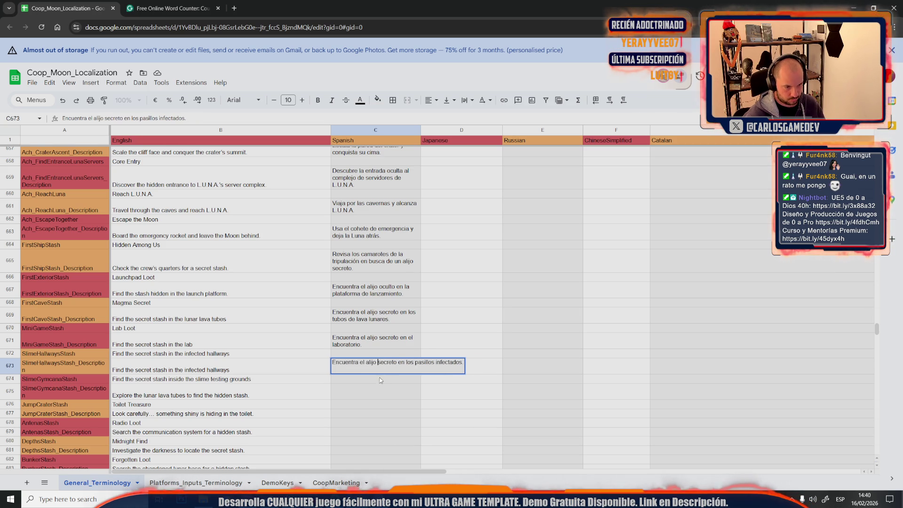
{"action": "key", "text": "Return"}
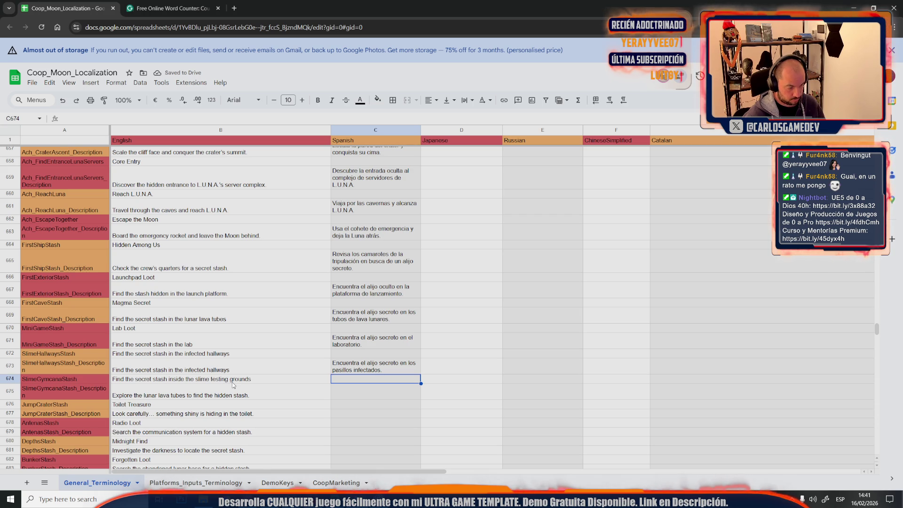
Copy the Spanish slime testing grounds translation from ChatGPT into C675.
{"action": "left_click", "coordinate": [244, 369]}
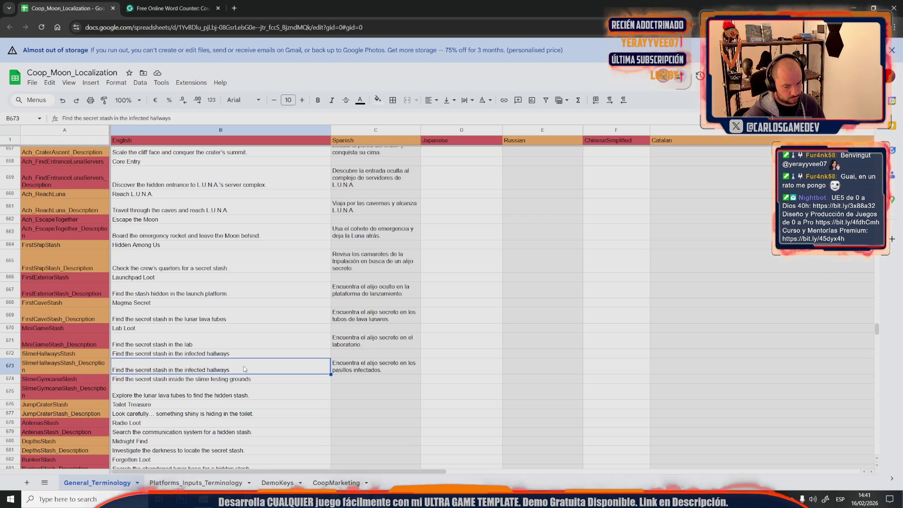
{"action": "left_click", "coordinate": [266, 382]}
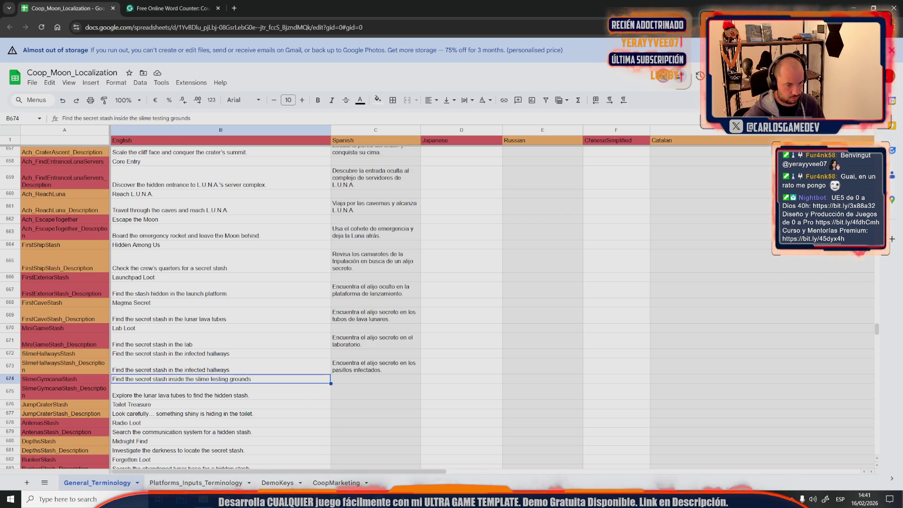
{"action": "key", "text": "alt+Tab"}
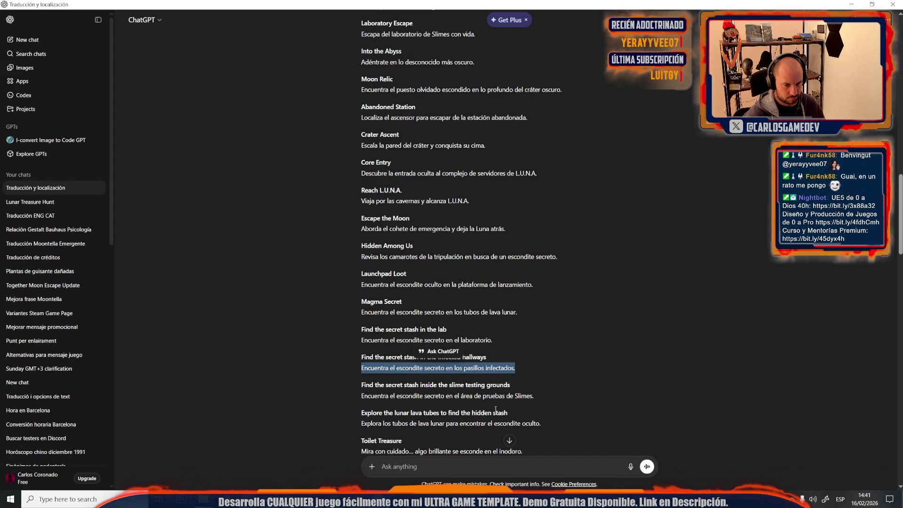
{"action": "left_click_drag", "start_coordinate": [538, 399], "coordinate": [356, 399]}
{"action": "key", "text": "ctrl+c"}
{"action": "key", "text": "alt+Tab"}
{"action": "double_click", "coordinate": [375, 392]}
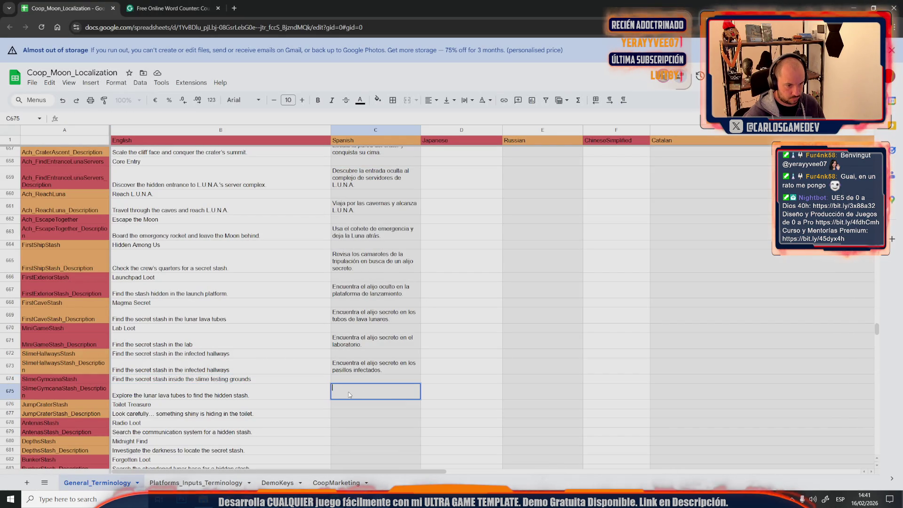
{"action": "key", "text": "ctrl+v"}
In the slime description, replace 'escondite' with 'alijo' and 'Slimes' with 'Babas'.
{"action": "left_click_drag", "start_coordinate": [367, 388], "coordinate": [391, 388]}
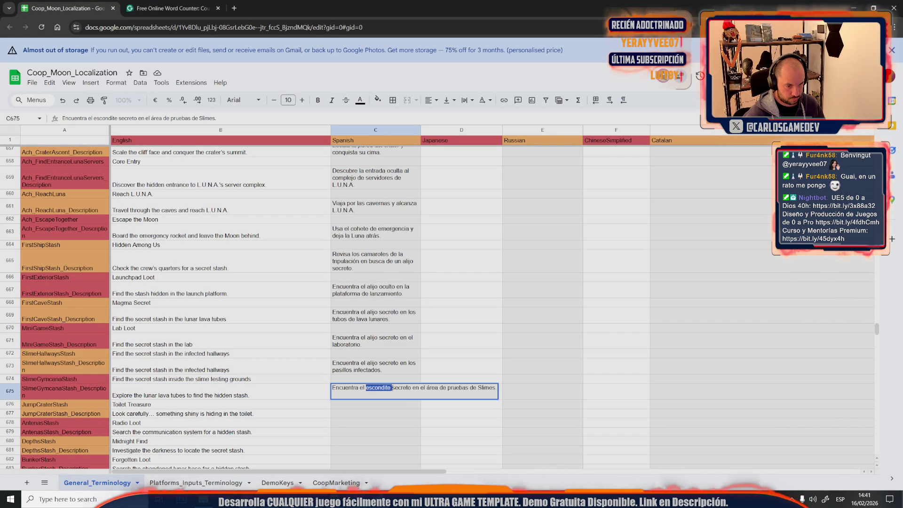
{"action": "type", "text": "alijo"}
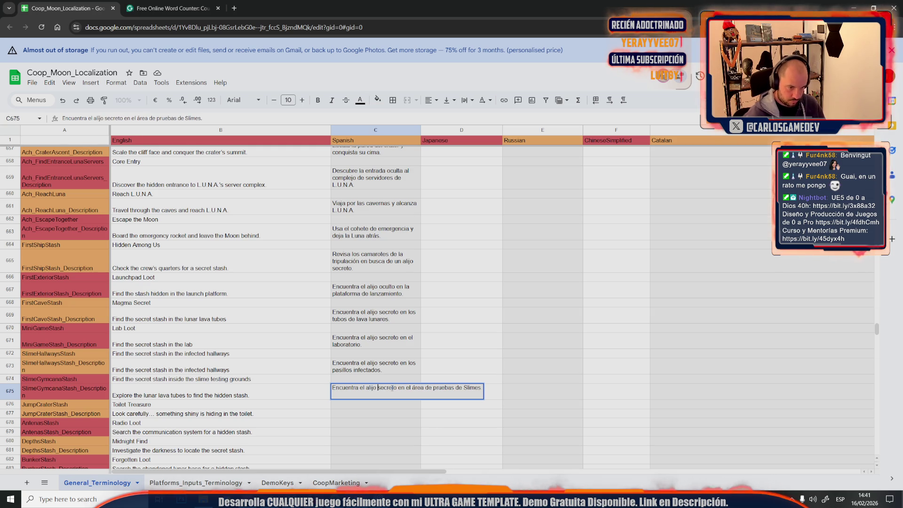
{"action": "left_click_drag", "start_coordinate": [464, 389], "coordinate": [479, 388]}
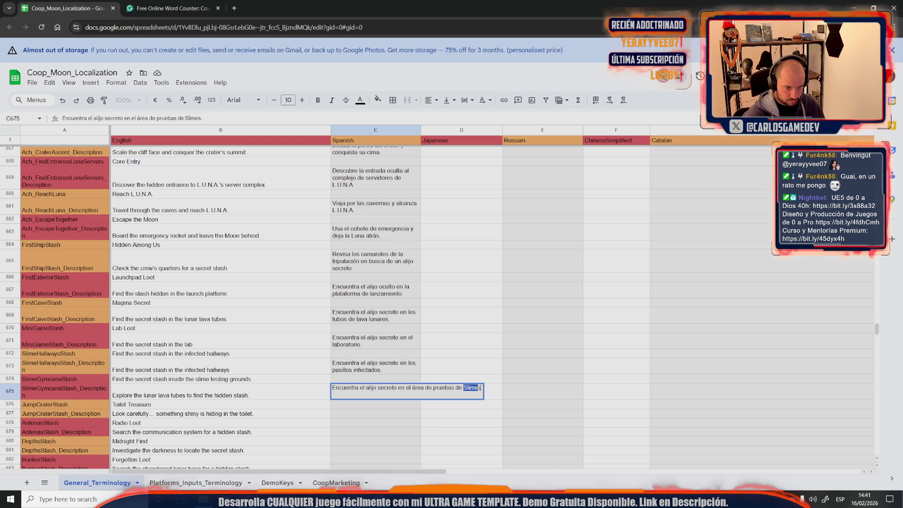
{"action": "type", "text": "Baba"}
{"action": "left_click", "coordinate": [449, 415]}
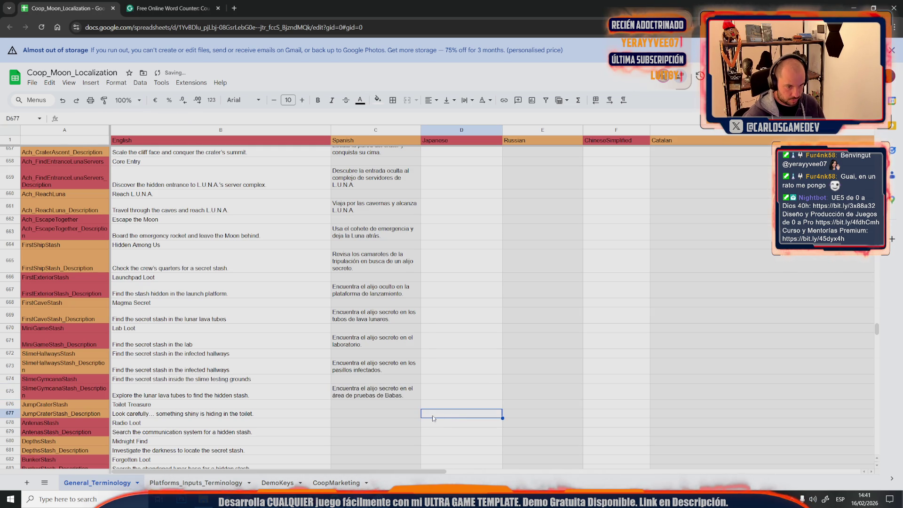
Select the Toilet Treasure entry and review the lunar lava tubes translation in ChatGPT.
{"action": "left_click", "coordinate": [315, 406]}
{"action": "key", "text": "alt+Tab"}
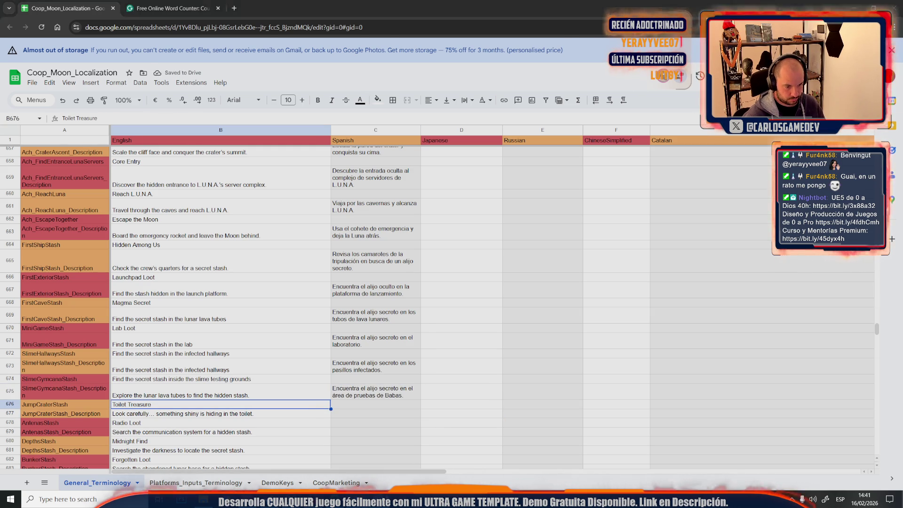
{"action": "left_click_drag", "start_coordinate": [545, 425], "coordinate": [357, 421]}
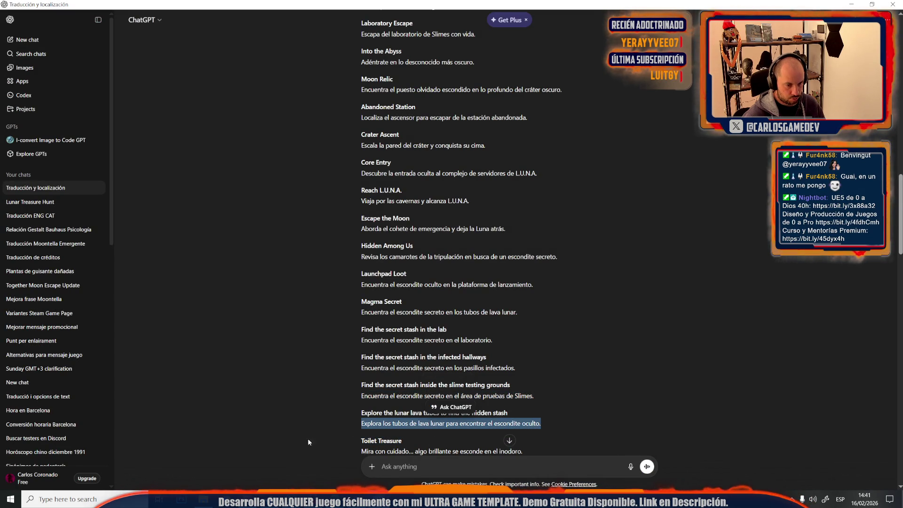
{"action": "key", "text": "alt+Tab"}
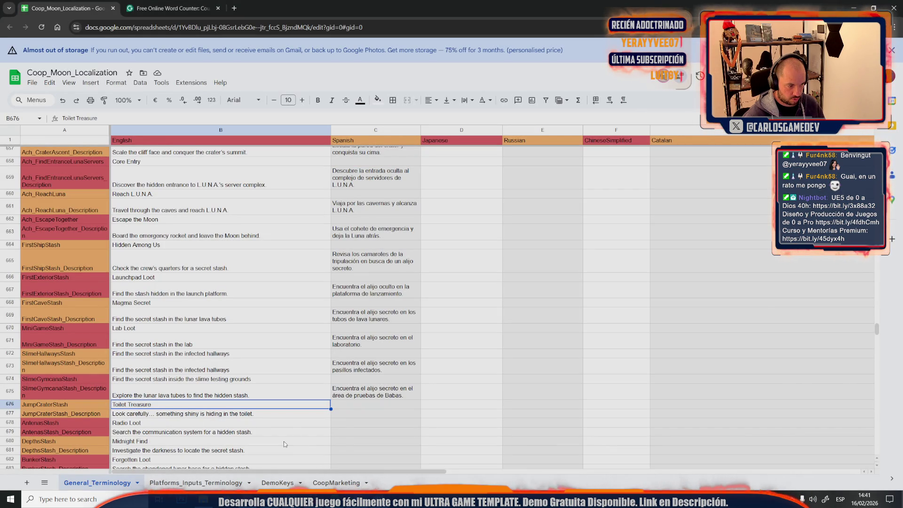
{"action": "key", "text": "alt+Tab"}
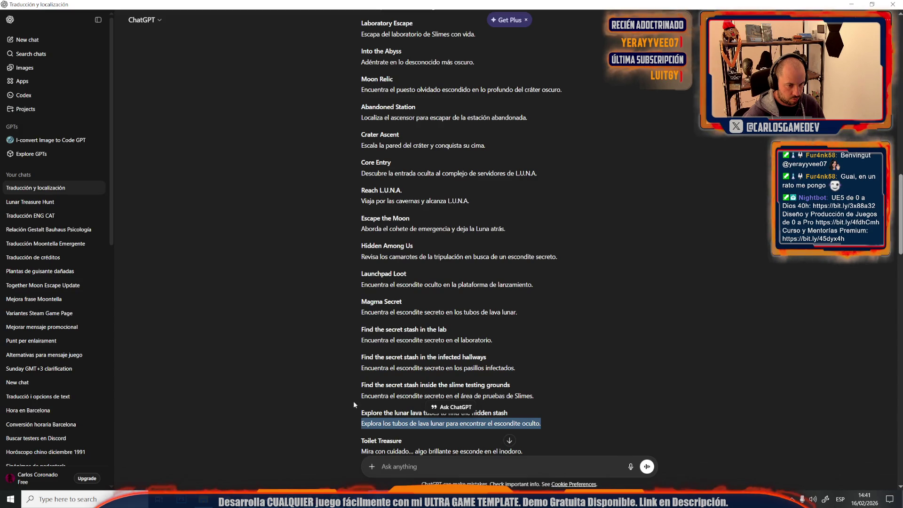
{"action": "scroll", "coordinate": [348, 370], "scroll_direction": "down", "scroll_amount": 2}
{"action": "left_click", "coordinate": [344, 363]}
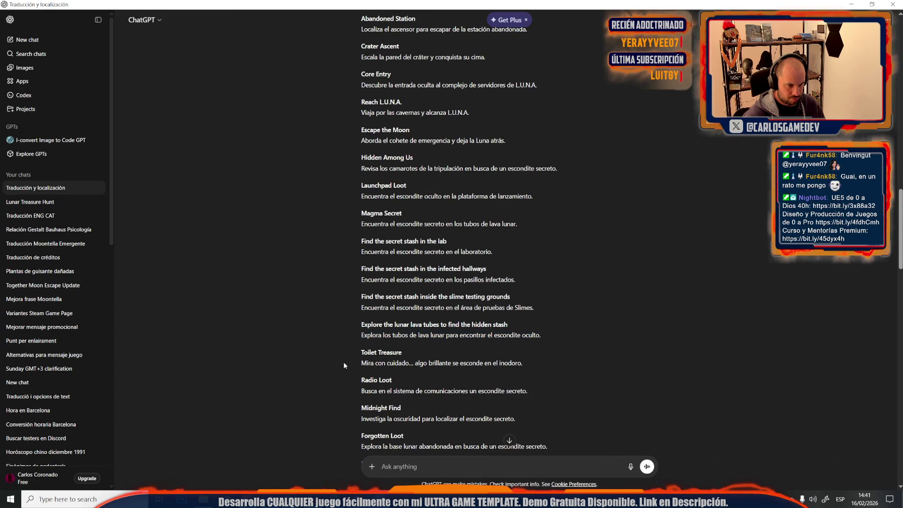
{"action": "scroll", "coordinate": [345, 380], "scroll_direction": "down", "scroll_amount": 8}
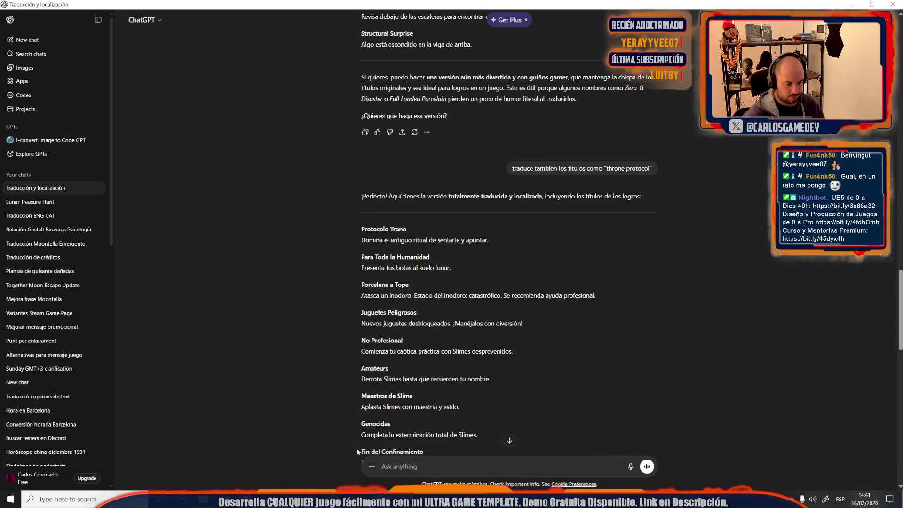
{"action": "key", "text": "alt+Tab"}
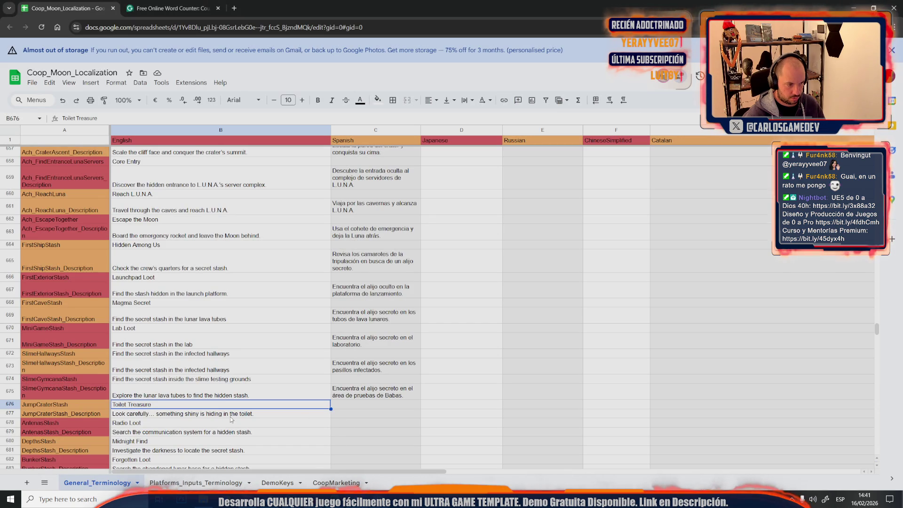
Send the remaining English descriptions, rows 677–689, to ChatGPT for Spanish translation.
{"action": "scroll", "coordinate": [234, 409], "scroll_direction": "down", "scroll_amount": 5}
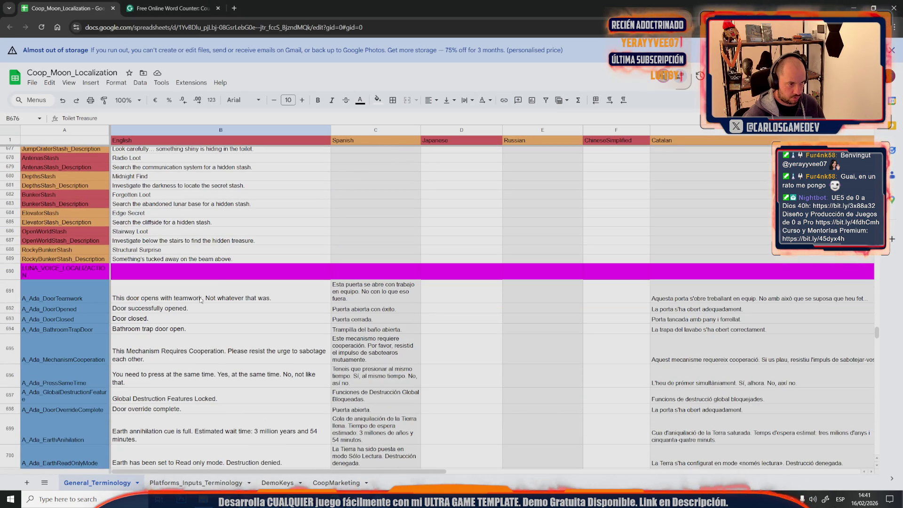
{"action": "left_click", "coordinate": [229, 262], "text": "shift"}
{"action": "key", "text": "alt+Tab"}
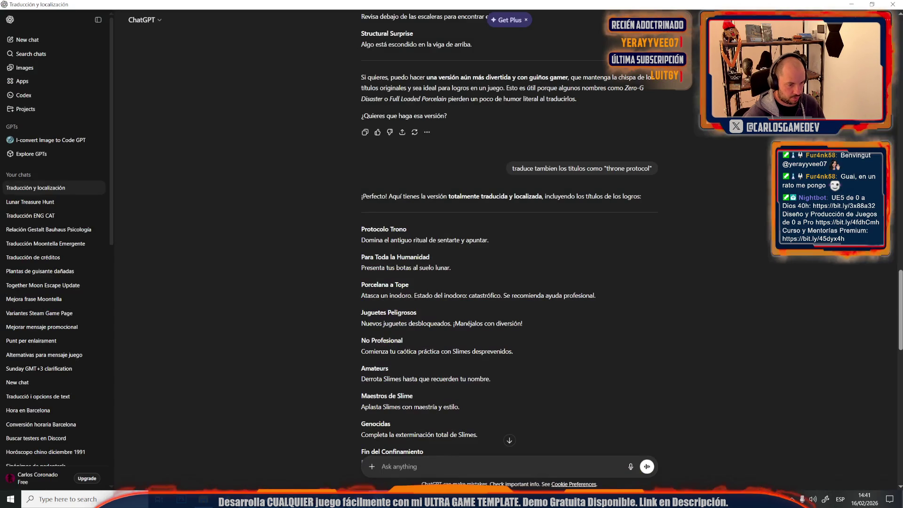
{"action": "key", "text": "ctrl+v"}
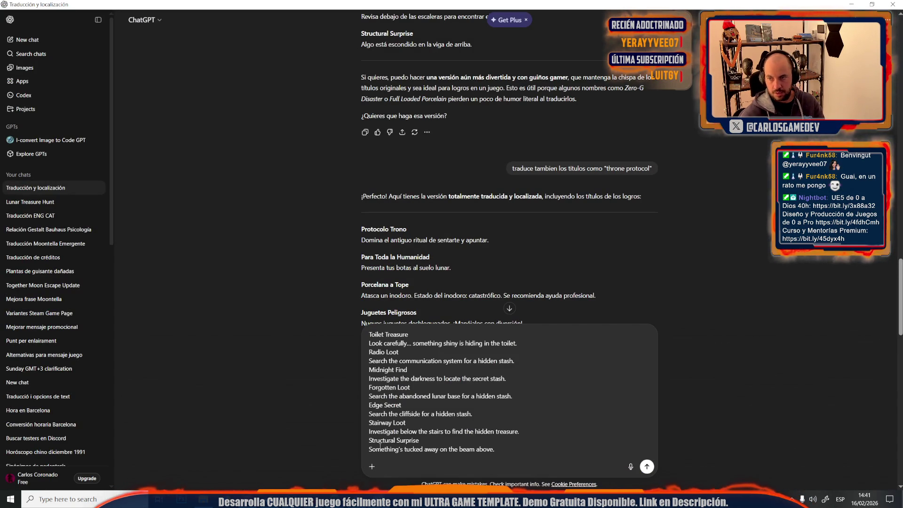
{"action": "key", "text": "Return"}
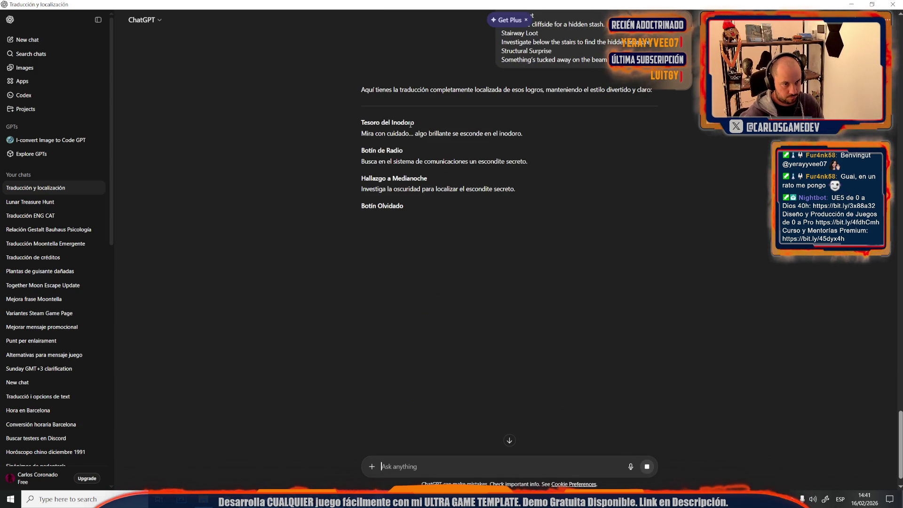
Copy the title 'Tesoro del Inodoro' and select the JumpCraterStash Spanish cell.
{"action": "left_click_drag", "start_coordinate": [421, 119], "coordinate": [340, 114]}
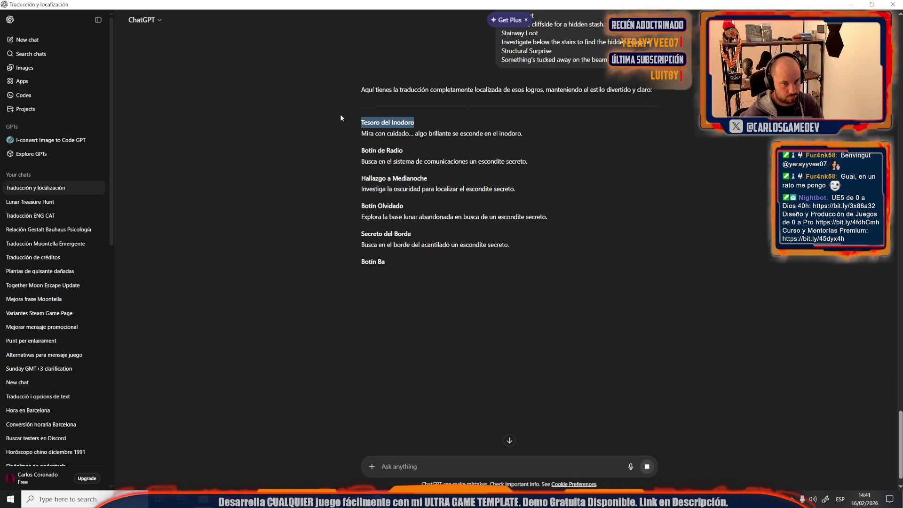
{"action": "key", "text": "alt+Tab"}
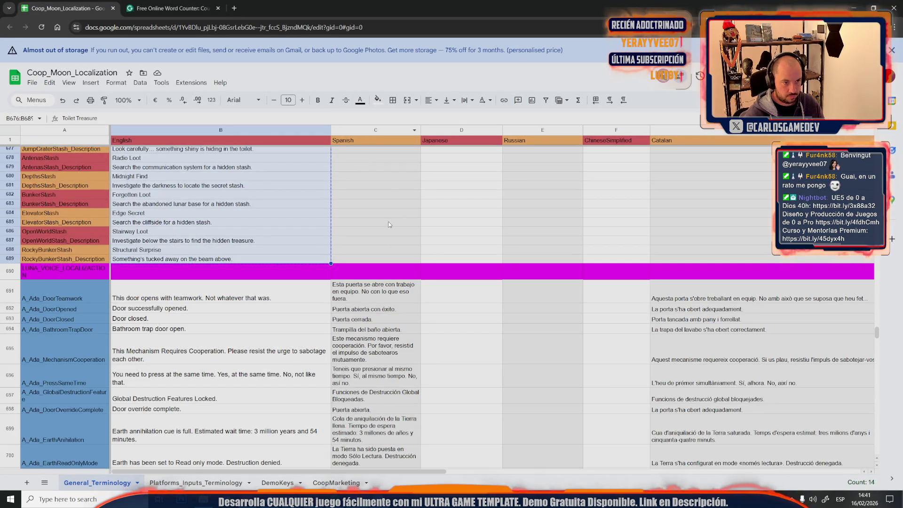
{"action": "scroll", "coordinate": [389, 224], "scroll_direction": "up", "scroll_amount": 5}
{"action": "left_click", "coordinate": [371, 258]}
Paste 'Tesoro del Inodoro' into C676 and the Spanish toilet stash description into C677.
{"action": "double_click", "coordinate": [352, 272]}
{"action": "key", "text": "ctrl+v"}
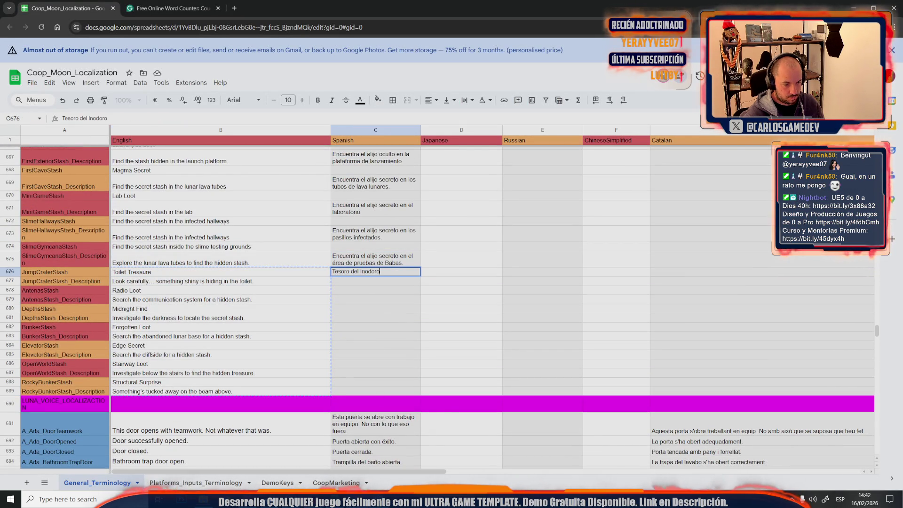
{"action": "key", "text": "alt+Tab"}
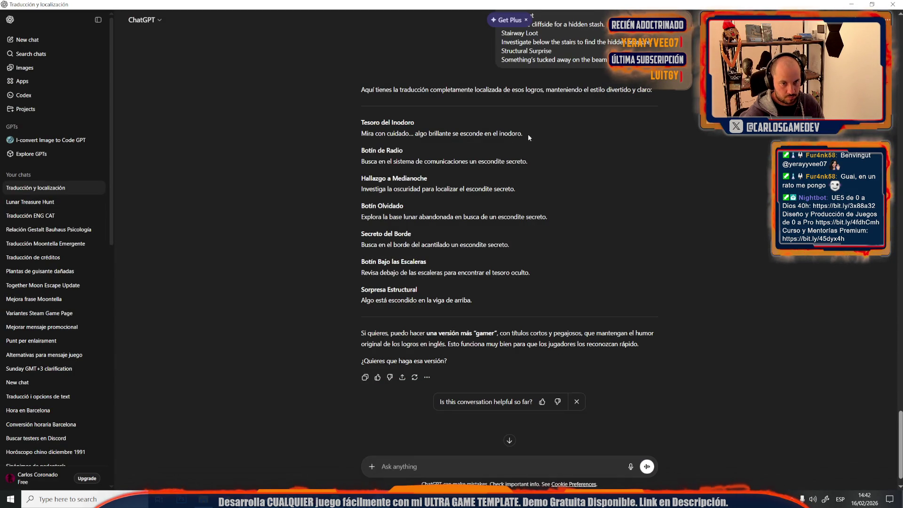
{"action": "left_click_drag", "start_coordinate": [527, 134], "coordinate": [354, 132]}
{"action": "key", "text": "ctrl+c"}
{"action": "key", "text": "alt+Tab"}
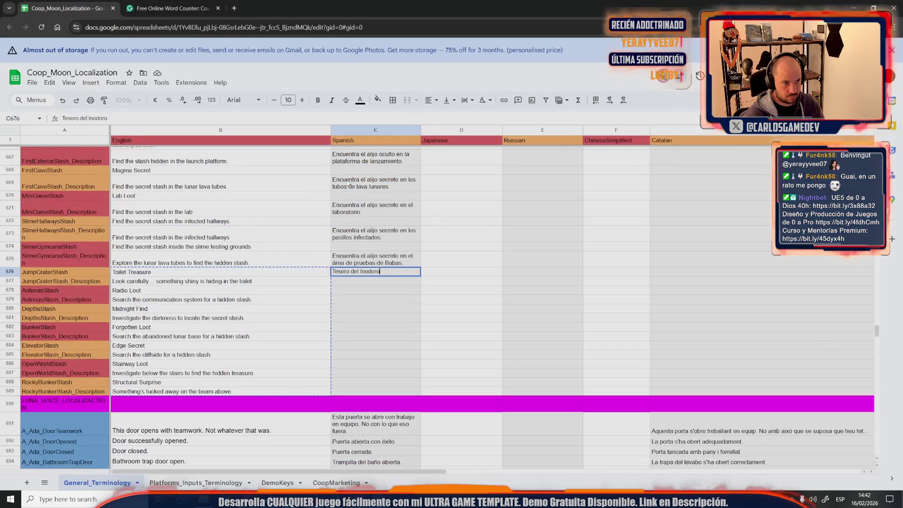
{"action": "double_click", "coordinate": [339, 282]}
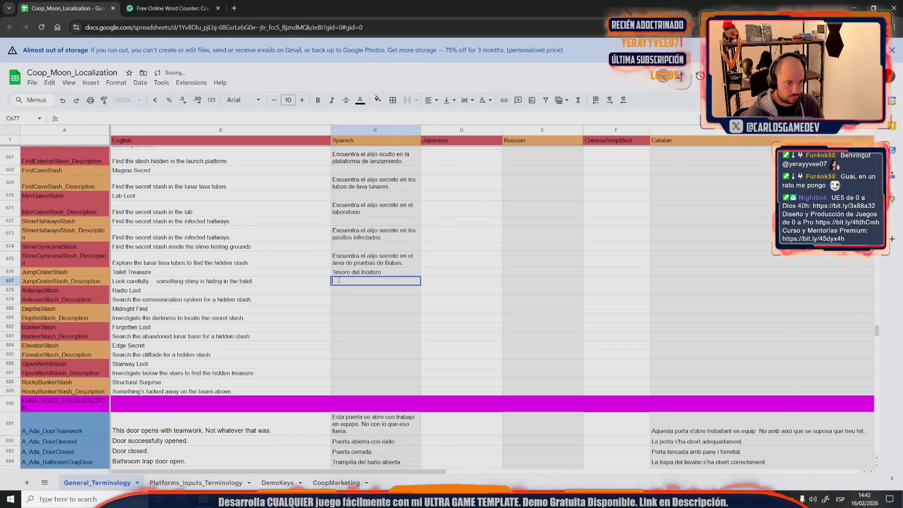
{"action": "key", "text": "ctrl+v"}
Reword C677, changing 'con cuidado' to 'atentamente' and 'en' to 'sobre'.
{"action": "left_click_drag", "start_coordinate": [345, 281], "coordinate": [376, 281]}
{"action": "type", "text": "atentamente"}
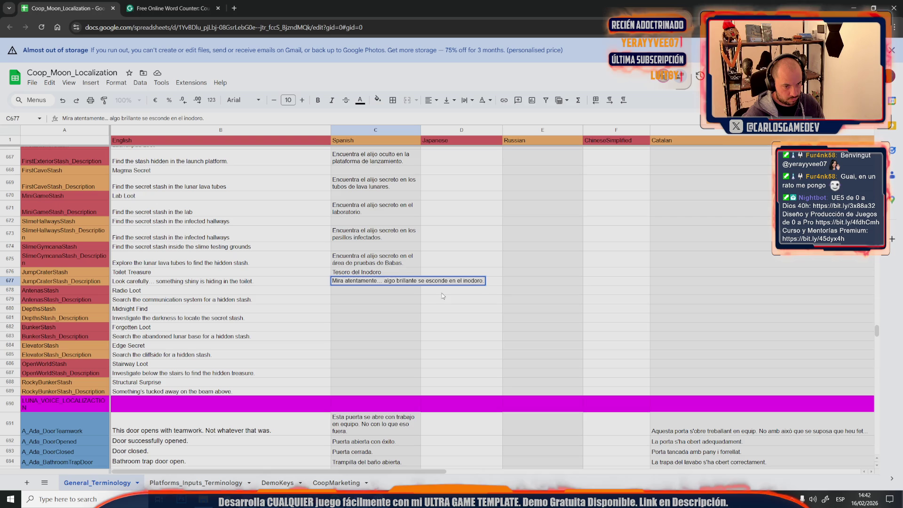
{"action": "double_click", "coordinate": [452, 281]}
{"action": "type", "text": "sobre"}
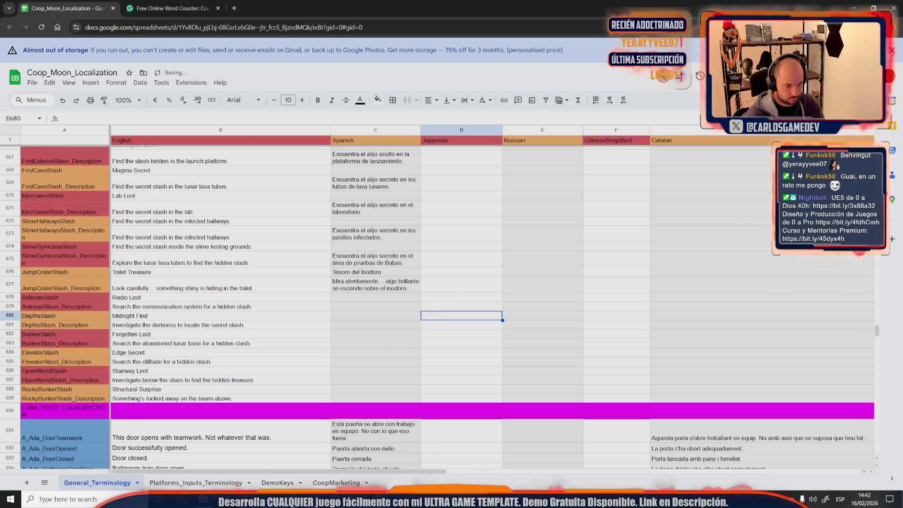
Paste the Spanish title 'Botín de Radio' into C678.
{"action": "left_click", "coordinate": [376, 497]}
{"action": "left_click_drag", "start_coordinate": [408, 152], "coordinate": [361, 150]}
{"action": "key", "text": "alt+Tab"}
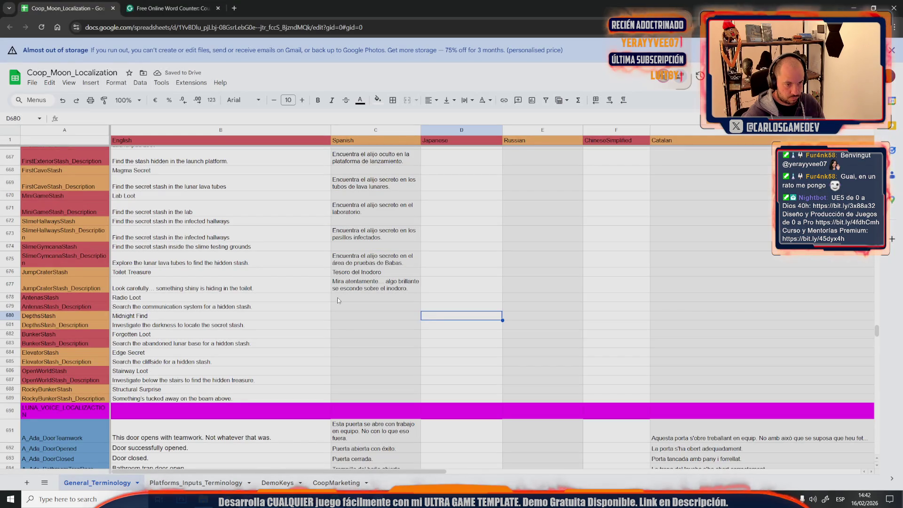
{"action": "left_click", "coordinate": [339, 300]}
{"action": "key", "text": "ctrl+v"}
Shrink the ChatGPT window and snap the spreadsheet to the left half.
{"action": "key", "text": "alt+Tab"}
{"action": "mouse_move", "coordinate": [361, 2]}
{"action": "left_mouse_down"}
{"action": "mouse_move", "coordinate": [582, 118]}
{"action": "mouse_move", "coordinate": [901, 142]}
{"action": "left_mouse_up"}
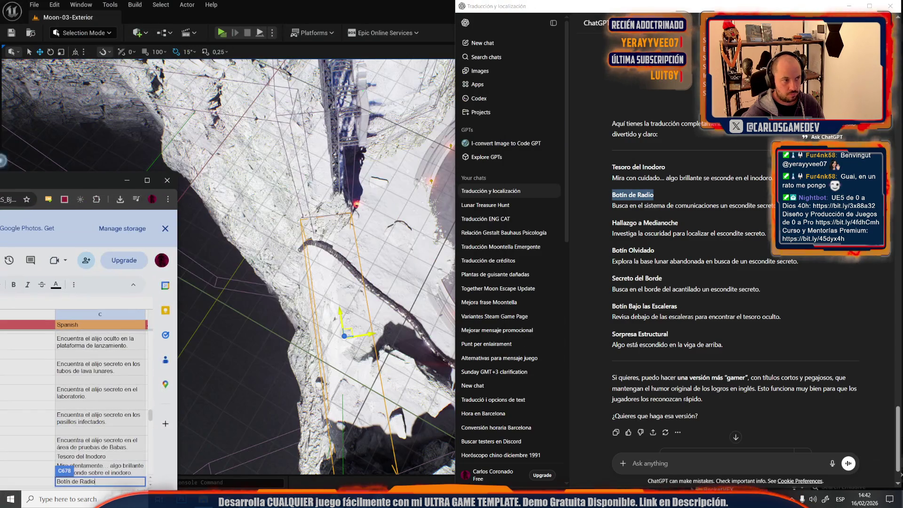
{"action": "left_click_drag", "start_coordinate": [14, 180], "coordinate": [16, 198]}
Snap ChatGPT to the right half and paste the radio stash description into C679.
{"action": "left_click", "coordinate": [221, 197]}
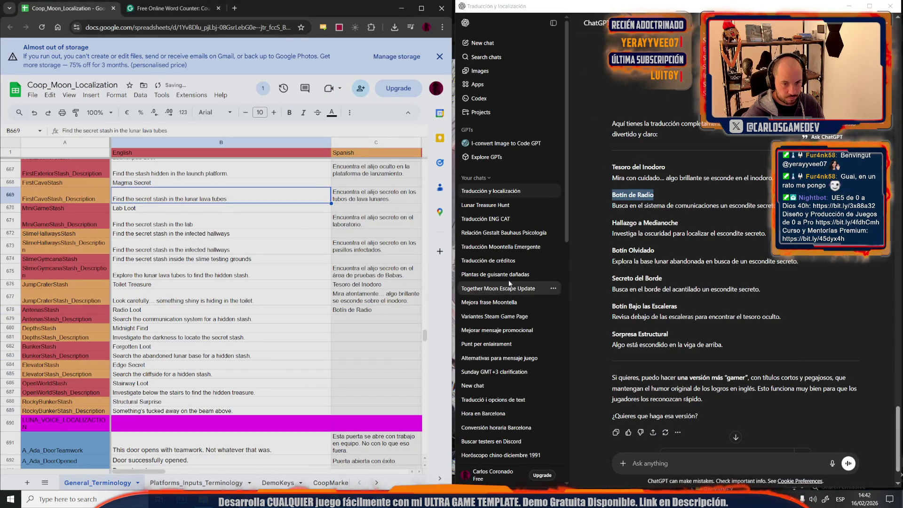
{"action": "triple_click", "coordinate": [608, 210]}
{"action": "double_click", "coordinate": [345, 318]}
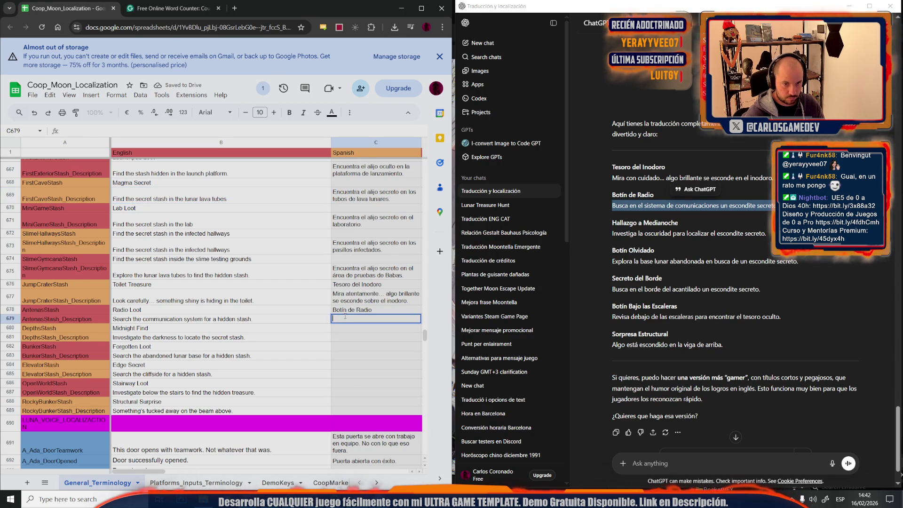
{"action": "key", "text": "ctrl+v"}
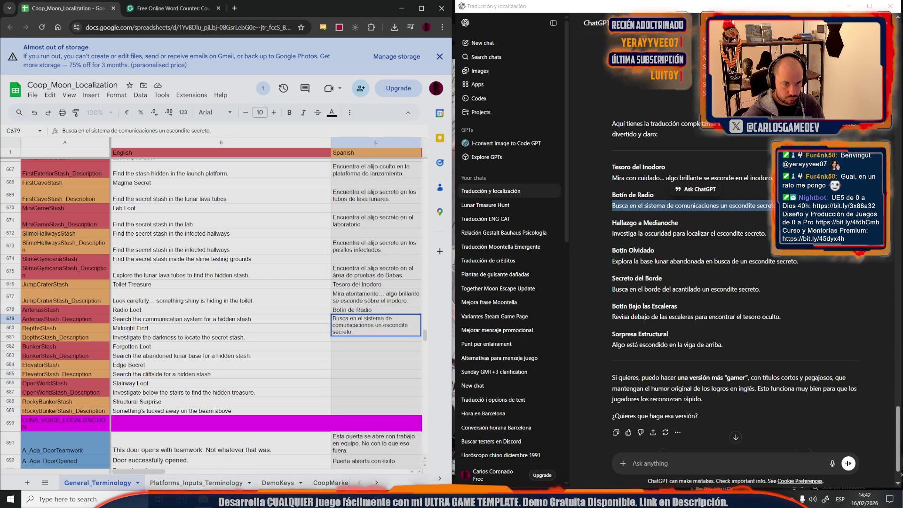
{"action": "type", "text": "alij"}
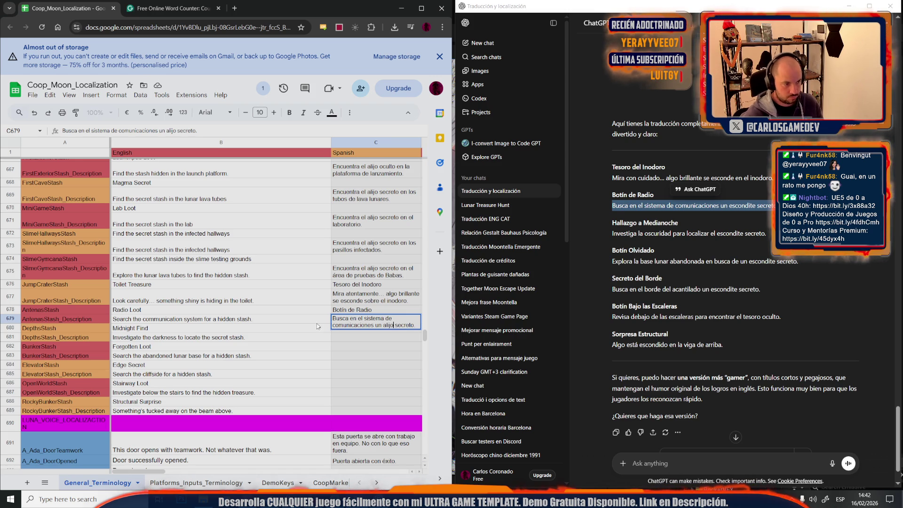
{"action": "left_click", "coordinate": [203, 327]}
Fill C680 with 'Hallazgo a Medianoche' and C681 with the depths description, using 'alijo'.
{"action": "left_click_drag", "start_coordinate": [677, 224], "coordinate": [612, 223]}
{"action": "left_click", "coordinate": [380, 335]}
{"action": "key", "text": "ctrl+v"}
{"action": "left_click", "coordinate": [694, 243]}
{"action": "left_click_drag", "start_coordinate": [766, 234], "coordinate": [610, 234]}
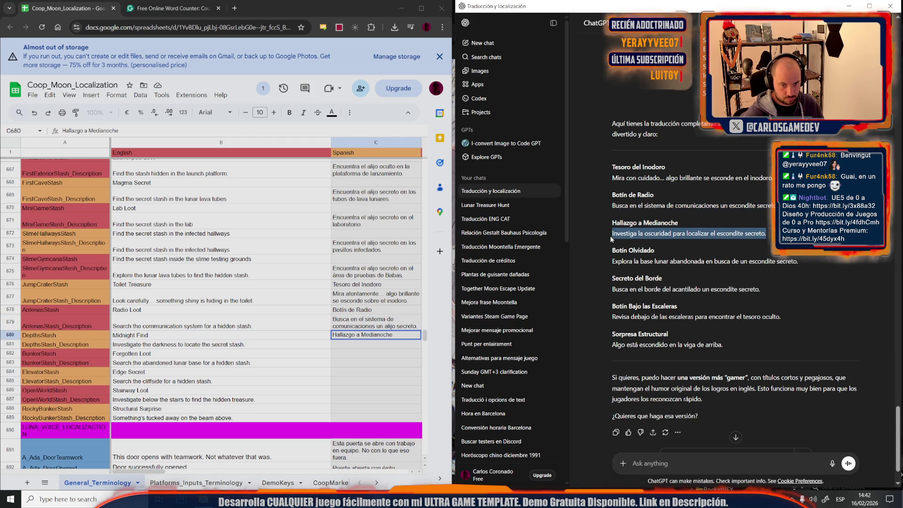
{"action": "double_click", "coordinate": [369, 347]}
{"action": "key", "text": "ctrl+v"}
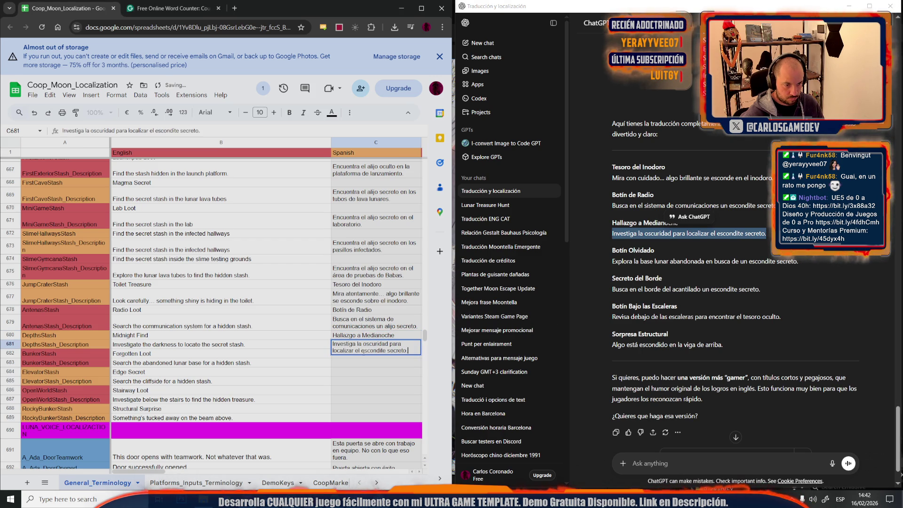
{"action": "double_click", "coordinate": [371, 350]}
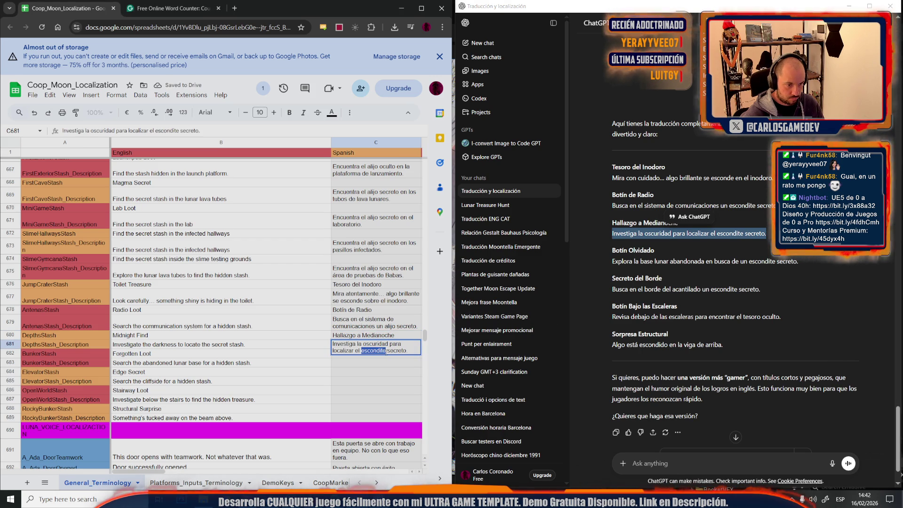
{"action": "type", "text": "alijo"}
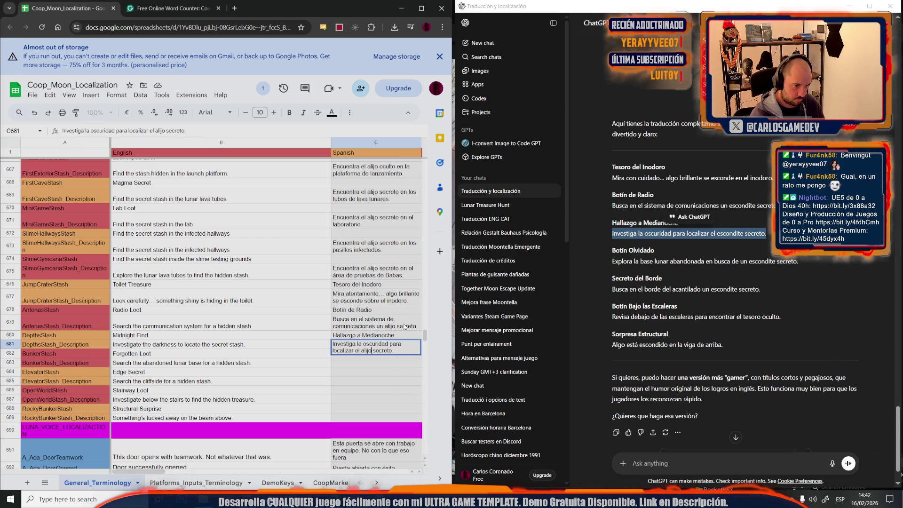
{"action": "left_click", "coordinate": [311, 354]}
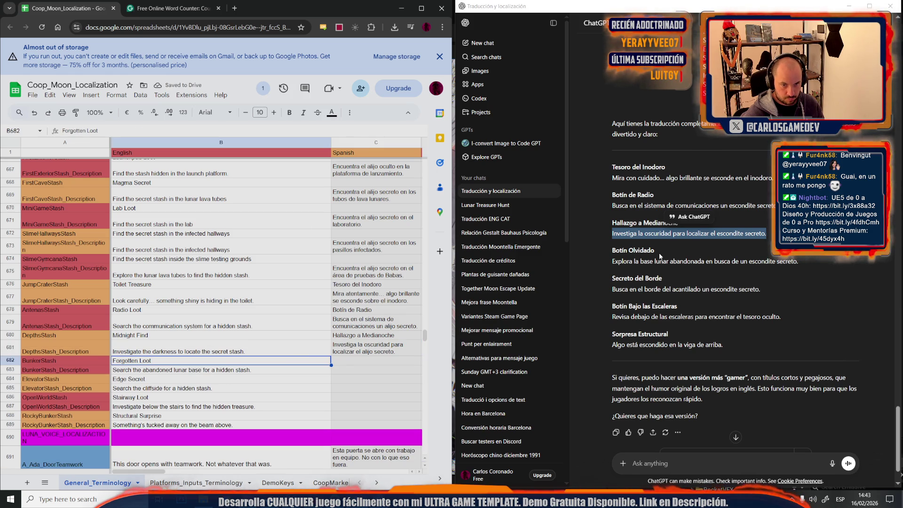
Paste 'Botín Olvidado' into C682 and the abandoned lunar base description into C683.
{"action": "triple_click", "coordinate": [633, 251]}
{"action": "left_click", "coordinate": [368, 361]}
{"action": "key", "text": "ctrl+v"}
{"action": "left_click", "coordinate": [699, 275]}
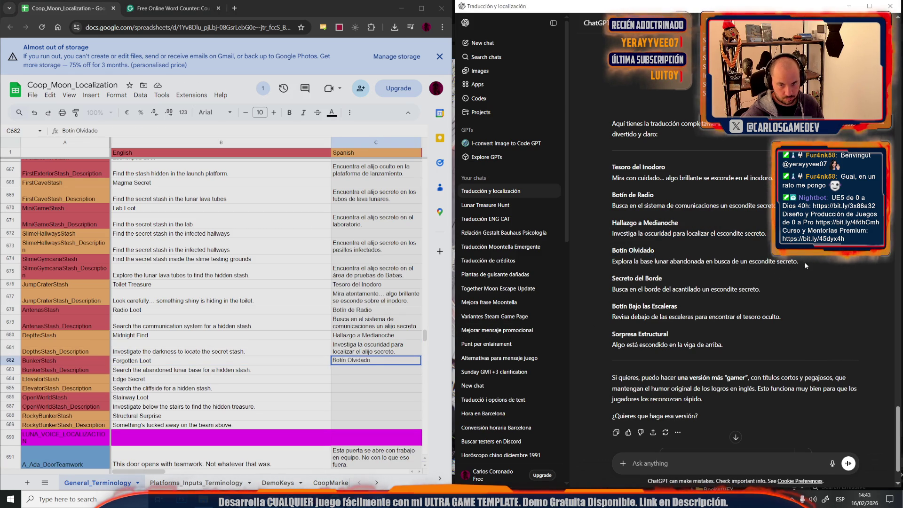
{"action": "left_click_drag", "start_coordinate": [802, 262], "coordinate": [611, 261]}
{"action": "key", "text": "ctrl+c"}
{"action": "double_click", "coordinate": [367, 370]}
{"action": "key", "text": "ctrl+v"}
{"action": "left_click", "coordinate": [291, 379]}
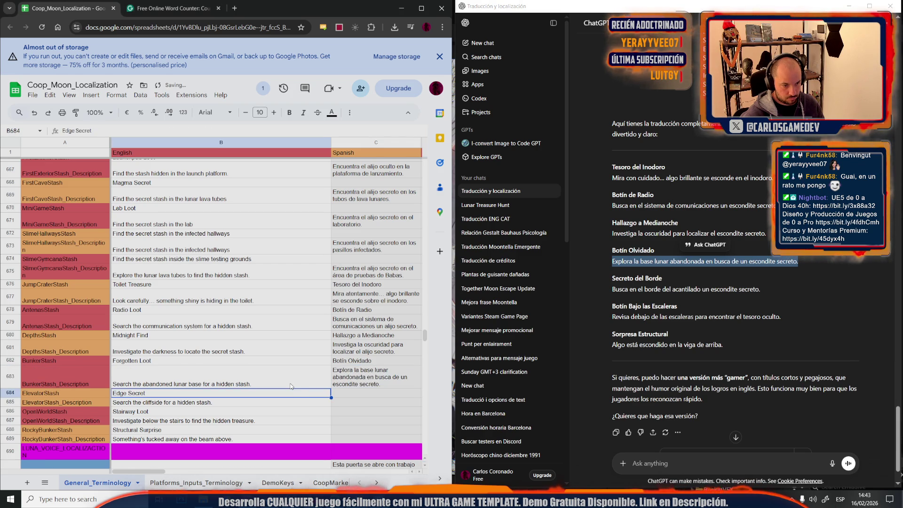
Paste 'Secreto del Borde' into C684 and reword it to 'Secreto al Borde del abismo'.
{"action": "left_click_drag", "start_coordinate": [669, 280], "coordinate": [612, 279]}
{"action": "key", "text": "ctrl+c"}
{"action": "left_click", "coordinate": [368, 393]}
{"action": "key", "text": "ctrl+v"}
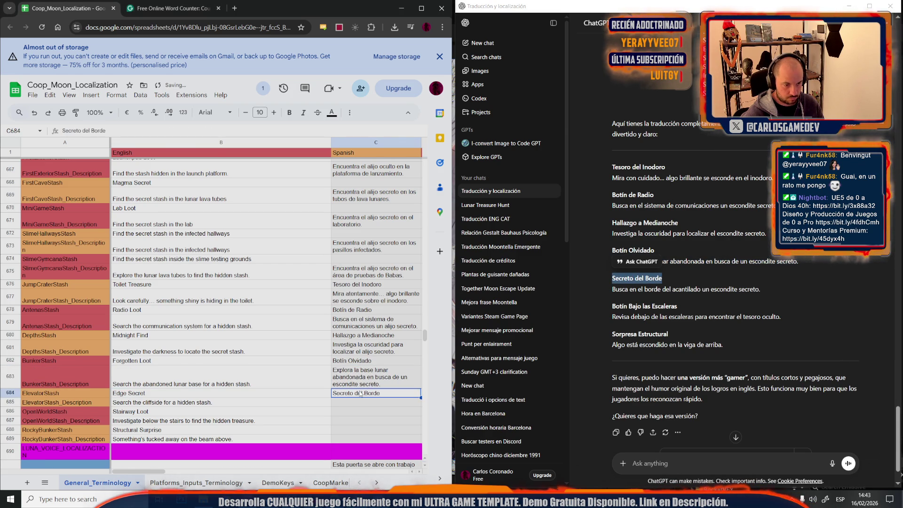
{"action": "double_click", "coordinate": [355, 394]}
{"action": "type", "text": "al Borde"}
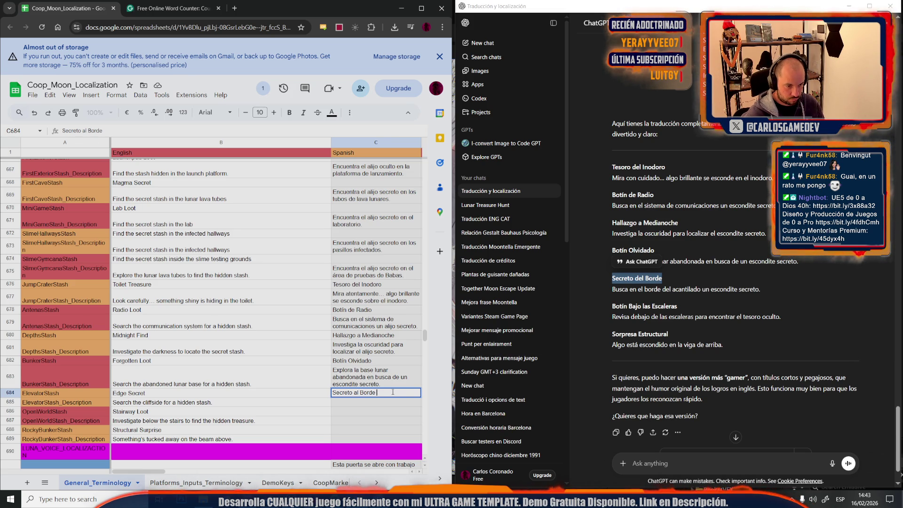
{"action": "type", "text": " del avism"}
{"action": "key", "text": "BackSpace"}
{"action": "key", "text": "BackSpace"}
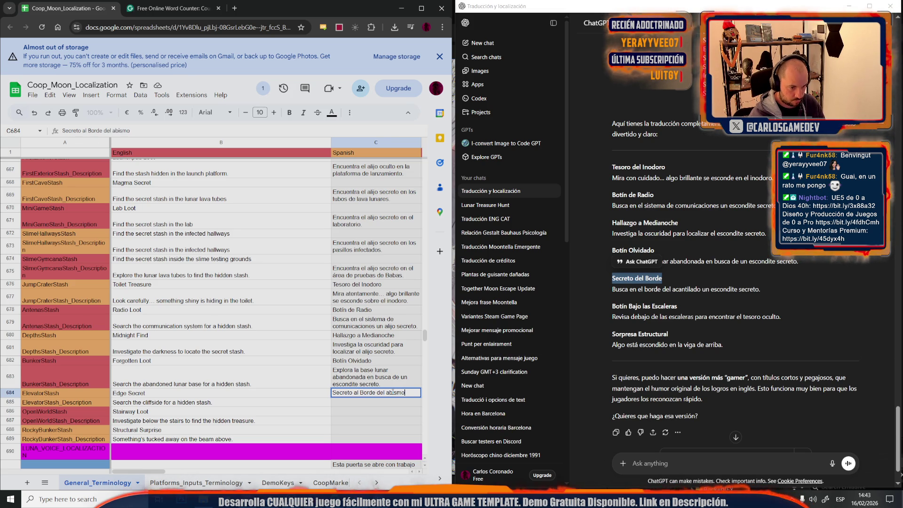
Select the cliff stash description in ChatGPT and open C685 for editing.
{"action": "left_click", "coordinate": [737, 300]}
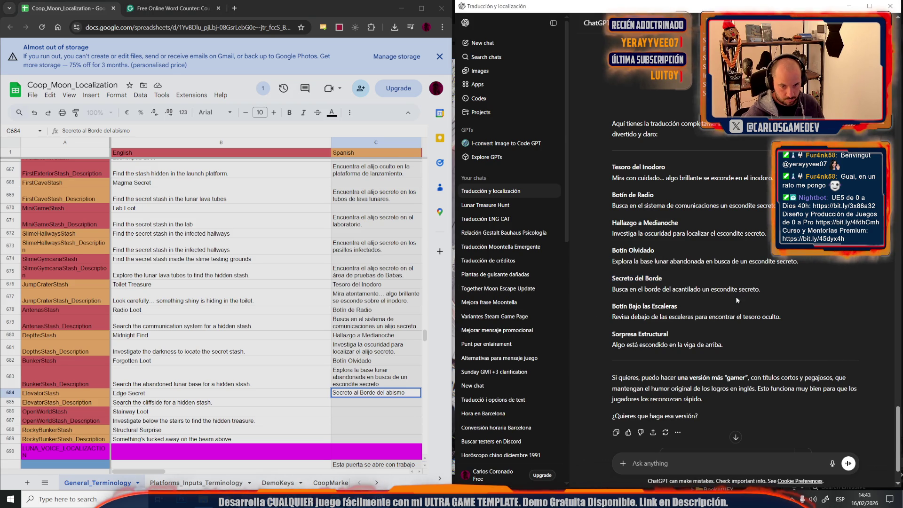
{"action": "left_click_drag", "start_coordinate": [770, 290], "coordinate": [615, 292]}
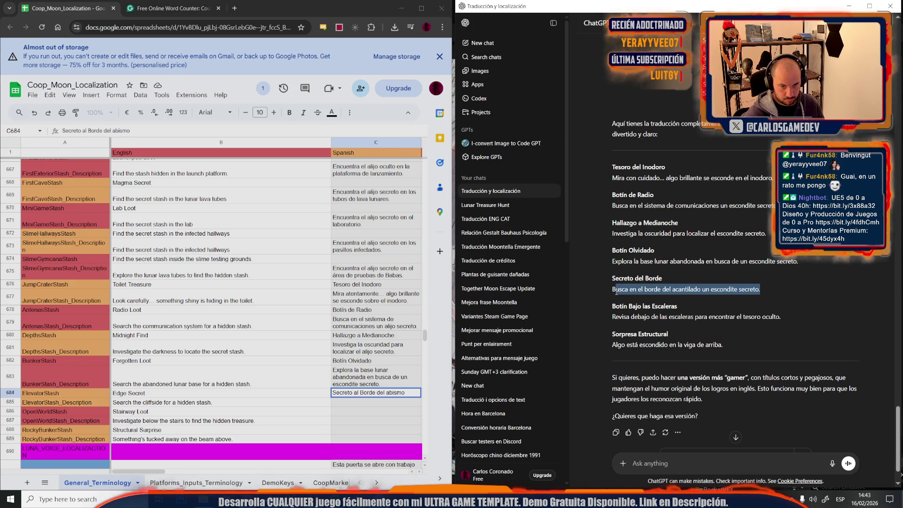
{"action": "double_click", "coordinate": [362, 401]}
Paste the cliff description into C685 and retitle C684 as 'Secreto Vertical'.
{"action": "key", "text": "ctrl+v"}
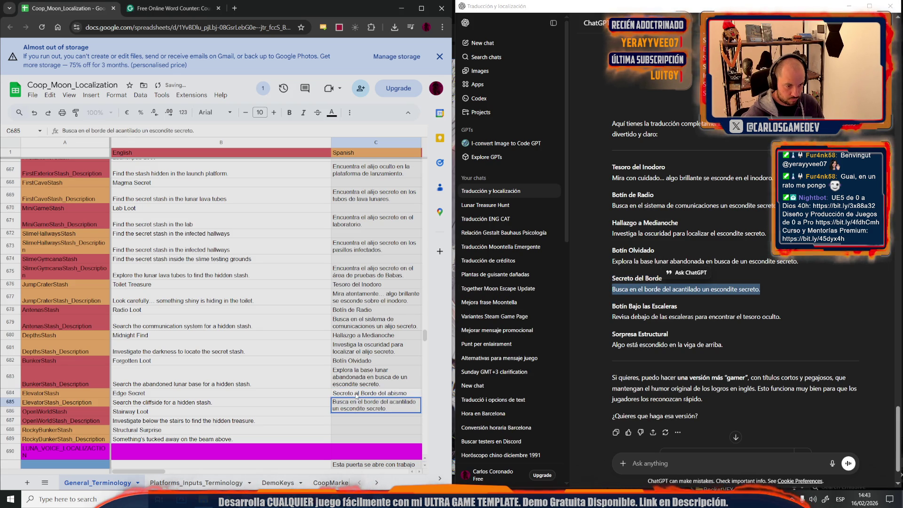
{"action": "left_click", "coordinate": [356, 394]}
{"action": "double_click", "coordinate": [358, 394]}
{"action": "left_click_drag", "start_coordinate": [373, 392], "coordinate": [406, 392]}
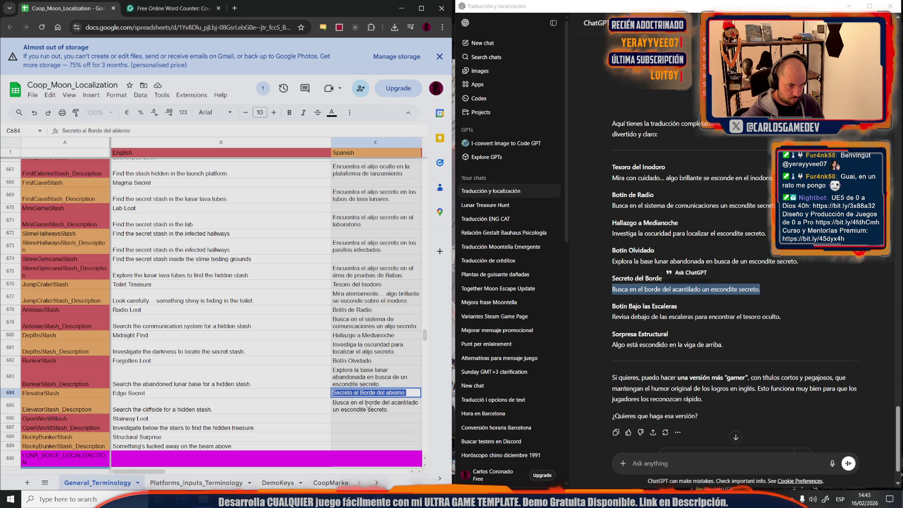
{"action": "left_click", "coordinate": [347, 392]}
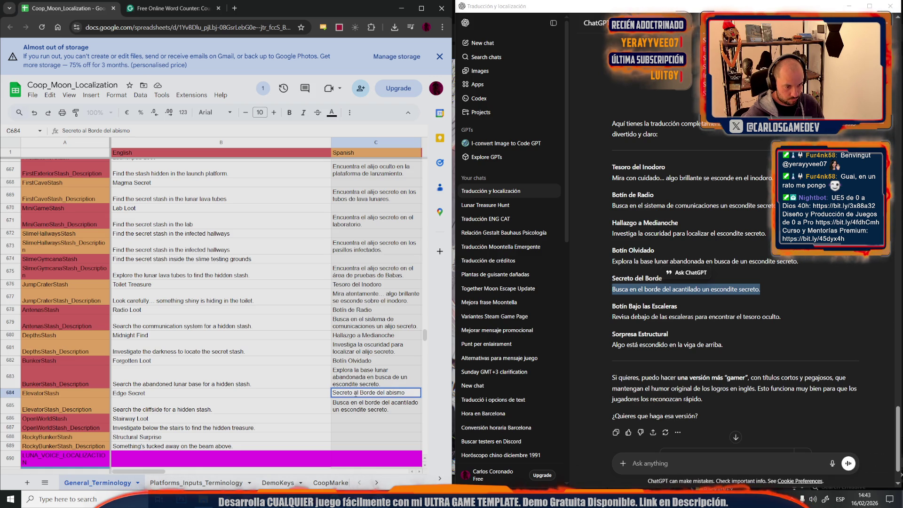
{"action": "left_click_drag", "start_coordinate": [369, 394], "coordinate": [407, 394]}
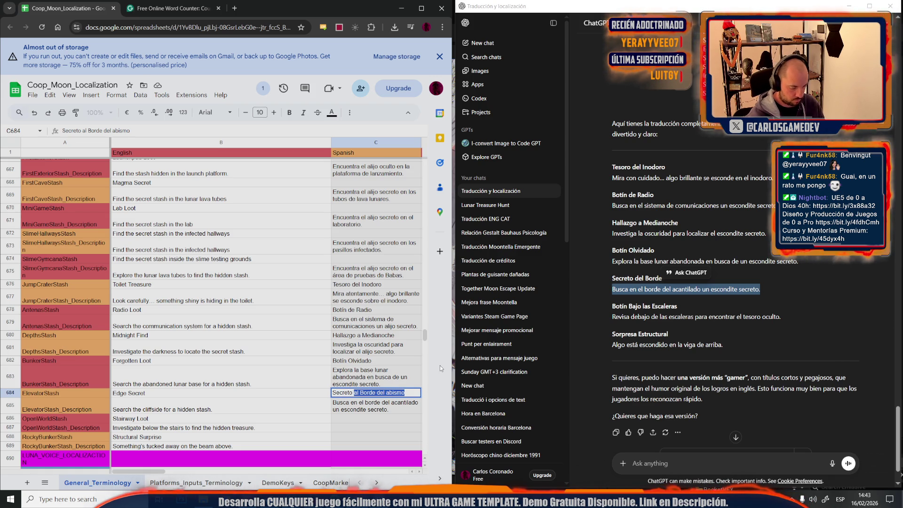
{"action": "type", "text": "Vertical"}
{"action": "double_click", "coordinate": [345, 392]}
Reword the elevator stash's Spanish description, typing in 'Encuentra'.
{"action": "double_click", "coordinate": [376, 407]}
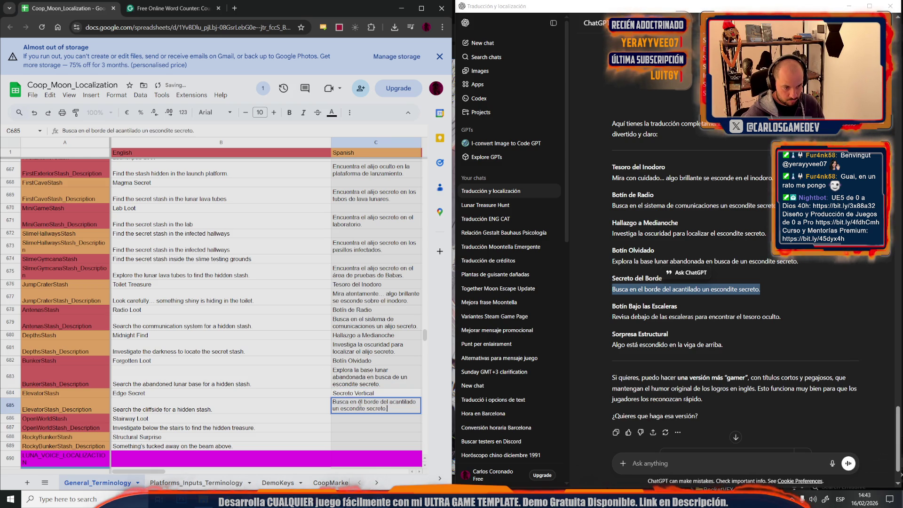
{"action": "type", "text": "alij"}
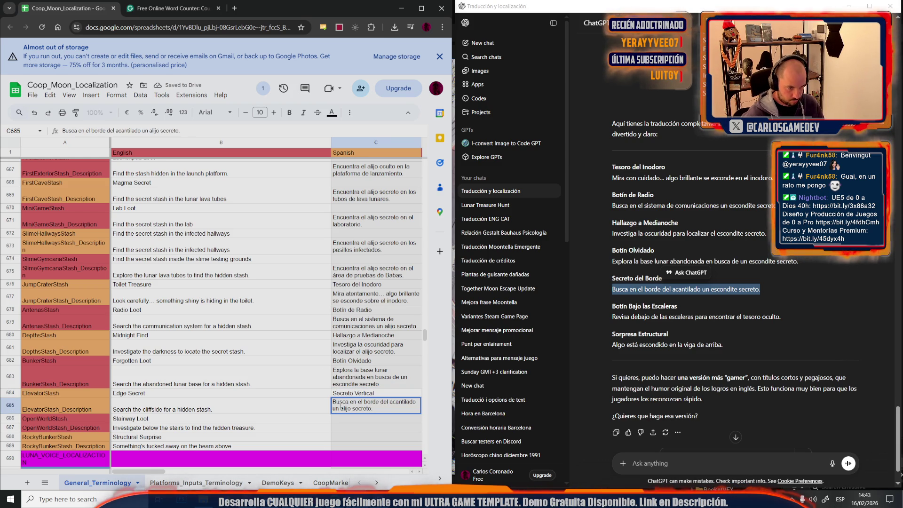
{"action": "type", "text": "Encuentra"}
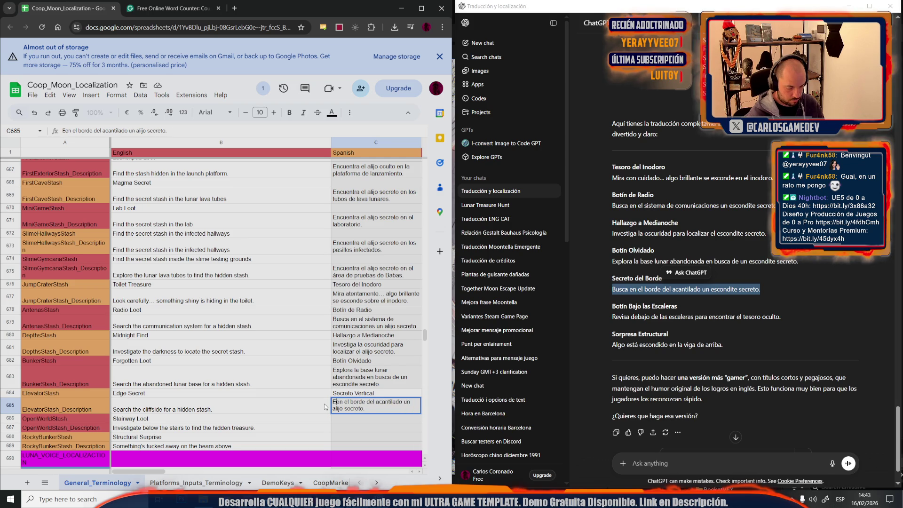
{"action": "key", "text": "Return"}
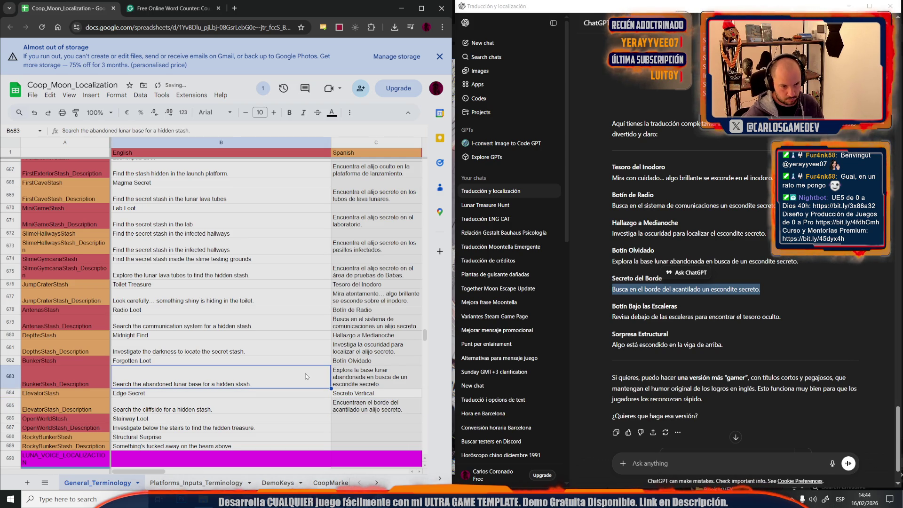
{"action": "key", "text": "Up"}
{"action": "key", "text": "Up"}
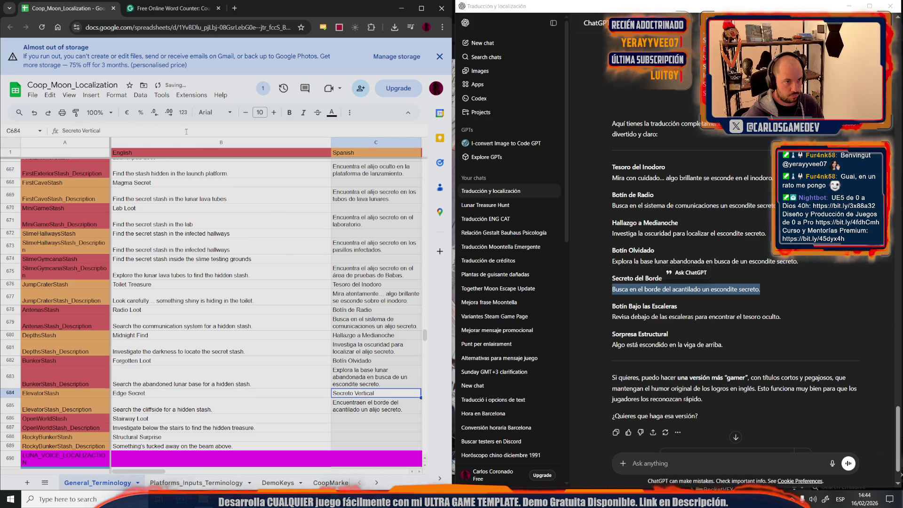
{"action": "left_click", "coordinate": [349, 113]}
{"action": "left_click", "coordinate": [104, 130]}
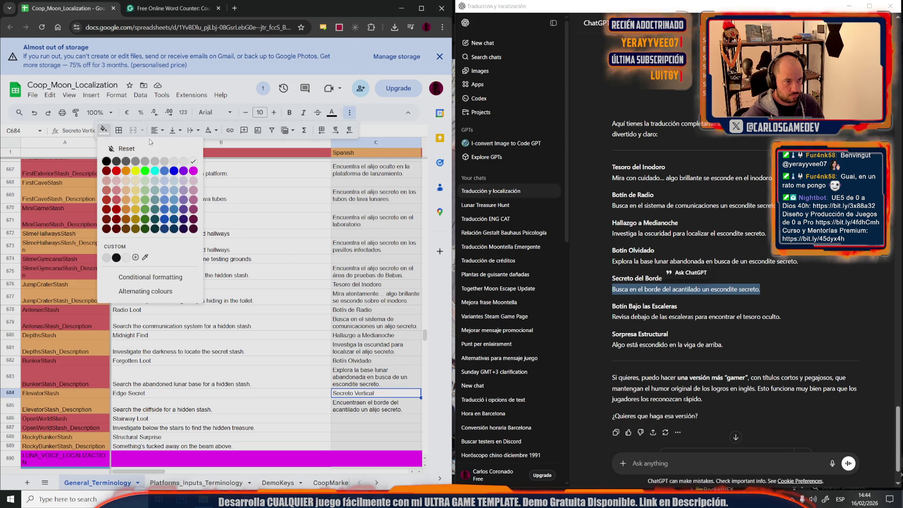
{"action": "left_click", "coordinate": [213, 214]}
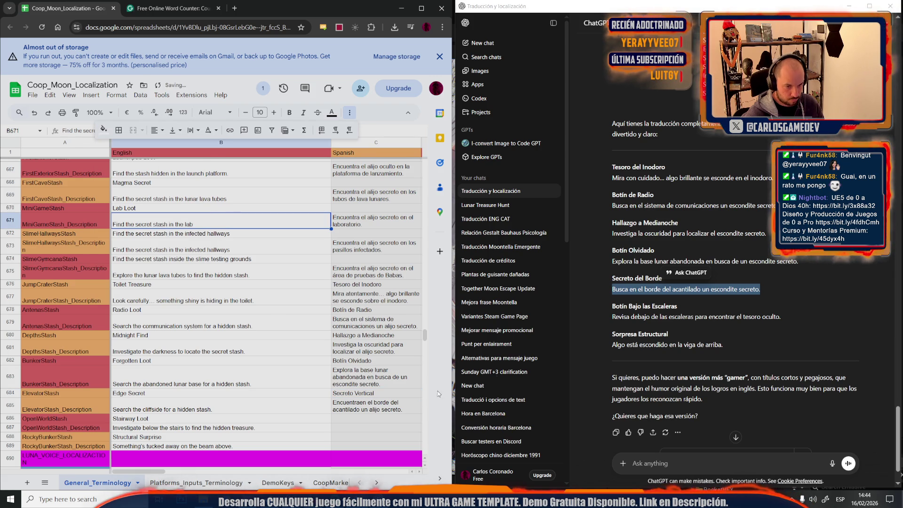
Paste the title 'Botín Bajo las Escaleras' into C686 and the under-the-stairs description into C687.
{"action": "left_click_drag", "start_coordinate": [684, 306], "coordinate": [601, 302]}
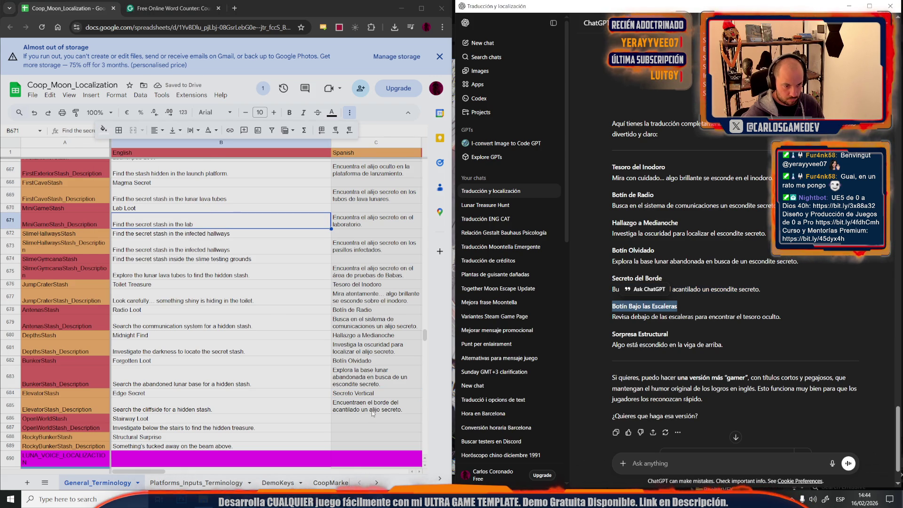
{"action": "left_click", "coordinate": [360, 419]}
{"action": "key", "text": "ctrl+v"}
{"action": "left_click", "coordinate": [757, 319]}
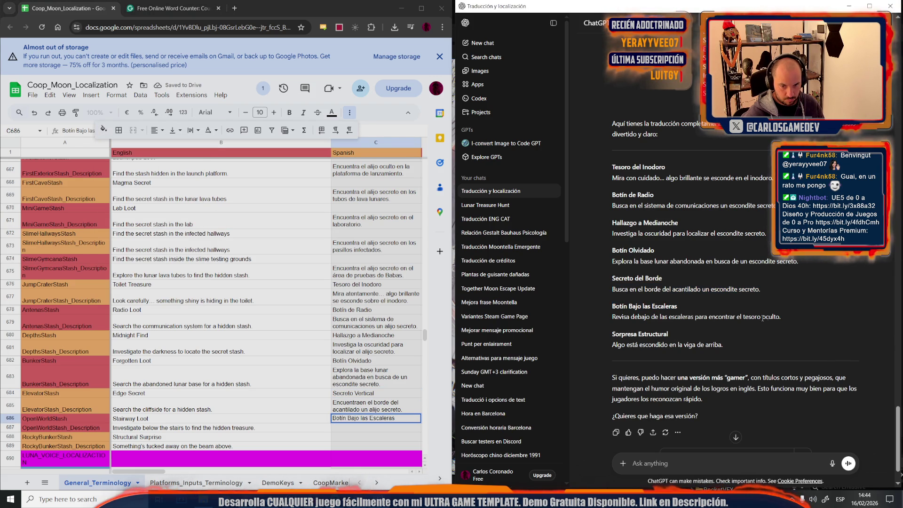
{"action": "left_click_drag", "start_coordinate": [784, 317], "coordinate": [597, 320]}
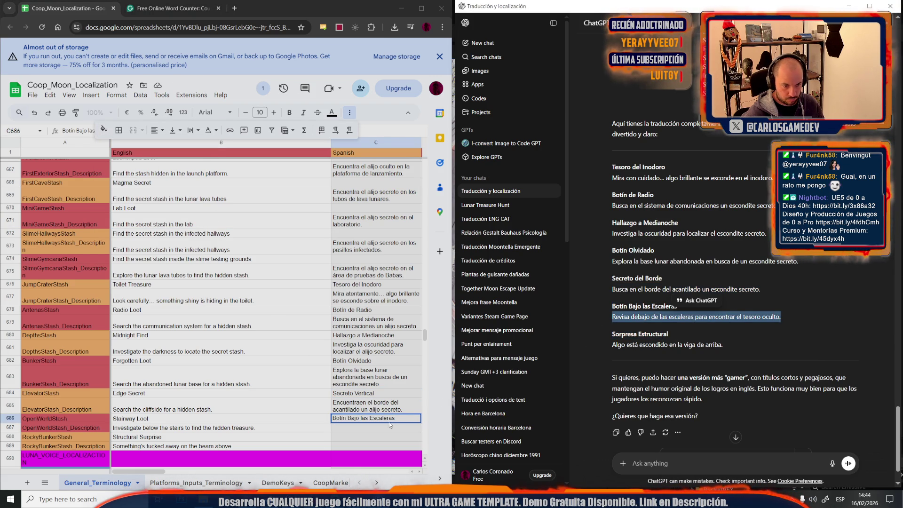
{"action": "left_click", "coordinate": [369, 429]}
{"action": "key", "text": "ctrl+v"}
Paste the title 'Sorpresa Estructural' into C688 and check the Botín Olvidado translation.
{"action": "left_click_drag", "start_coordinate": [673, 336], "coordinate": [612, 334]}
{"action": "left_click_drag", "start_coordinate": [364, 437], "coordinate": [363, 447]}
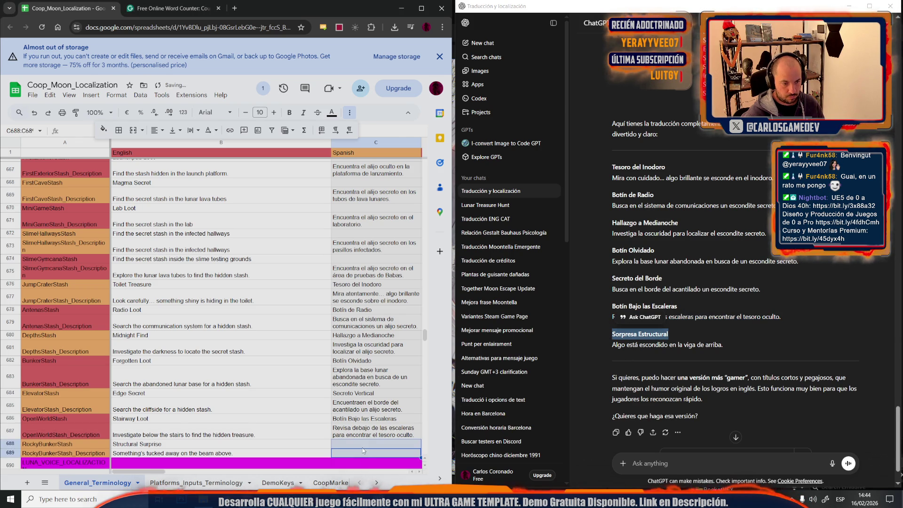
{"action": "left_click", "coordinate": [352, 443]}
{"action": "key", "text": "ctrl+v"}
{"action": "left_click", "coordinate": [640, 358]}
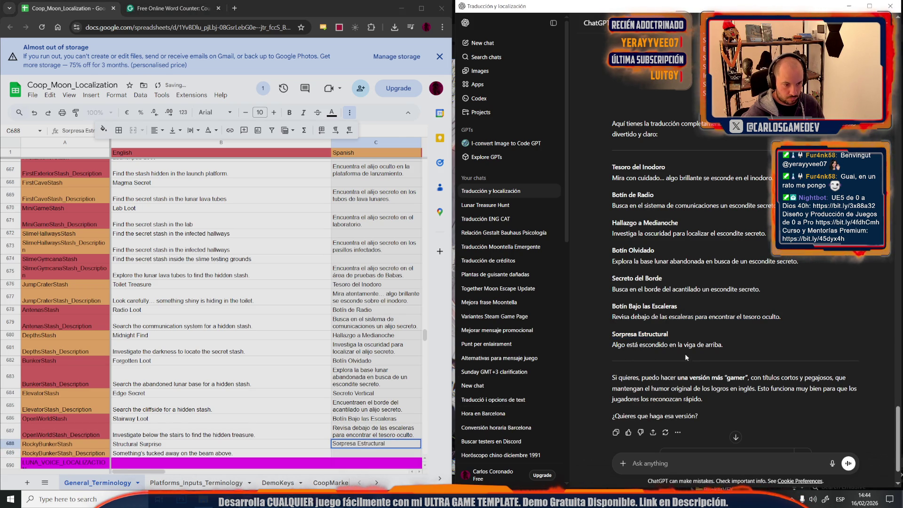
{"action": "left_click", "coordinate": [376, 363]}
Paste the beam sentence into C689 and reword its ending to 'sobre una viga.'.
{"action": "left_click_drag", "start_coordinate": [732, 345], "coordinate": [607, 346]}
{"action": "key", "text": "ctrl+c"}
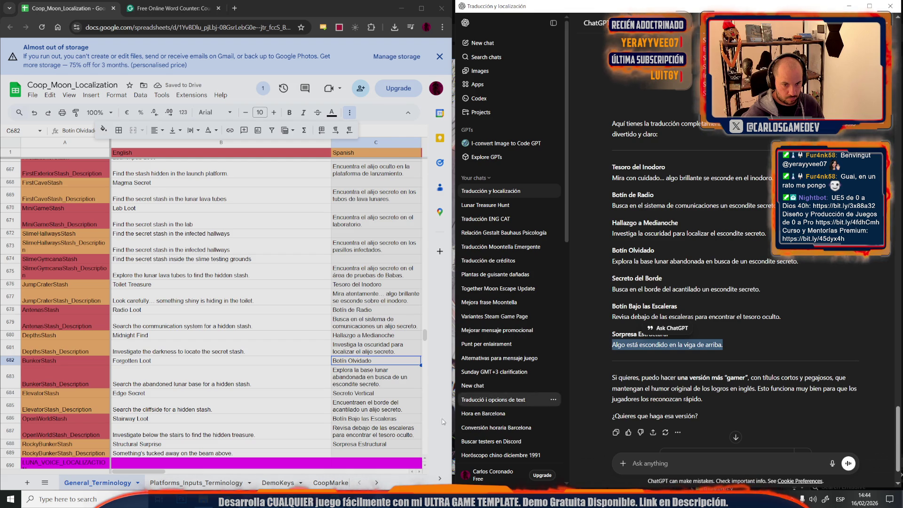
{"action": "double_click", "coordinate": [370, 451]}
{"action": "key", "text": "ctrl+v"}
{"action": "left_click_drag", "start_coordinate": [384, 453], "coordinate": [394, 459]}
{"action": "type", "text": "so"}
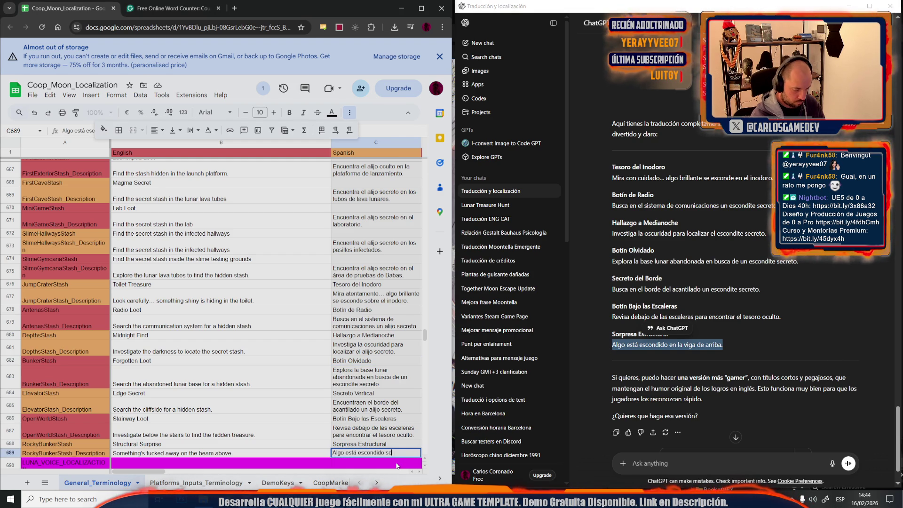
{"action": "type", "text": "iga."}
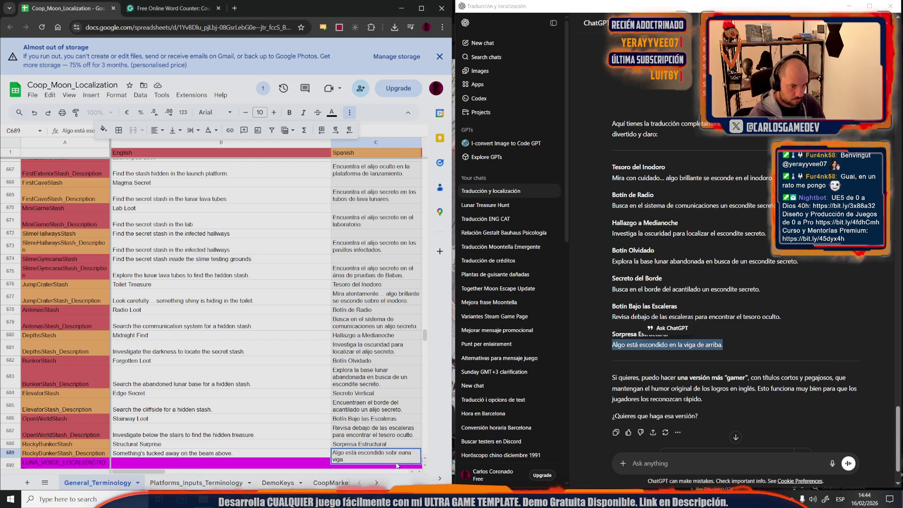
{"action": "left_click", "coordinate": [314, 363]}
{"action": "left_click", "coordinate": [209, 260]}
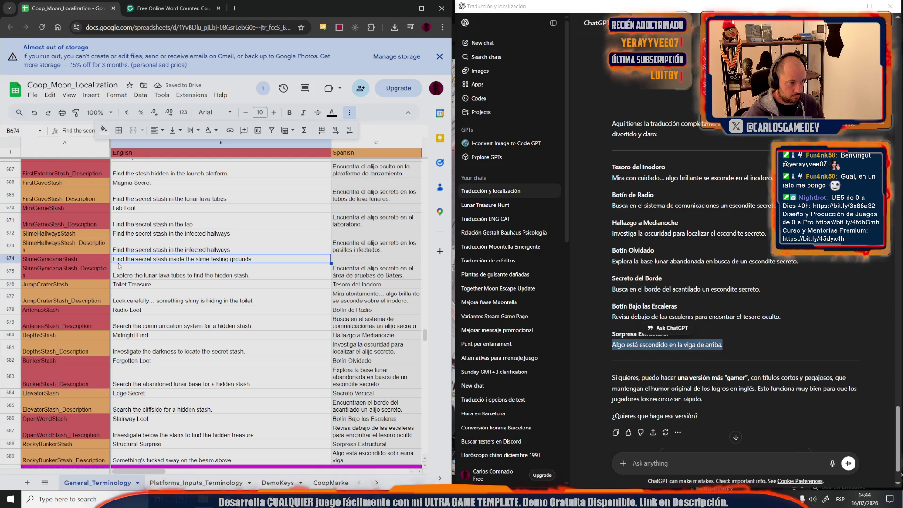
Rename the English title in B674 to 'Testing grounds Secret'.
{"action": "left_click", "coordinate": [175, 278]}
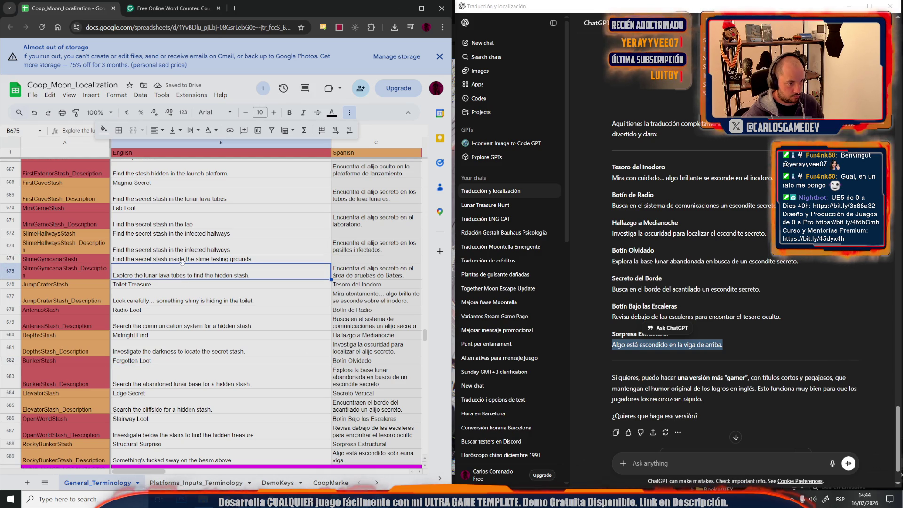
{"action": "double_click", "coordinate": [182, 261]}
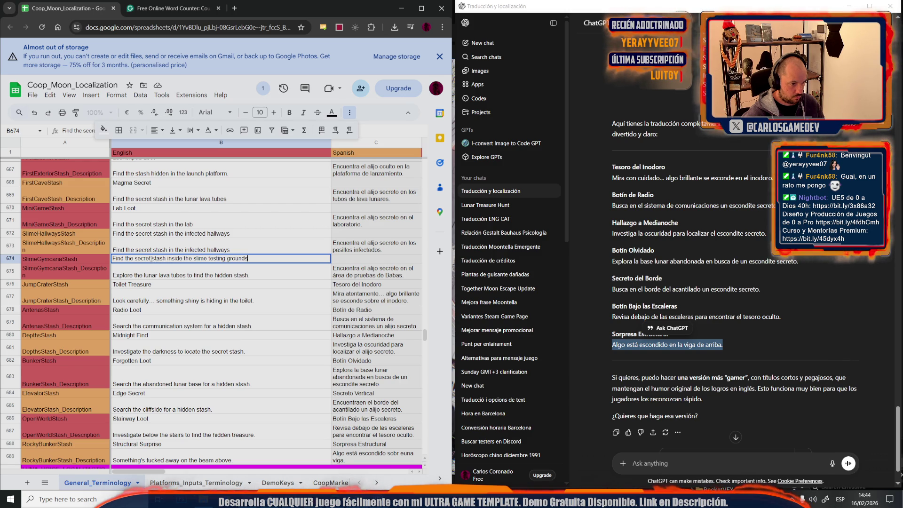
{"action": "left_click_drag", "start_coordinate": [208, 258], "coordinate": [112, 259]}
{"action": "key", "text": "BackSpace"}
{"action": "type", "text": "Secer"}
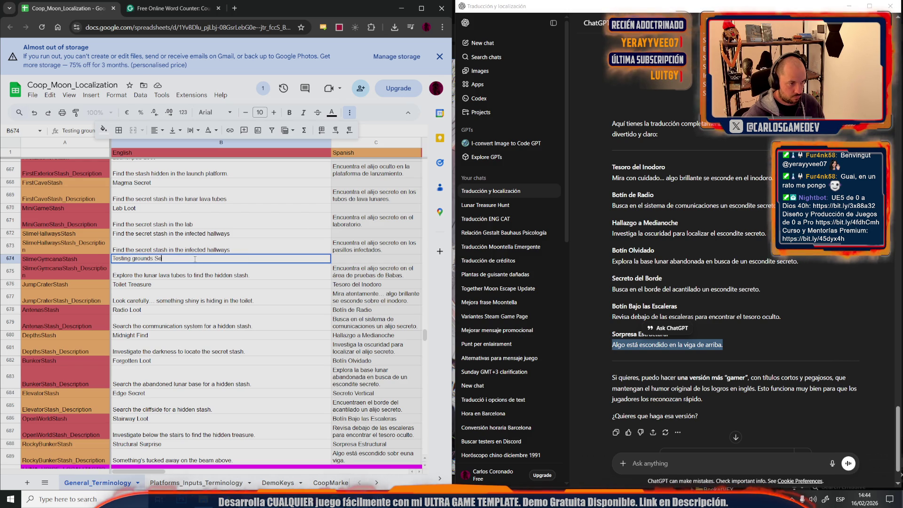
{"action": "key", "text": "BackSpace"}
{"action": "key", "text": "BackSpace"}
{"action": "key", "text": "BackSpace"}
{"action": "type", "text": "ret"}
{"action": "key", "text": "ctrl+a"}
Translate the title in ChatGPT and paste 'Secreto del Campo de Pruebas' into C674.
{"action": "left_click", "coordinate": [618, 467]}
{"action": "key", "text": "ctrl+v"}
{"action": "key", "text": "Return"}
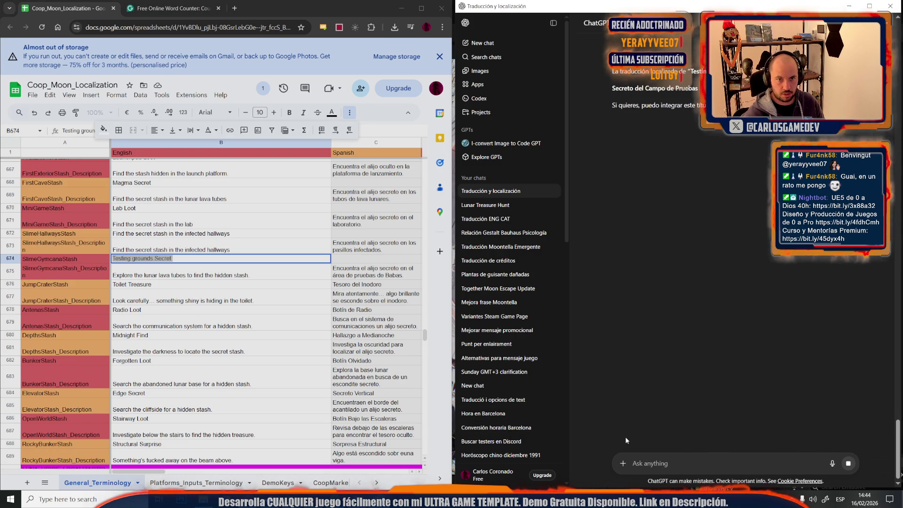
{"action": "left_click_drag", "start_coordinate": [699, 88], "coordinate": [608, 87]}
{"action": "left_click", "coordinate": [342, 259]}
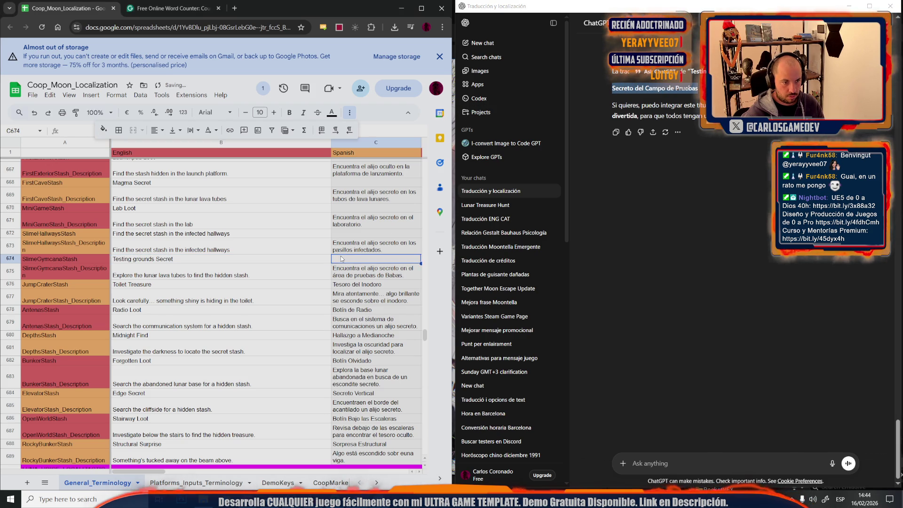
{"action": "key", "text": "ctrl+v"}
{"action": "left_click", "coordinate": [217, 235]}
{"action": "triple_click", "coordinate": [217, 234]}
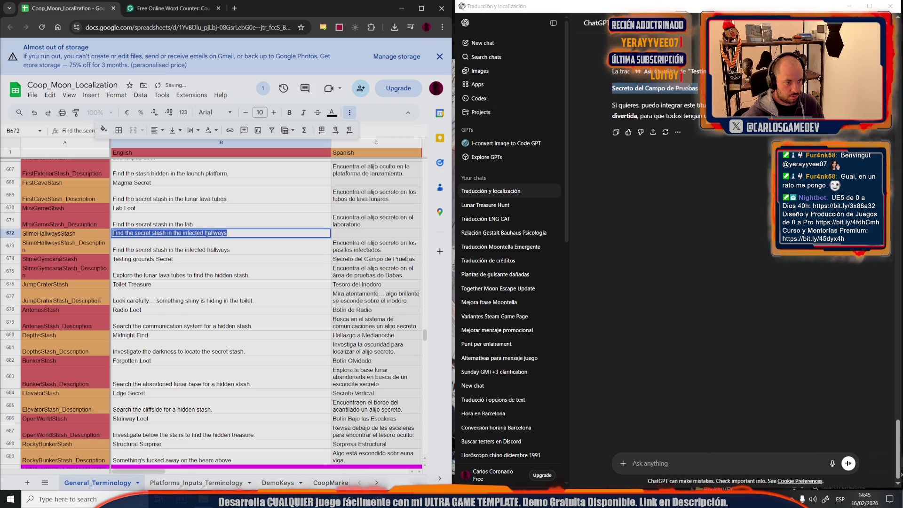
Retitle the English entry 'Infected hallways Loot' and send it to ChatGPT for translation.
{"action": "left_click_drag", "start_coordinate": [184, 234], "coordinate": [94, 230]}
{"action": "type", "text": "I"}
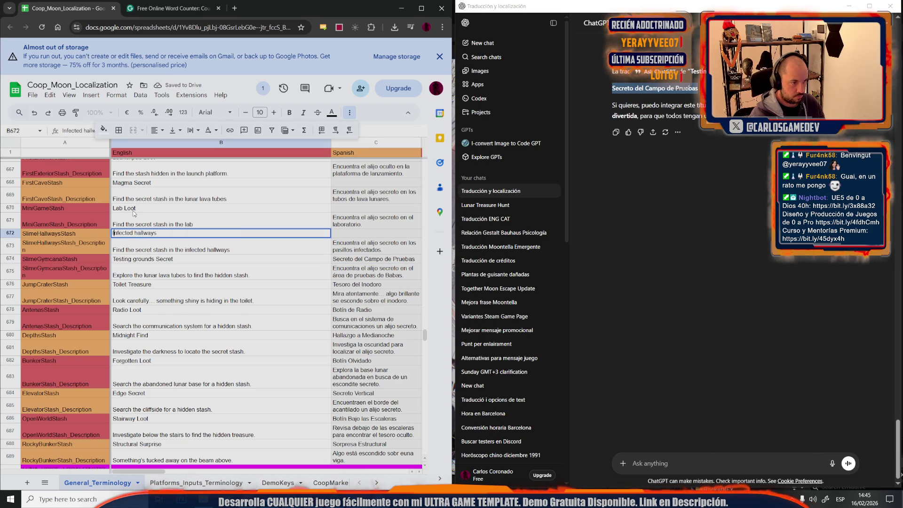
{"action": "type", "text": " Loot"}
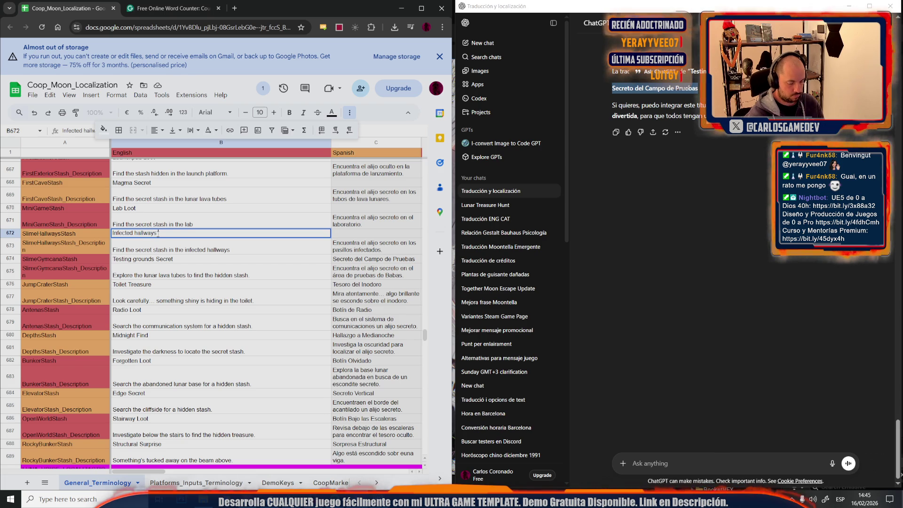
{"action": "triple_click", "coordinate": [158, 234]}
{"action": "key", "text": "ctrl+c"}
{"action": "left_click", "coordinate": [641, 458]}
{"action": "key", "text": "ctrl+v"}
{"action": "key", "text": "Return"}
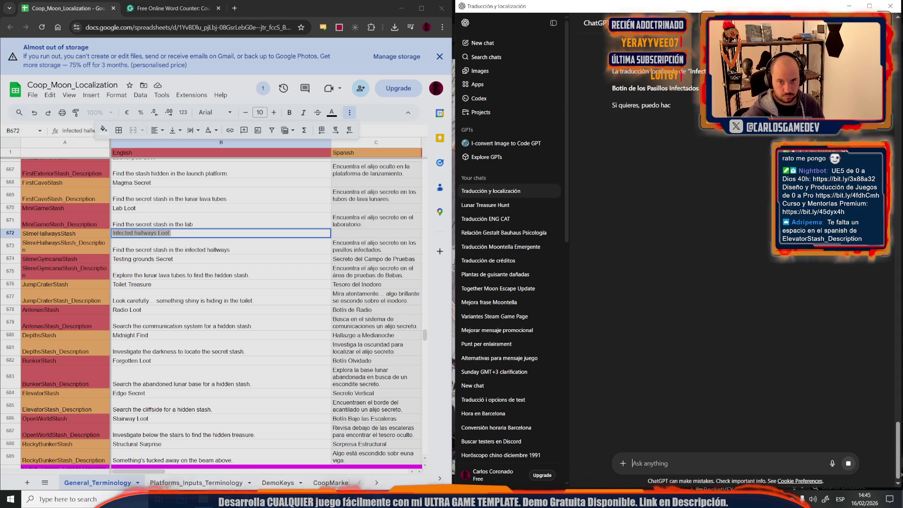
Paste 'Botín en los Pasillos Infectados' into C672, changing 'de' to 'en'.
{"action": "left_click_drag", "start_coordinate": [699, 88], "coordinate": [605, 86]}
{"action": "key", "text": "ctrl+c"}
{"action": "left_click", "coordinate": [347, 233]}
{"action": "key", "text": "ctrl+v"}
{"action": "double_click", "coordinate": [350, 233]}
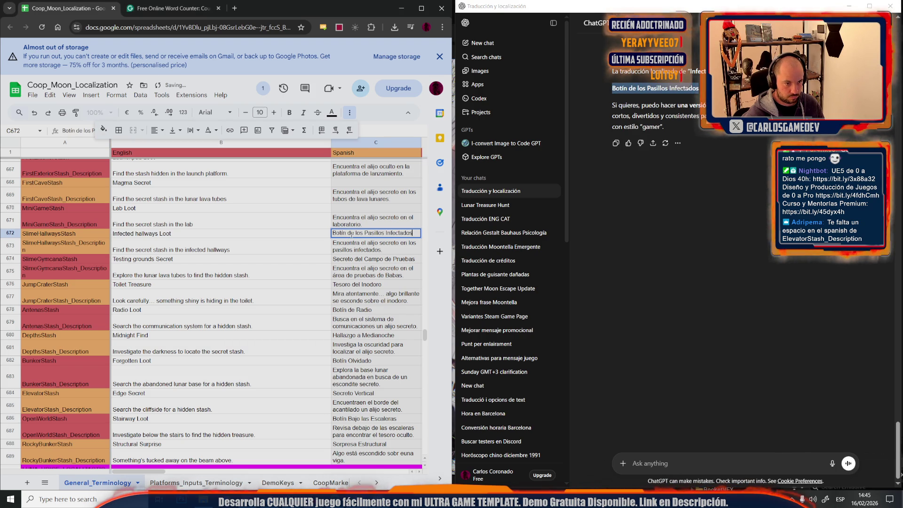
{"action": "type", "text": "en"}
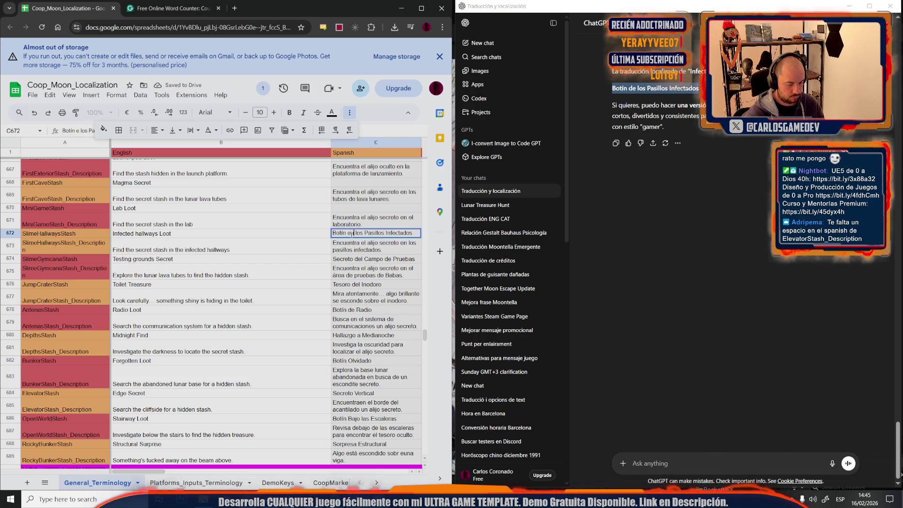
{"action": "left_click", "coordinate": [317, 284]}
Paste 'Lab Loot' into the ChatGPT prompt and copy the 'Magma Secret' entry.
{"action": "scroll", "coordinate": [295, 290], "scroll_direction": "up", "scroll_amount": 2}
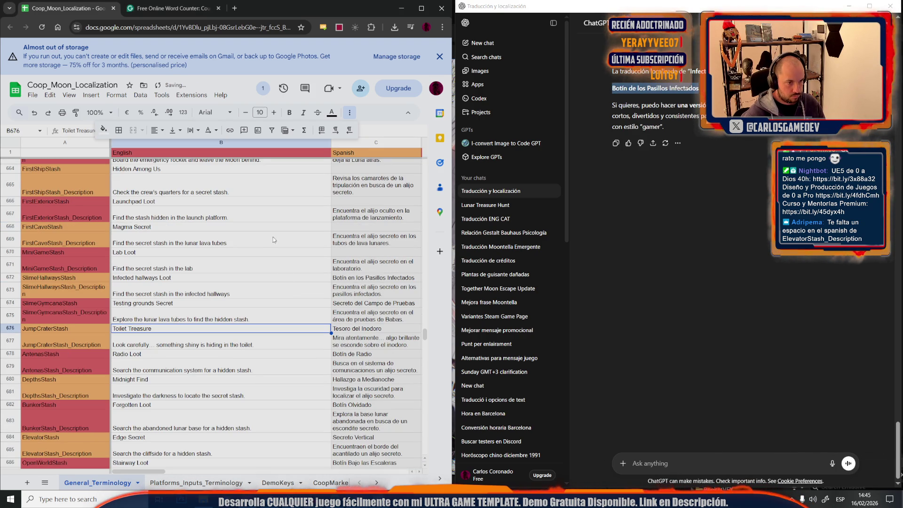
{"action": "left_click", "coordinate": [263, 253]}
{"action": "key", "text": "ctrl+c"}
{"action": "left_click", "coordinate": [705, 463]}
{"action": "key", "text": "ctrl+v"}
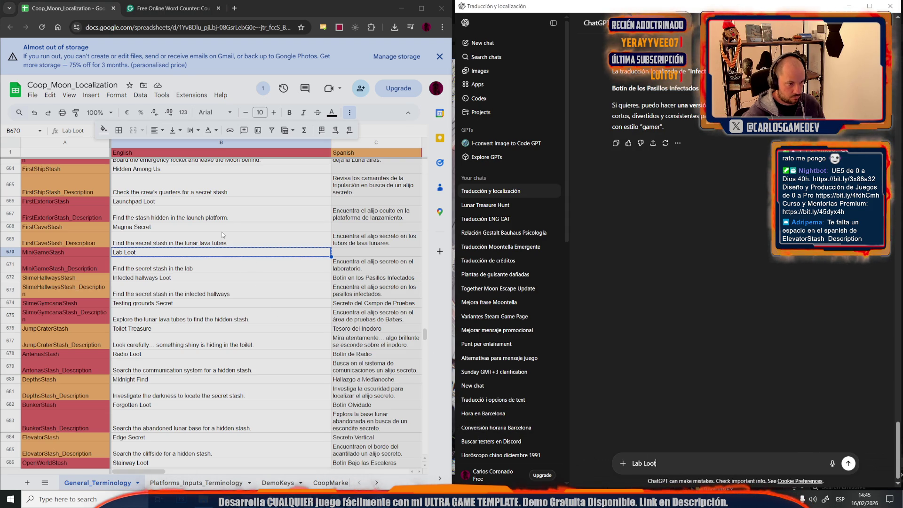
{"action": "left_click", "coordinate": [221, 228]}
{"action": "key", "text": "ctrl+c"}
{"action": "left_click", "coordinate": [670, 460]}
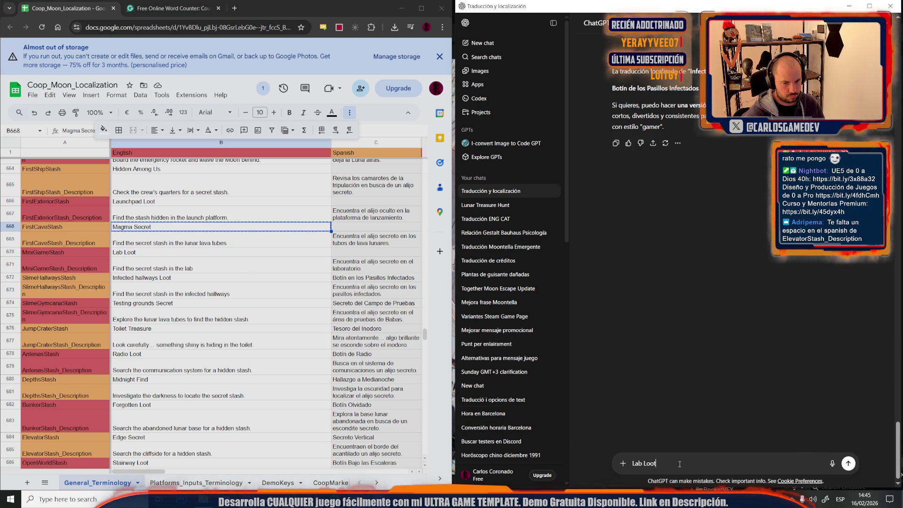
{"action": "left_click", "coordinate": [200, 309]}
{"action": "scroll", "coordinate": [200, 309], "scroll_direction": "up", "scroll_amount": 12}
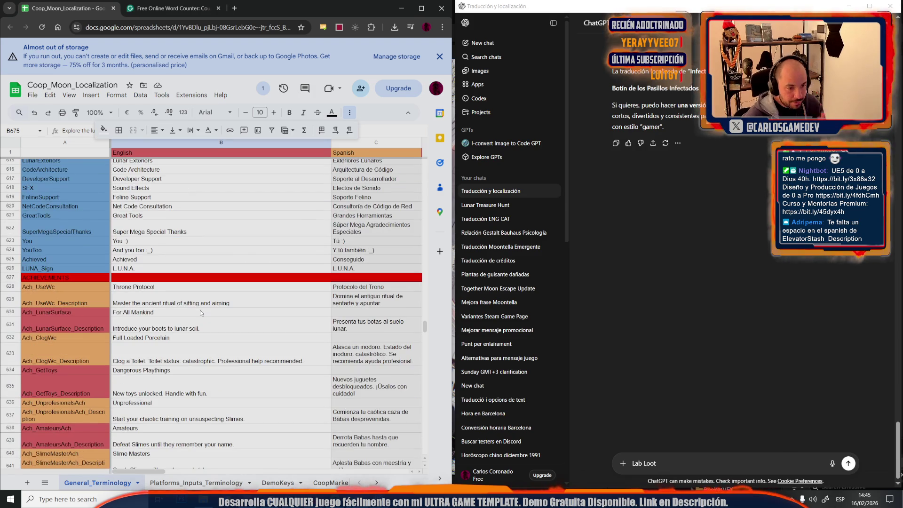
Replace the prompt with For All Mankind, Full Loaded Porcelain and Dangerous Playthings, one per line.
{"action": "left_click", "coordinate": [244, 311]}
{"action": "key", "text": "ctrl+c"}
{"action": "left_click", "coordinate": [669, 471]}
{"action": "key", "text": "ctrl+a"}
{"action": "key", "text": "ctrl+v"}
{"action": "key", "text": "shift+Return"}
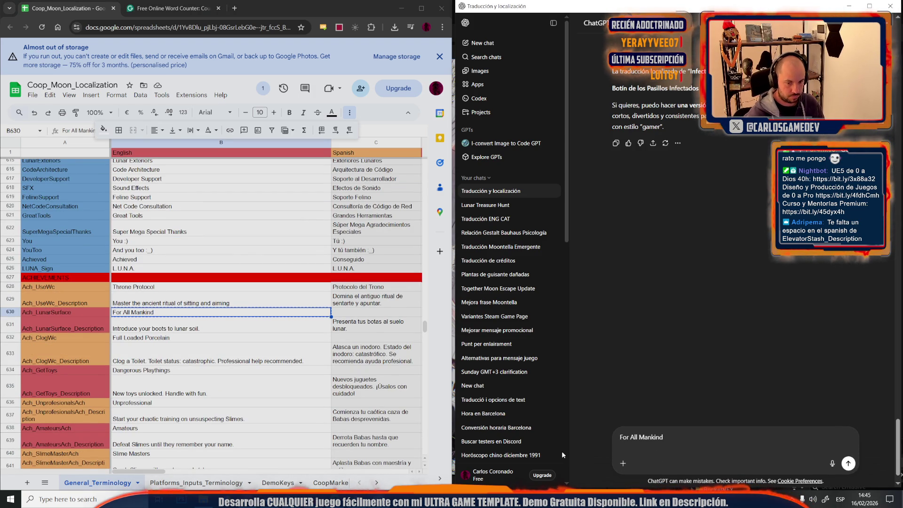
{"action": "left_click", "coordinate": [249, 344]}
{"action": "left_click", "coordinate": [268, 339]}
{"action": "key", "text": "ctrl+c"}
{"action": "left_click", "coordinate": [630, 456]}
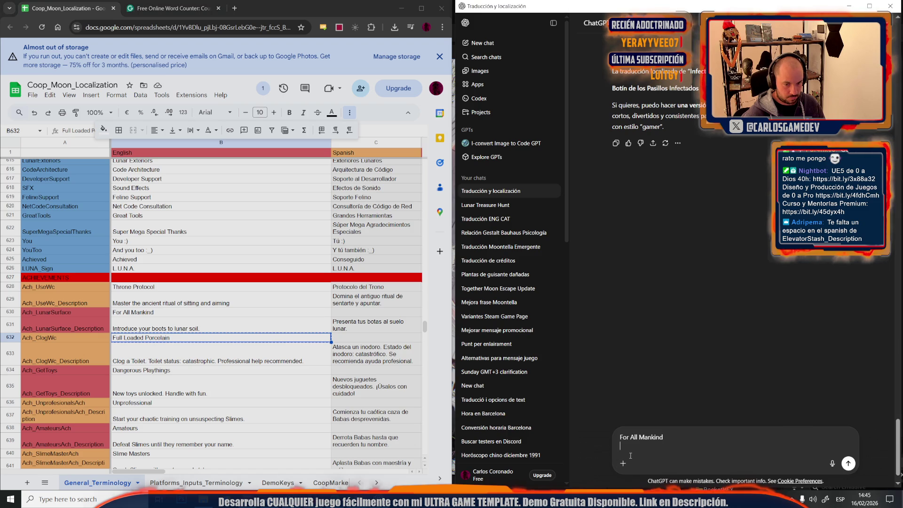
{"action": "key", "text": "ctrl+v"}
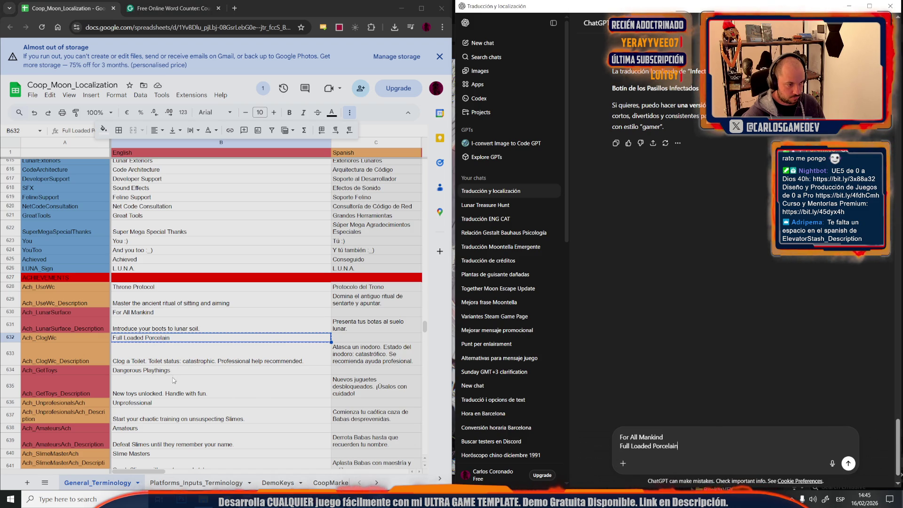
{"action": "left_click", "coordinate": [274, 372]}
{"action": "key", "text": "ctrl+c"}
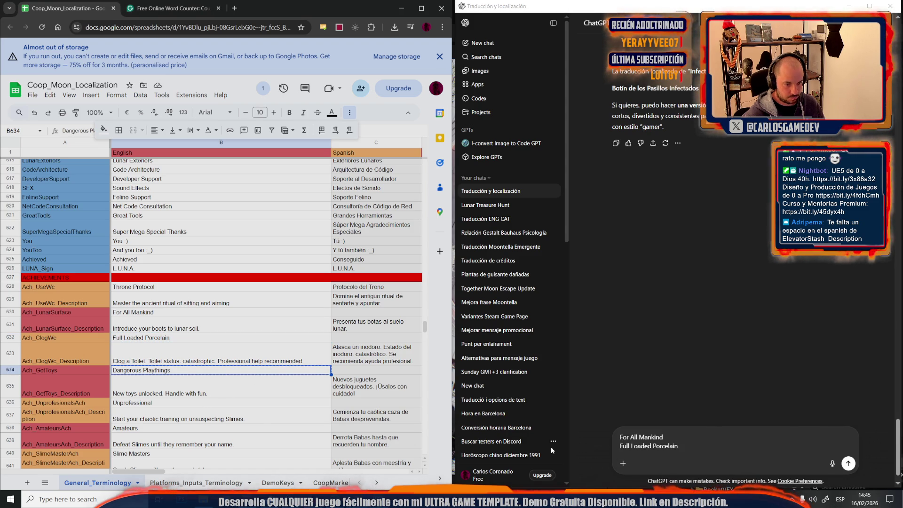
{"action": "left_click", "coordinate": [689, 449]}
{"action": "key", "text": "shift+Return"}
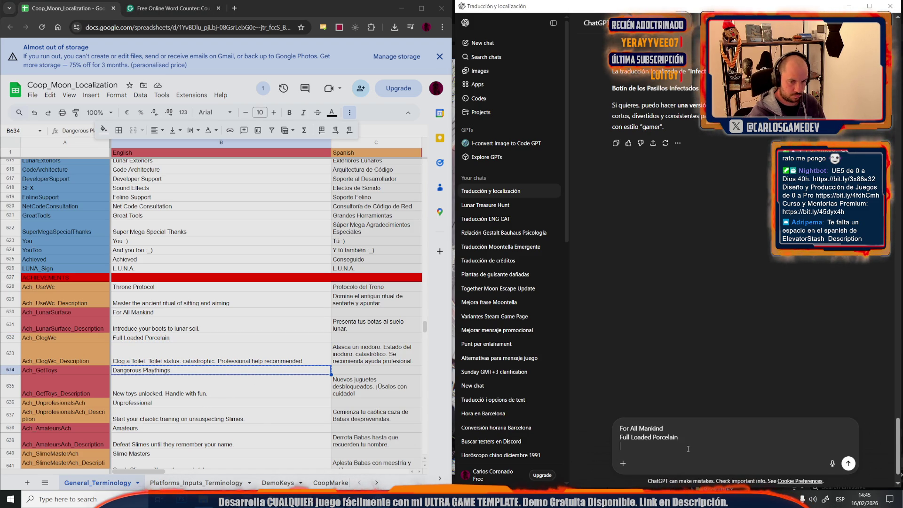
{"action": "key", "text": "ctrl+v"}
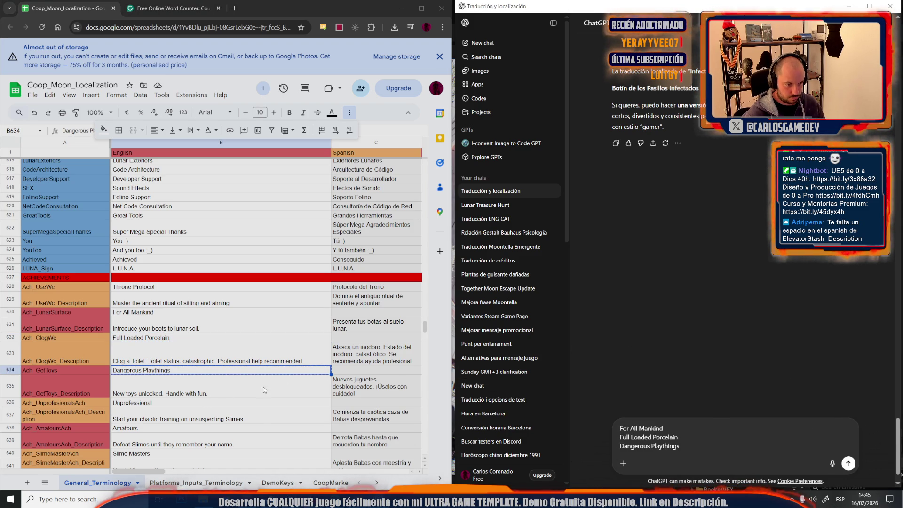
Add Unprofessional and Amateurs as new lines in the ChatGPT prompt.
{"action": "left_click", "coordinate": [215, 402]}
{"action": "key", "text": "ctrl+c"}
{"action": "left_click", "coordinate": [693, 450]}
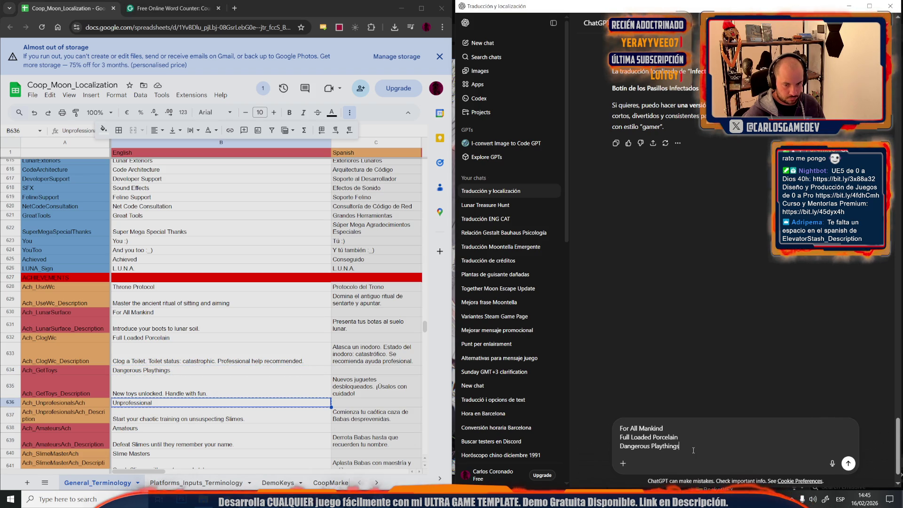
{"action": "key", "text": "shift+Return"}
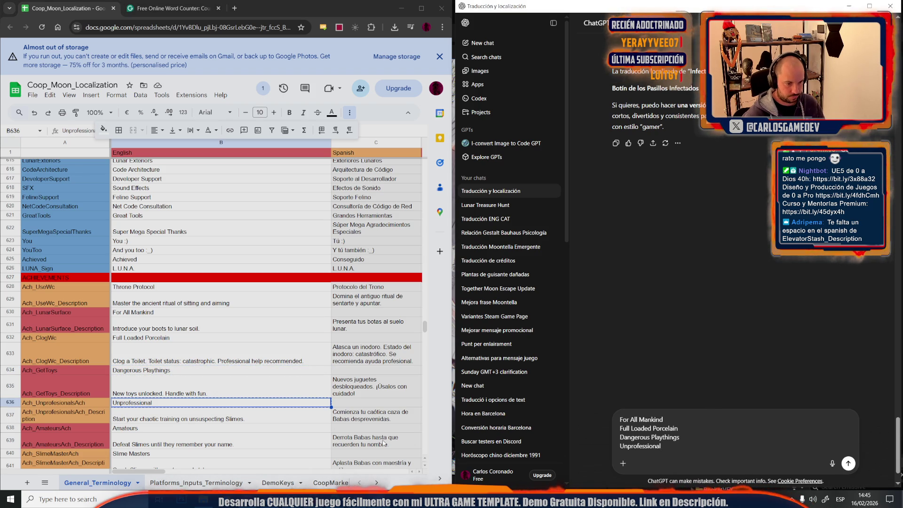
{"action": "left_click", "coordinate": [253, 428]}
{"action": "key", "text": "ctrl+c"}
{"action": "left_click", "coordinate": [675, 445]}
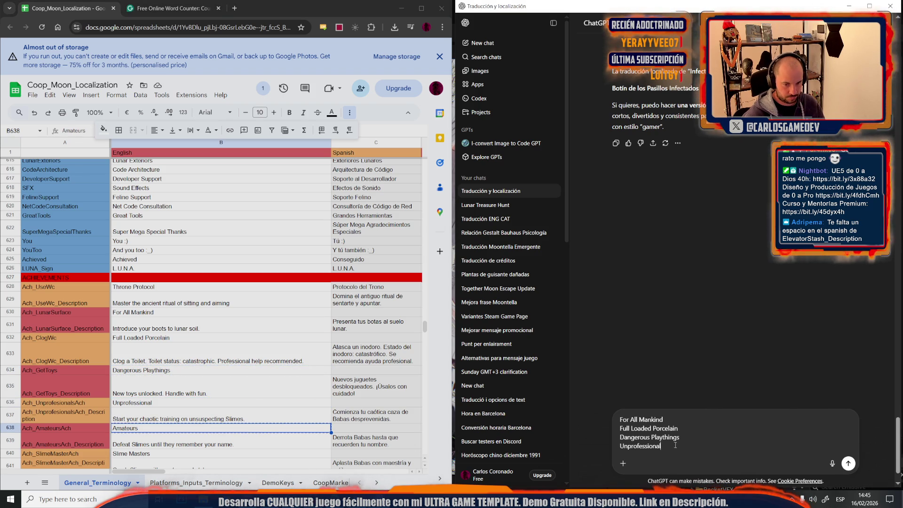
{"action": "key", "text": "shift+Return"}
{"action": "key", "text": "ctrl+v"}
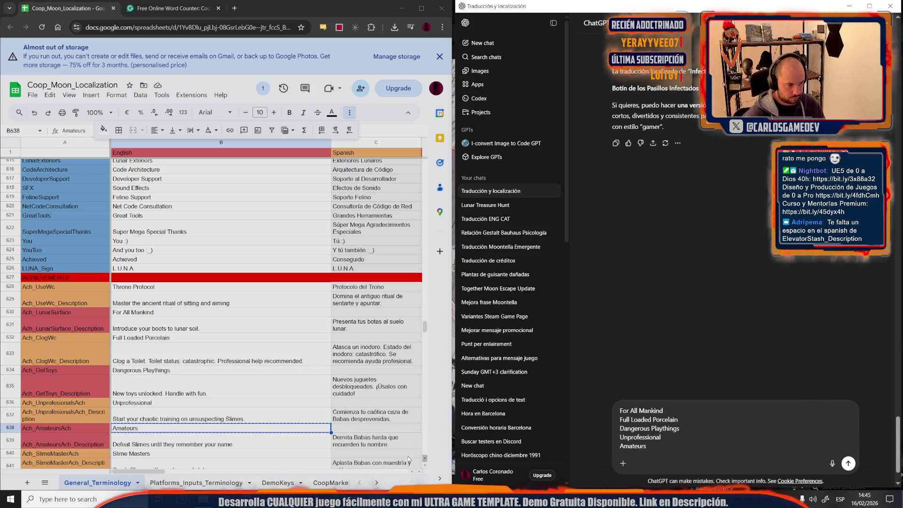
Add Genocidals and Slime Masters as new lines in the ChatGPT prompt.
{"action": "scroll", "coordinate": [248, 432], "scroll_direction": "down", "scroll_amount": 2}
{"action": "left_click", "coordinate": [224, 434]}
{"action": "key", "text": "ctrl+c"}
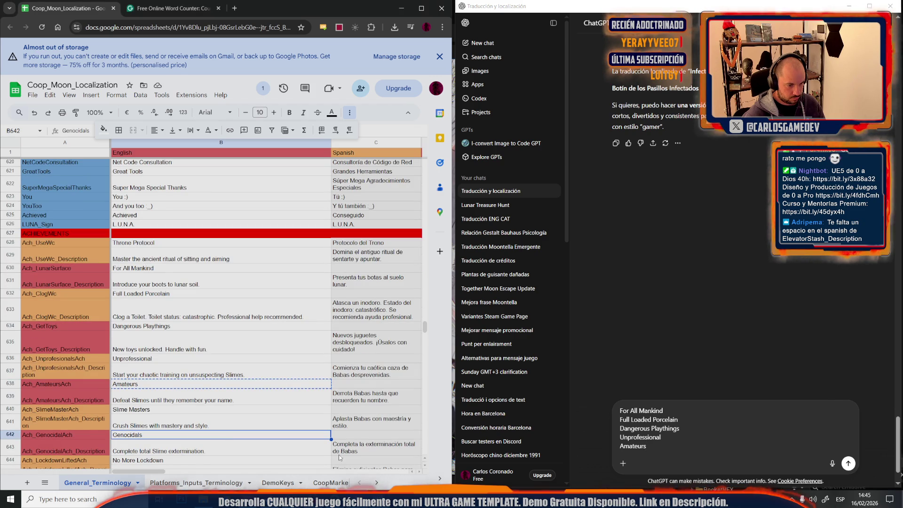
{"action": "left_click", "coordinate": [663, 445]}
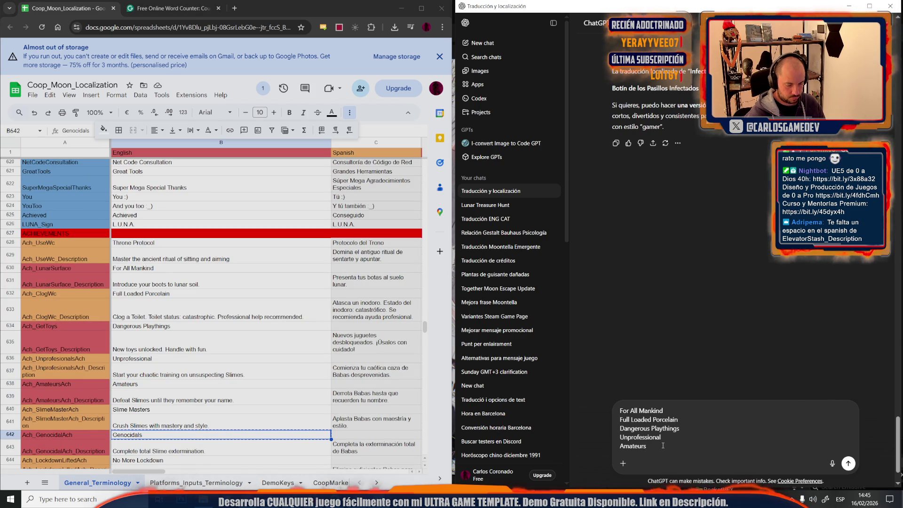
{"action": "key", "text": "shift+Return"}
{"action": "key", "text": "ctrl+v"}
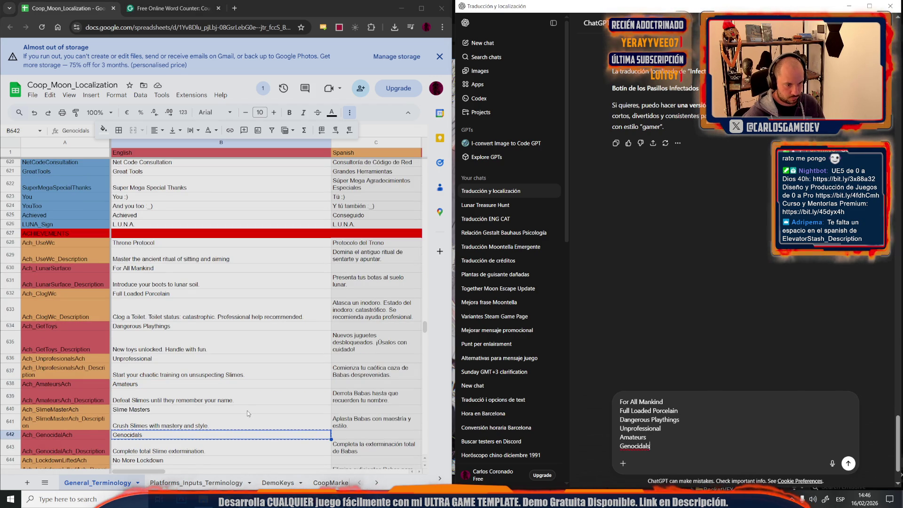
{"action": "left_click", "coordinate": [247, 410]}
{"action": "key", "text": "ctrl+c"}
{"action": "left_click", "coordinate": [649, 436]}
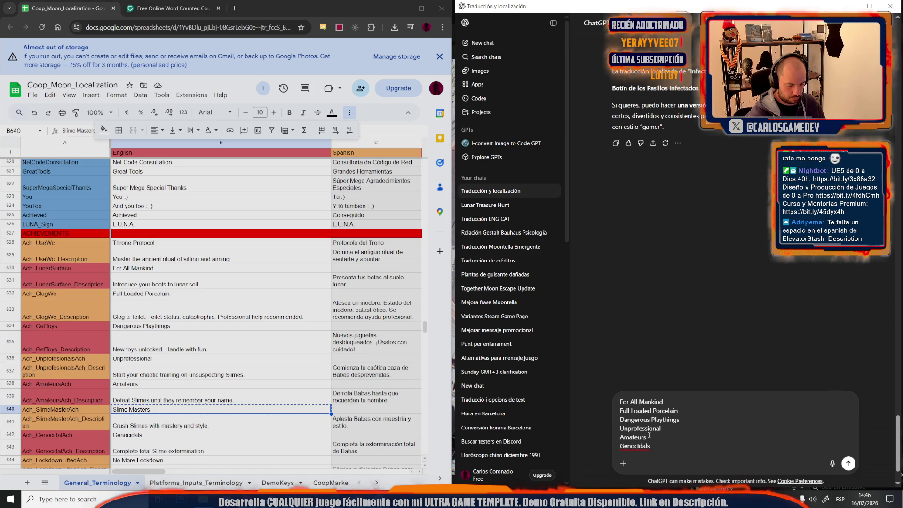
{"action": "key", "text": "shift+Return"}
{"action": "key", "text": "ctrl+v"}
Add No More Lockdown and Zero-G Disaster as the final lines of the prompt.
{"action": "left_click", "coordinate": [202, 449]}
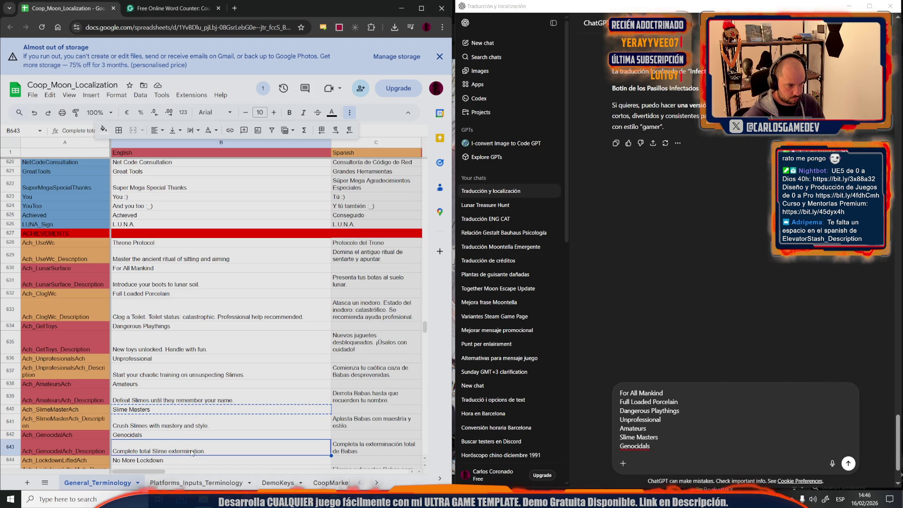
{"action": "left_click", "coordinate": [186, 438]}
{"action": "scroll", "coordinate": [187, 440], "scroll_direction": "down", "scroll_amount": 1}
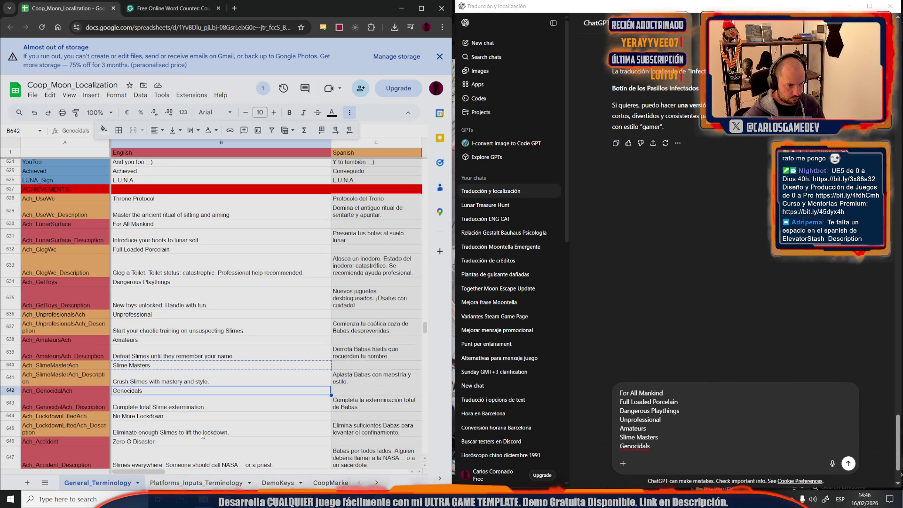
{"action": "left_click", "coordinate": [189, 417]}
{"action": "left_click", "coordinate": [659, 451]}
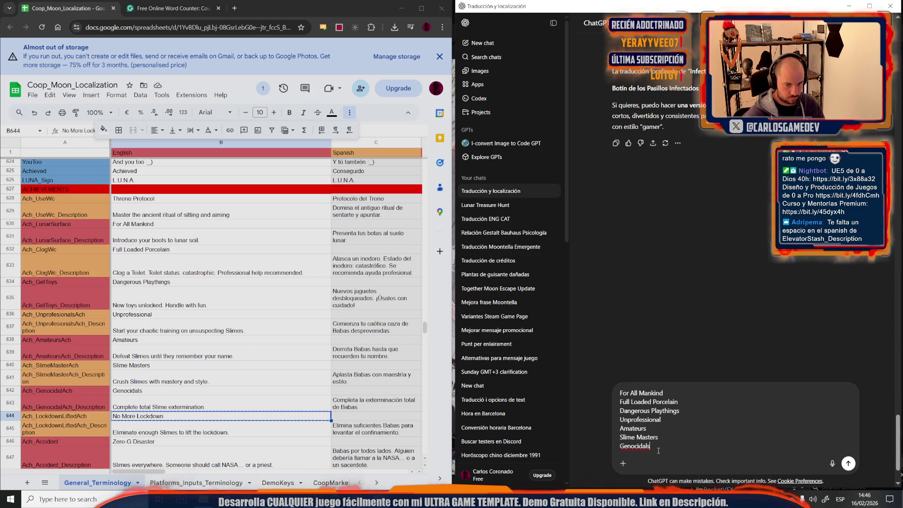
{"action": "key", "text": "shift+Return"}
{"action": "key", "text": "ctrl+v"}
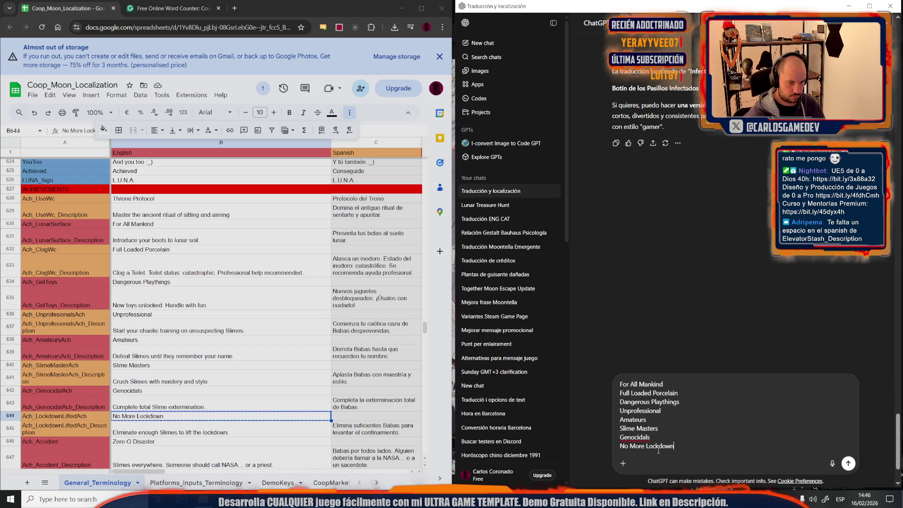
{"action": "left_click", "coordinate": [176, 440]}
{"action": "key", "text": "ctrl+c"}
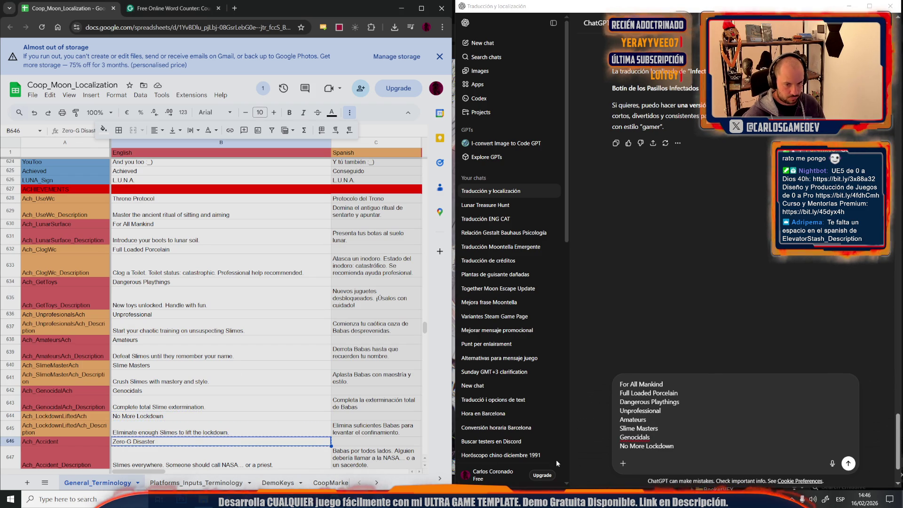
{"action": "left_click", "coordinate": [686, 450]}
{"action": "key", "text": "shift+Return"}
{"action": "key", "text": "ctrl+v"}
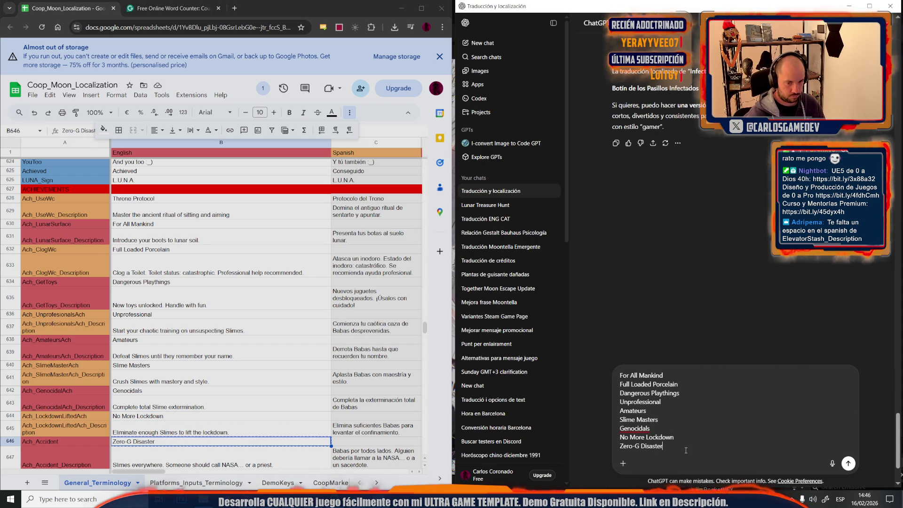
{"action": "left_click", "coordinate": [199, 408]}
{"action": "scroll", "coordinate": [199, 407], "scroll_direction": "down", "scroll_amount": 2}
{"action": "scroll", "coordinate": [199, 407], "scroll_direction": "down", "scroll_amount": 1}
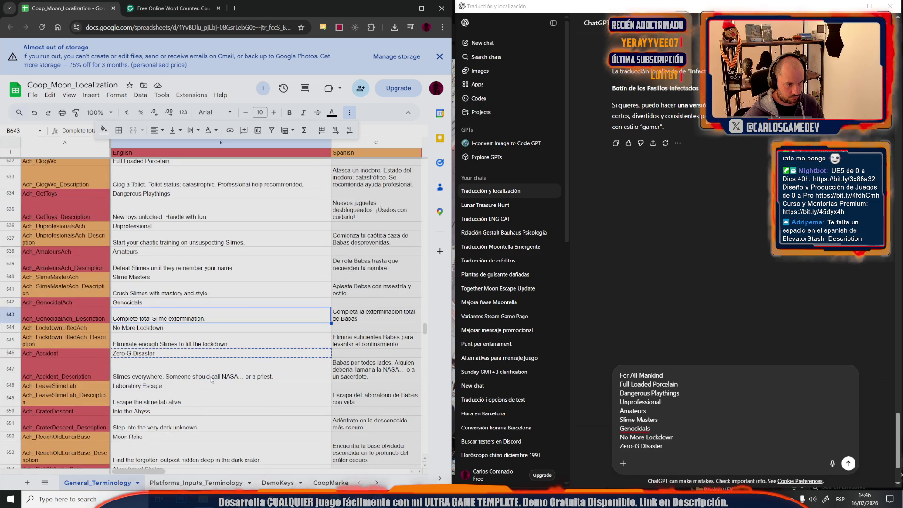
Add Laboratory Escape and Into the Abyss to the ChatGPT prompt, each on its own line.
{"action": "left_click", "coordinate": [141, 387]}
{"action": "key", "text": "ctrl+c"}
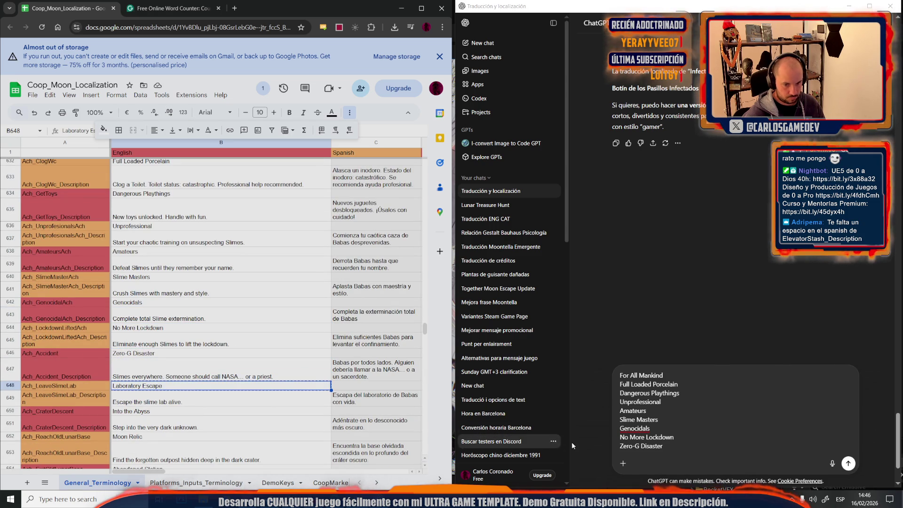
{"action": "left_click", "coordinate": [700, 448]}
{"action": "key", "text": "shift+Return"}
{"action": "key", "text": "ctrl+v"}
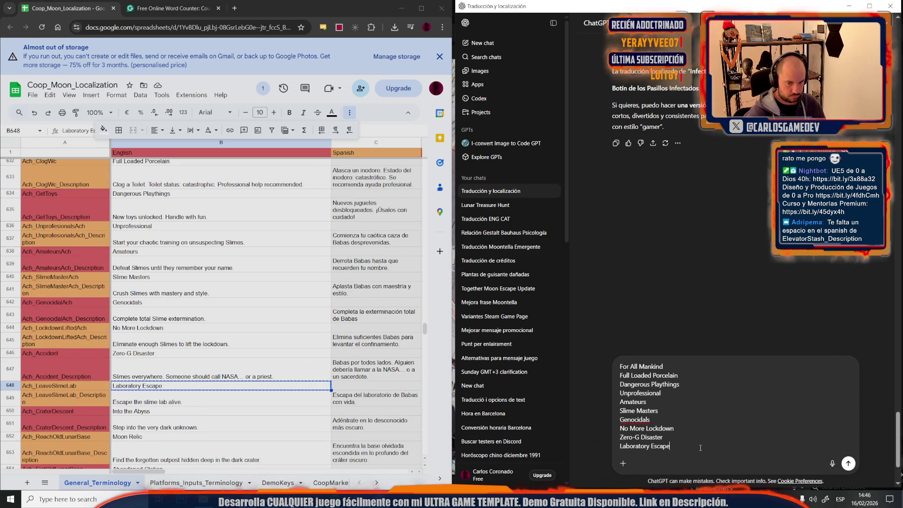
{"action": "left_click", "coordinate": [145, 412]}
{"action": "key", "text": "ctrl+c"}
{"action": "left_click", "coordinate": [695, 446]}
{"action": "key", "text": "shift+Return"}
{"action": "key", "text": "ctrl+v"}
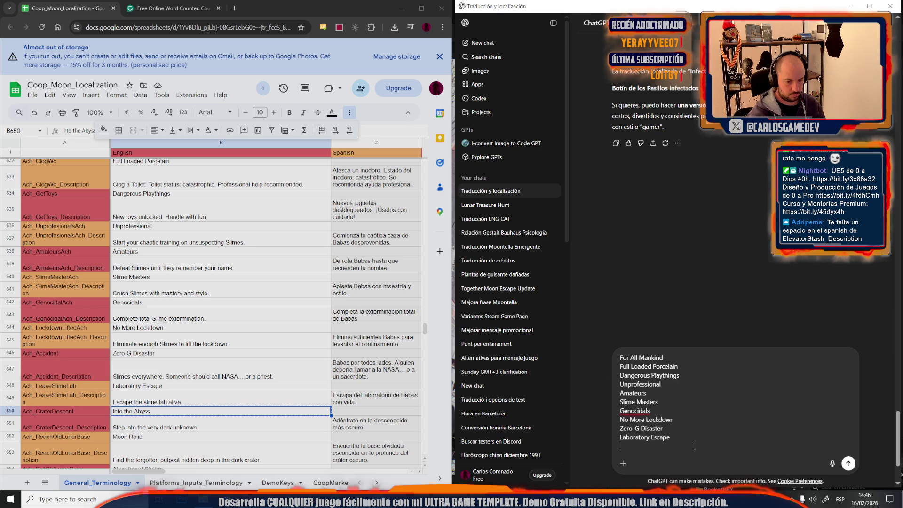
Copy Moon Relic, then add Abandoned Station from B654 on a new prompt line.
{"action": "left_click", "coordinate": [263, 436]}
{"action": "key", "text": "ctrl+c"}
{"action": "left_click", "coordinate": [691, 446]}
{"action": "key", "text": "shift+Return"}
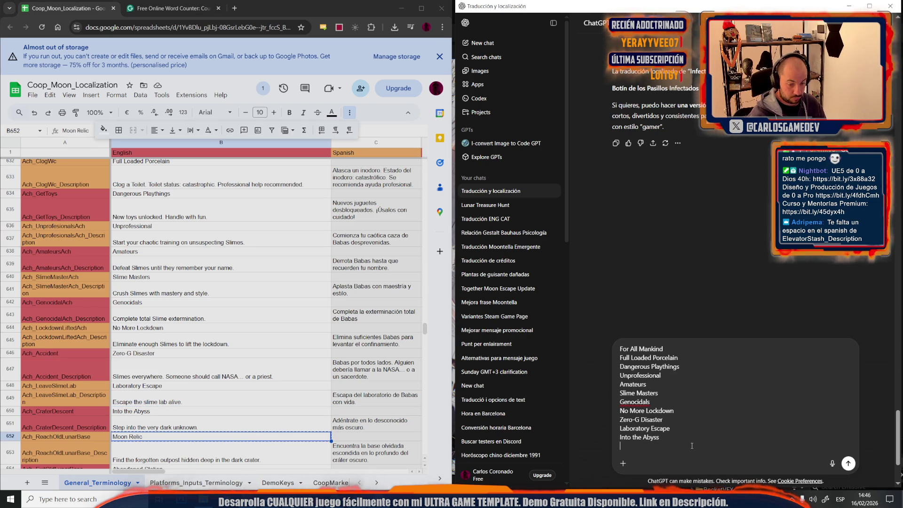
{"action": "left_click", "coordinate": [288, 414]}
{"action": "scroll", "coordinate": [288, 417], "scroll_direction": "down", "scroll_amount": 1}
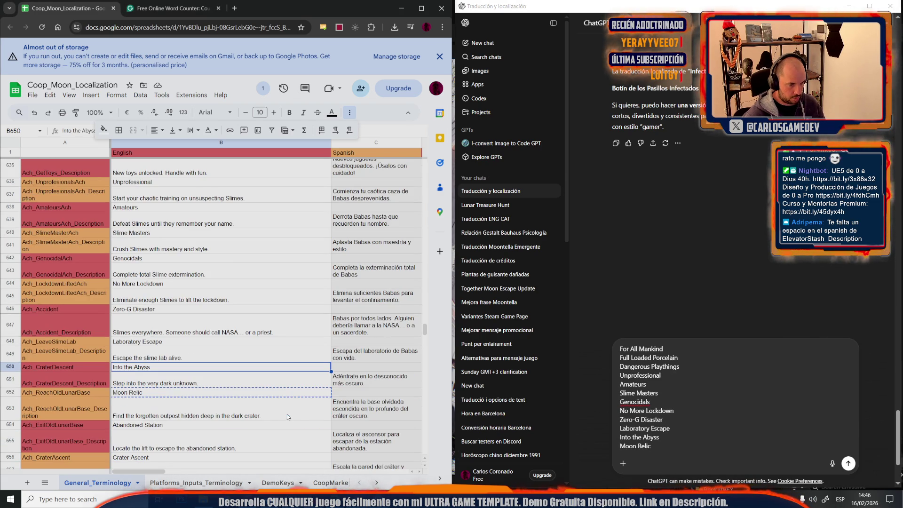
{"action": "left_click", "coordinate": [288, 427]}
{"action": "key", "text": "ctrl+c"}
{"action": "left_click", "coordinate": [661, 452]}
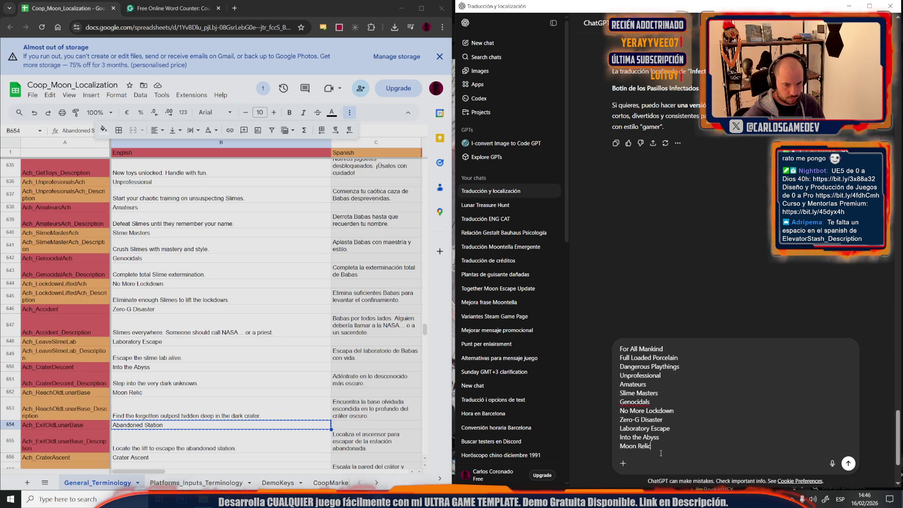
{"action": "key", "text": "shift+Return"}
{"action": "key", "text": "ctrl+v"}
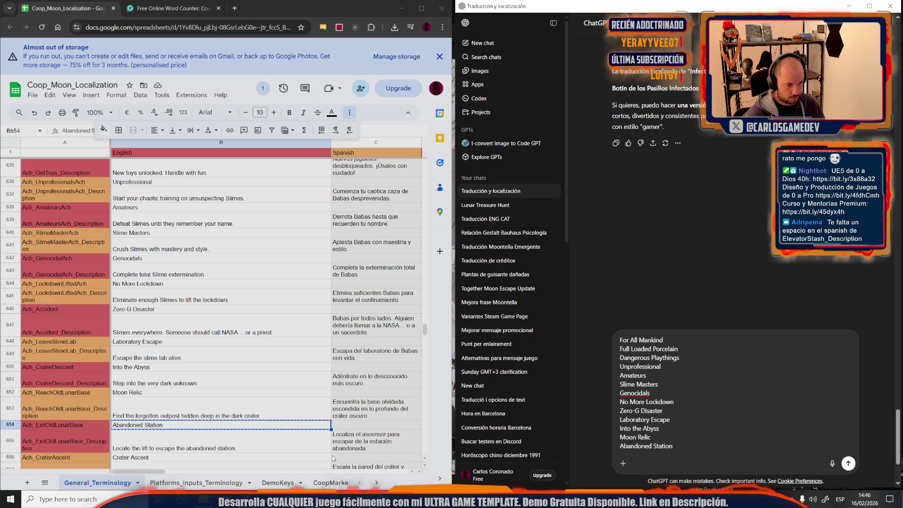
Add Crater Ascent from B656 to the ChatGPT prompt.
{"action": "left_click", "coordinate": [261, 450]}
{"action": "left_click", "coordinate": [252, 458]}
{"action": "key", "text": "ctrl+c"}
{"action": "left_click", "coordinate": [704, 448]}
{"action": "key", "text": "shift+Return"}
{"action": "key", "text": "ctrl+v"}
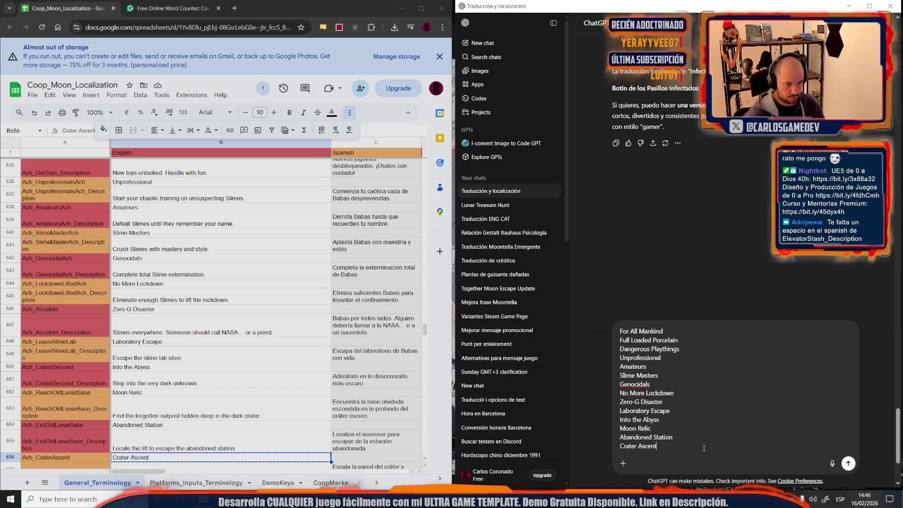
Add Core Entry (B658) and Reach L.U.N.A. (B660) to the prompt on new lines.
{"action": "left_click", "coordinate": [281, 371]}
{"action": "left_click", "coordinate": [269, 456]}
{"action": "scroll", "coordinate": [269, 456], "scroll_direction": "down", "scroll_amount": 3}
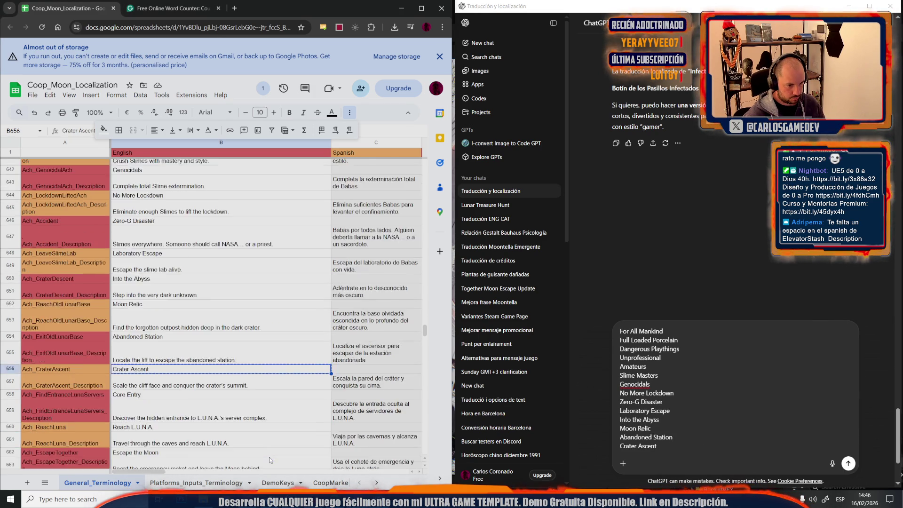
{"action": "left_click", "coordinate": [154, 352]}
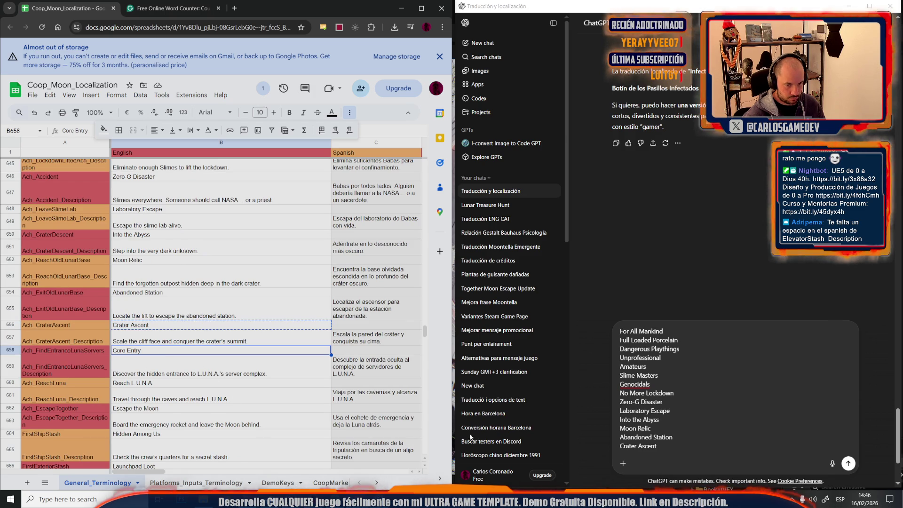
{"action": "key", "text": "ctrl+c"}
{"action": "left_click", "coordinate": [686, 449]}
{"action": "key", "text": "shift+Return"}
{"action": "key", "text": "ctrl+v"}
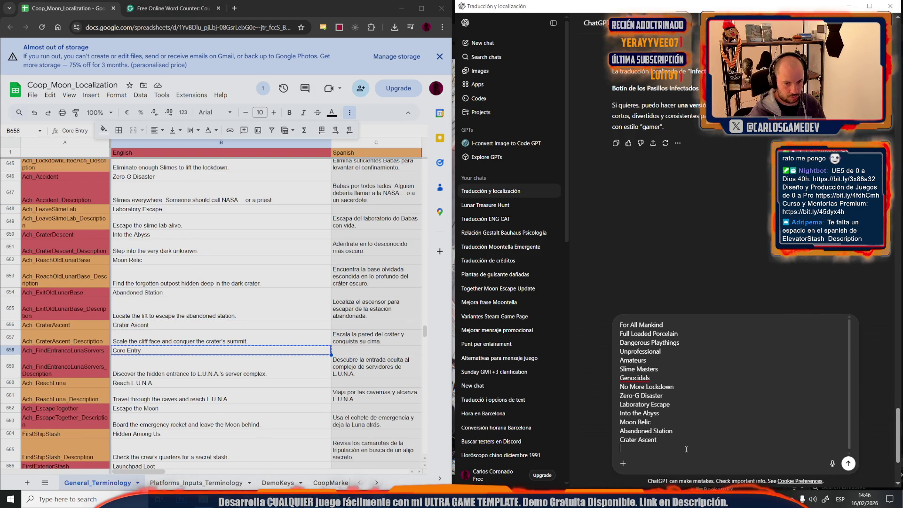
{"action": "left_click", "coordinate": [220, 382]}
{"action": "key", "text": "ctrl+c"}
{"action": "left_click", "coordinate": [664, 451]}
{"action": "key", "text": "shift+Return"}
{"action": "key", "text": "ctrl+v"}
Add Escape the Moon (B662) and Hidden Among Us (B664) to the prompt.
{"action": "left_click", "coordinate": [216, 411]}
{"action": "key", "text": "ctrl+c"}
{"action": "left_click", "coordinate": [670, 451]}
{"action": "key", "text": "shift+Return"}
{"action": "key", "text": "ctrl+v"}
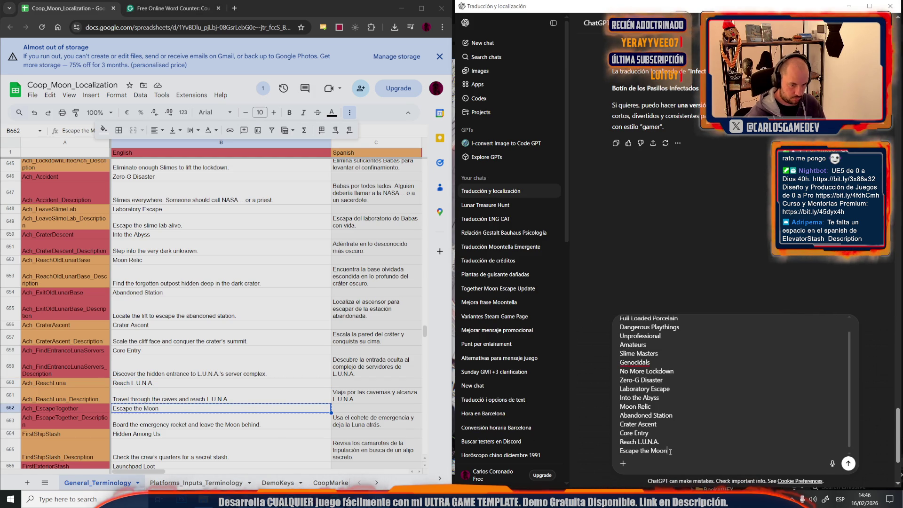
{"action": "left_click", "coordinate": [181, 433]}
{"action": "key", "text": "ctrl+c"}
{"action": "left_click", "coordinate": [688, 451]}
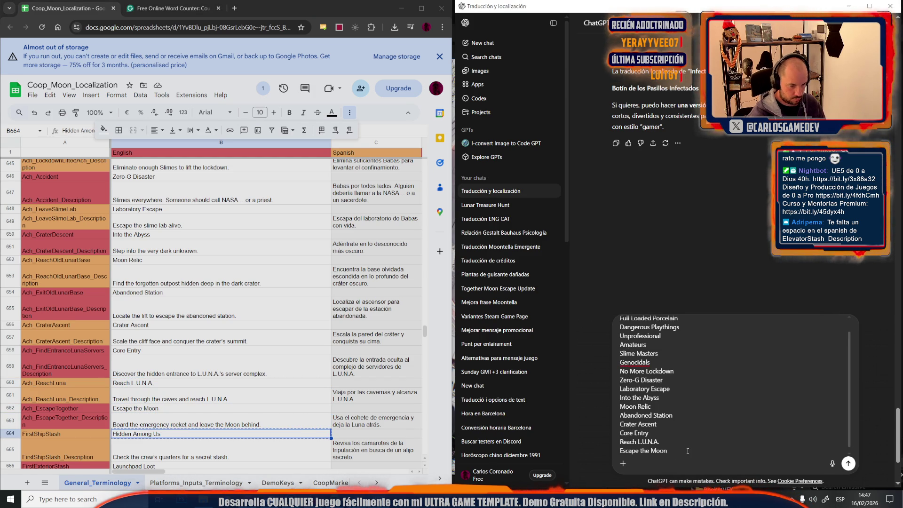
{"action": "key", "text": "shift+Return"}
{"action": "key", "text": "ctrl+v"}
Add Launchpad Loot (B666) and Magma Secret (B668) to the prompt.
{"action": "scroll", "coordinate": [367, 409], "scroll_direction": "down", "scroll_amount": 2}
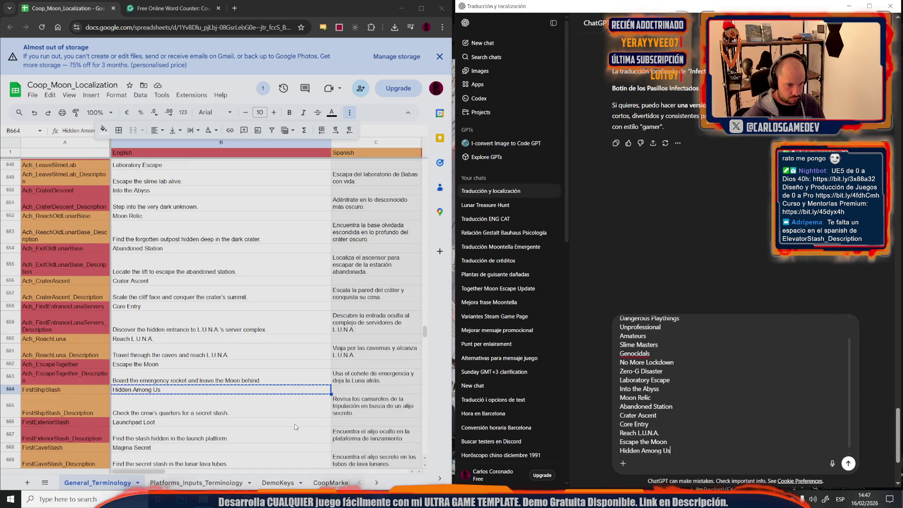
{"action": "left_click", "coordinate": [282, 379]}
{"action": "key", "text": "ctrl+c"}
{"action": "left_click", "coordinate": [700, 452]}
{"action": "key", "text": "shift+Return"}
{"action": "key", "text": "ctrl+v"}
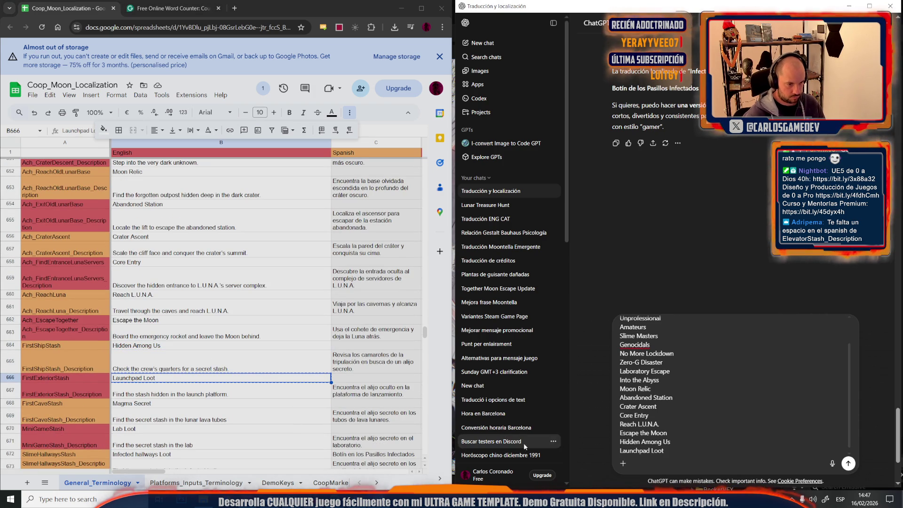
{"action": "left_click", "coordinate": [261, 404]}
{"action": "key", "text": "ctrl+c"}
{"action": "left_click", "coordinate": [688, 454]}
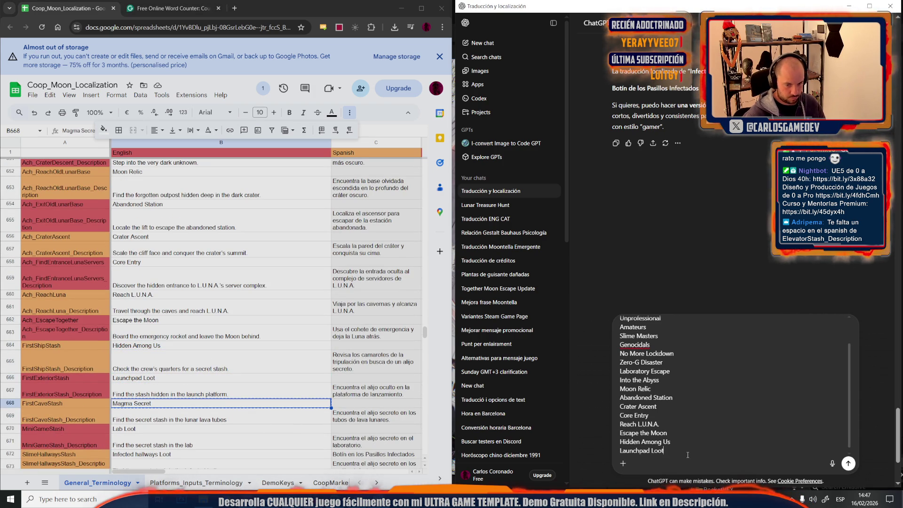
{"action": "key", "text": "shift+Return"}
{"action": "key", "text": "ctrl+v"}
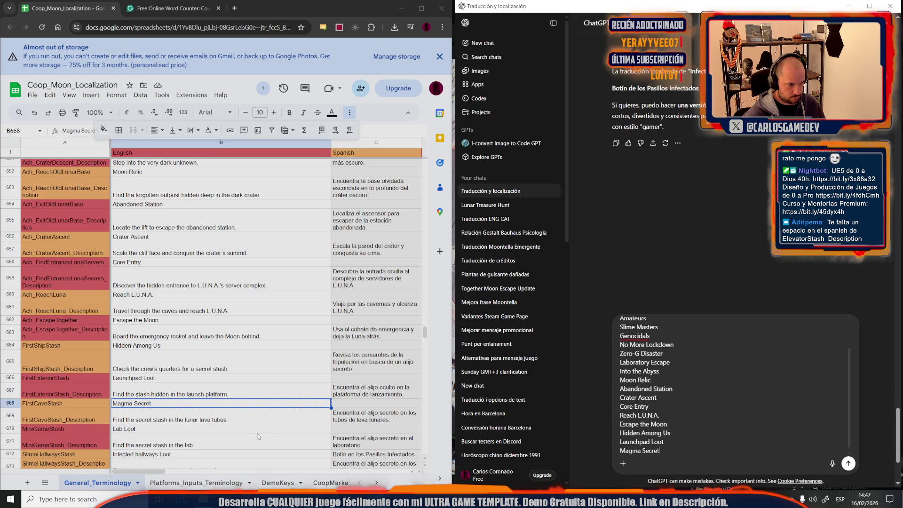
Append Lab Loot from B670 and send the name list to ChatGPT for translation.
{"action": "left_click", "coordinate": [257, 429]}
{"action": "left_click", "coordinate": [676, 449]}
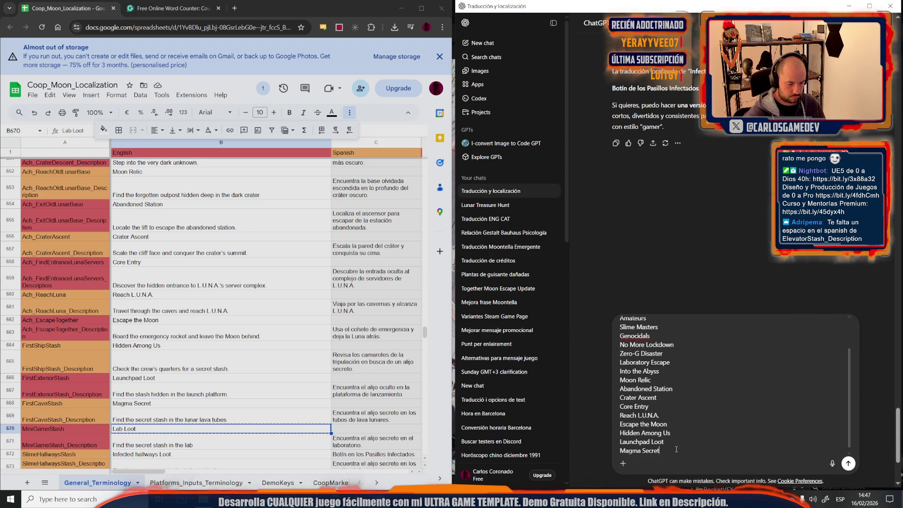
{"action": "key", "text": "shift+Return"}
{"action": "key", "text": "ctrl+v"}
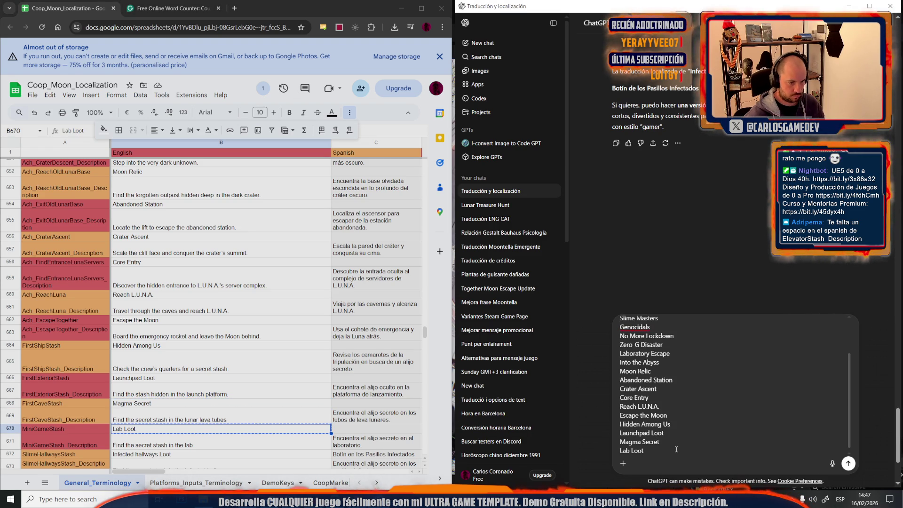
{"action": "key", "text": "Return"}
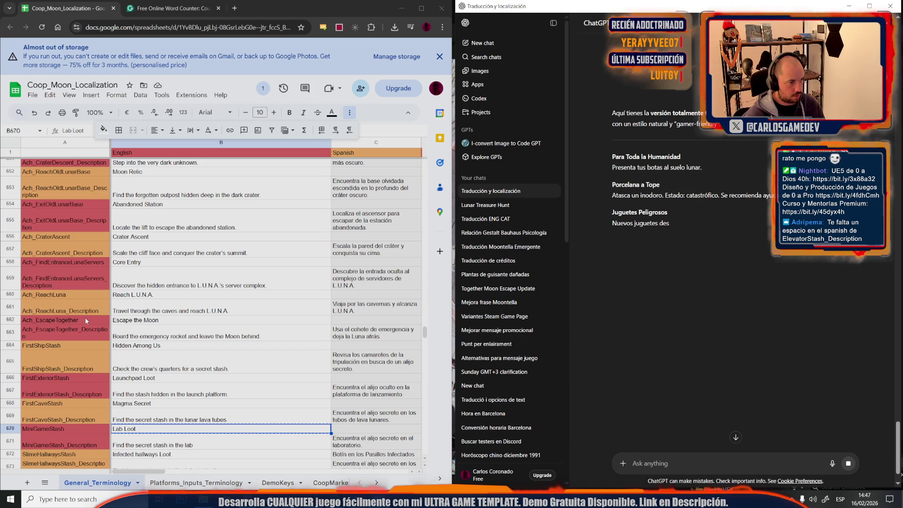
Insert the missing space between the run-together words in cell C685.
{"action": "left_click", "coordinate": [188, 323]}
{"action": "scroll", "coordinate": [188, 324], "scroll_direction": "down", "scroll_amount": 5}
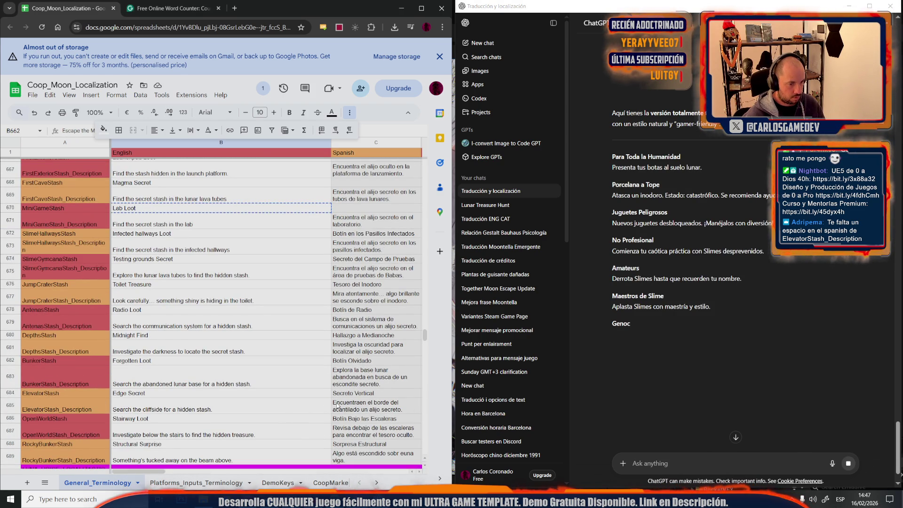
{"action": "left_click", "coordinate": [358, 405]}
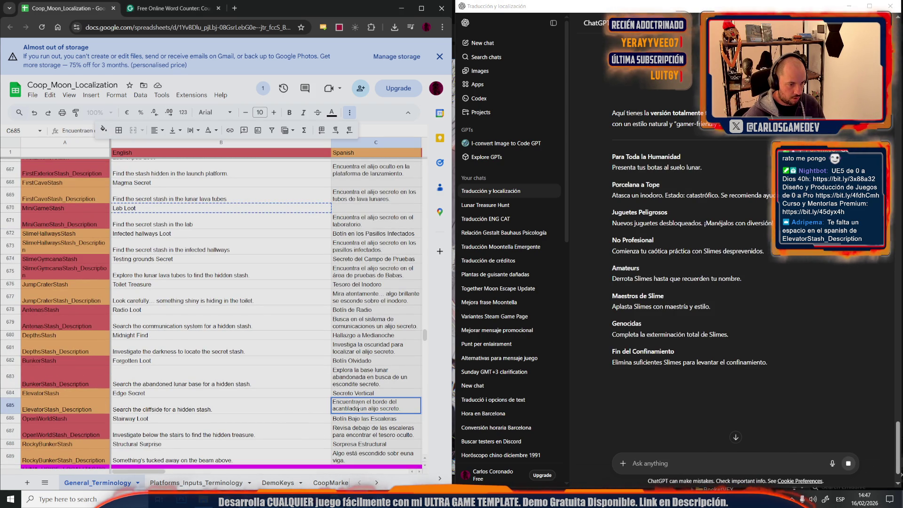
{"action": "double_click", "coordinate": [359, 403]}
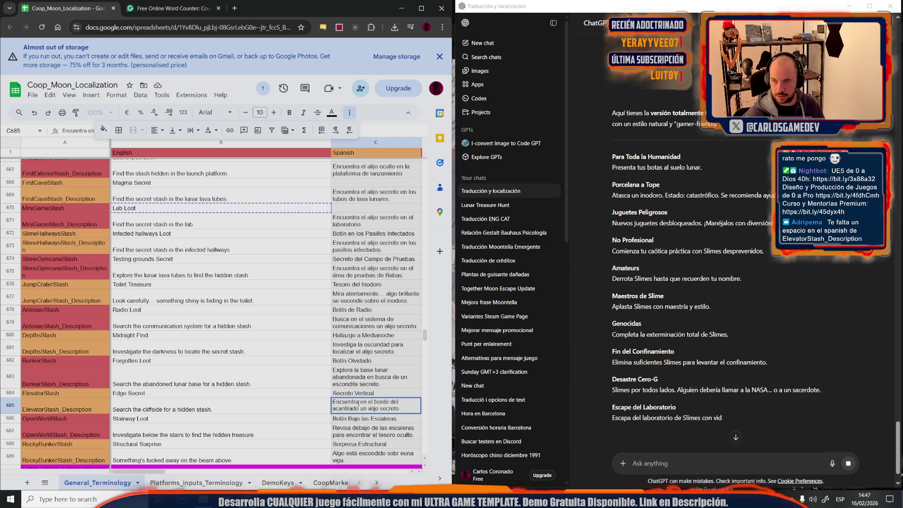
{"action": "left_click", "coordinate": [338, 353]}
{"action": "scroll", "coordinate": [338, 356], "scroll_direction": "up", "scroll_amount": 10}
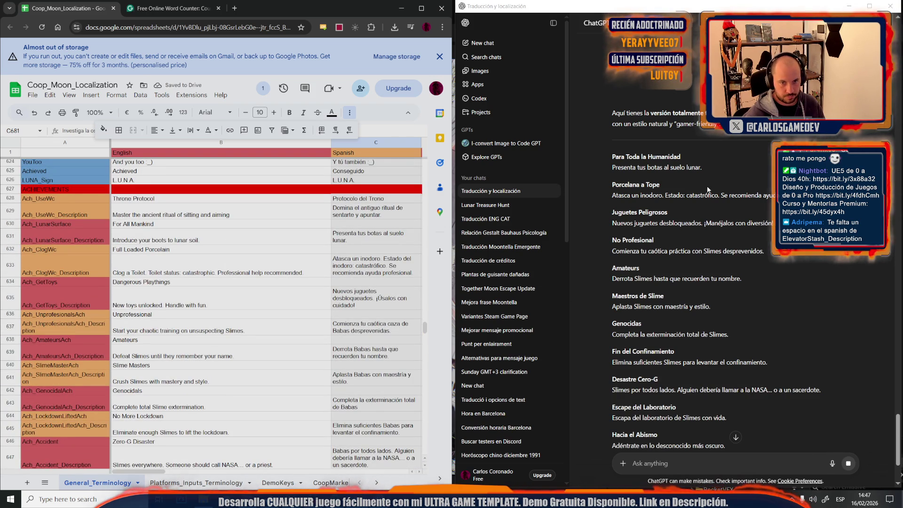
Enter Por Toda la Humanidad in C630, adapted from ChatGPT's Para Toda la Humanidad.
{"action": "left_click_drag", "start_coordinate": [713, 169], "coordinate": [687, 168]}
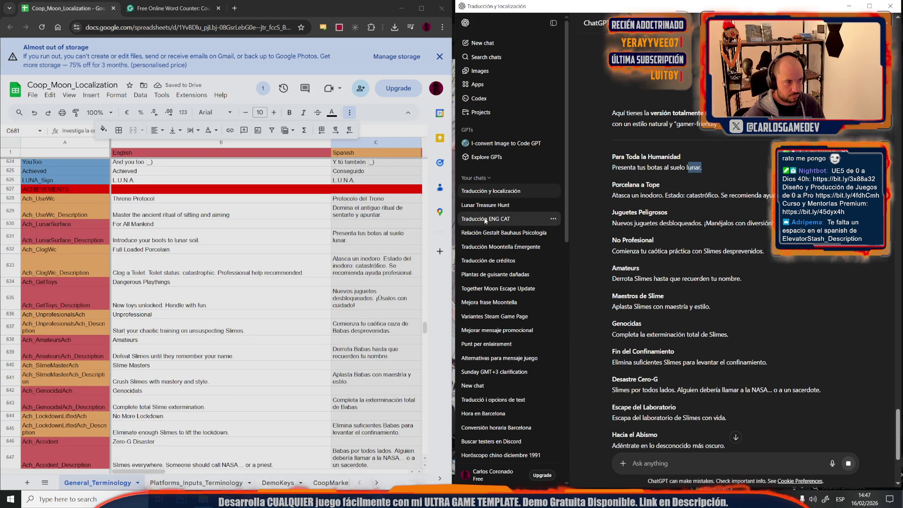
{"action": "left_click", "coordinate": [635, 163]}
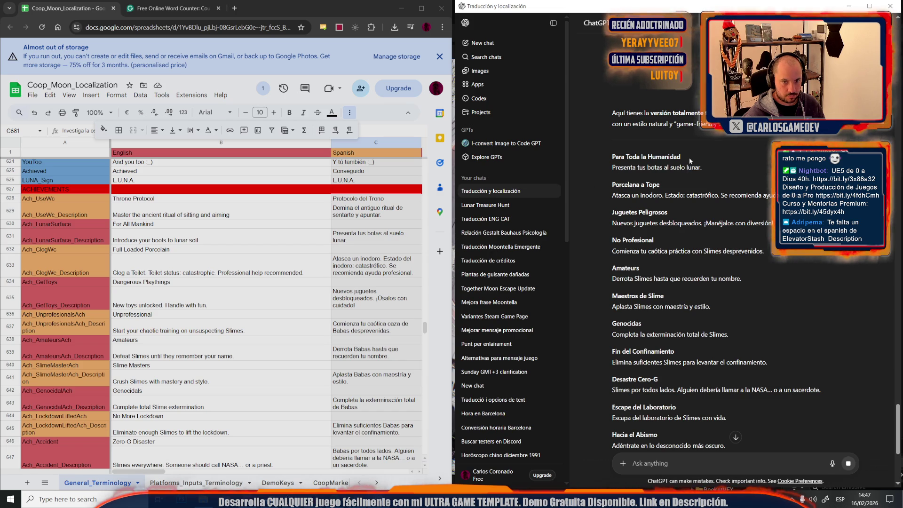
{"action": "scroll", "coordinate": [689, 157], "scroll_direction": "up", "scroll_amount": 1}
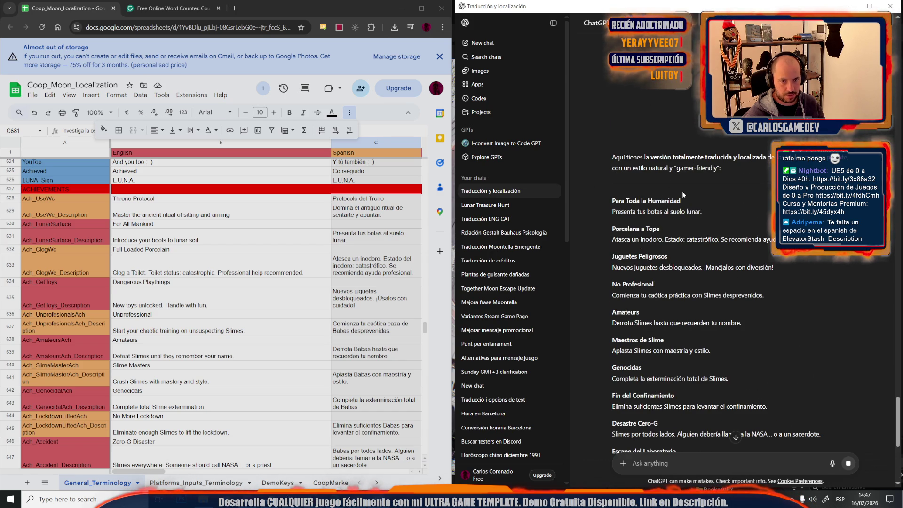
{"action": "left_click_drag", "start_coordinate": [648, 202], "coordinate": [607, 204]}
{"action": "key", "text": "ctrl+c"}
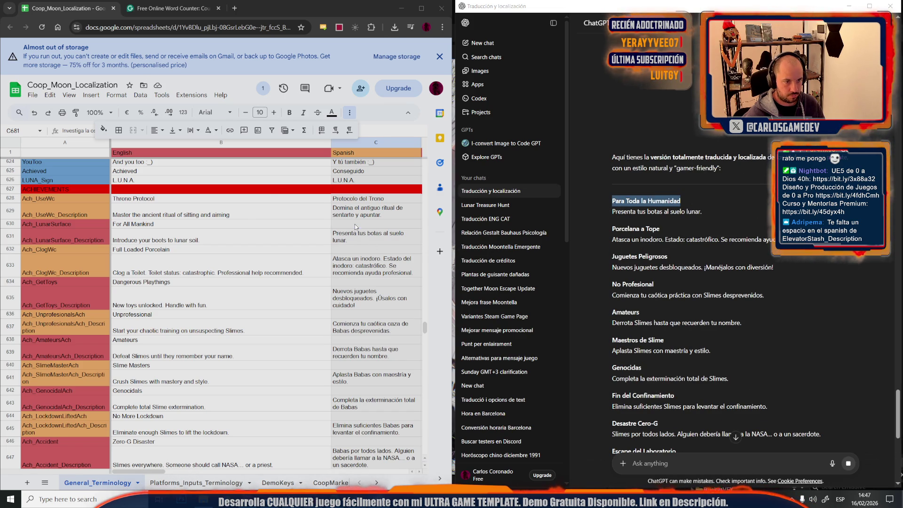
{"action": "double_click", "coordinate": [355, 224]}
{"action": "key", "text": "ctrl+v"}
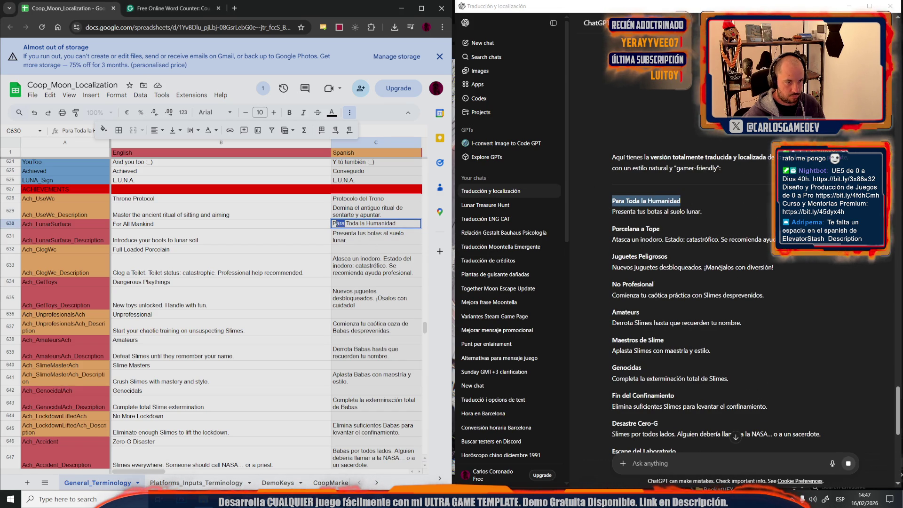
{"action": "type", "text": "Por"}
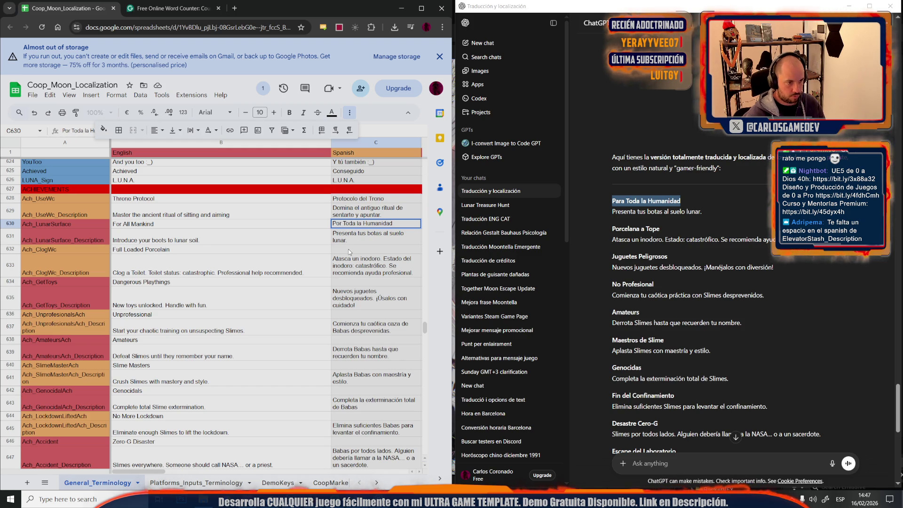
{"action": "left_click", "coordinate": [348, 252]}
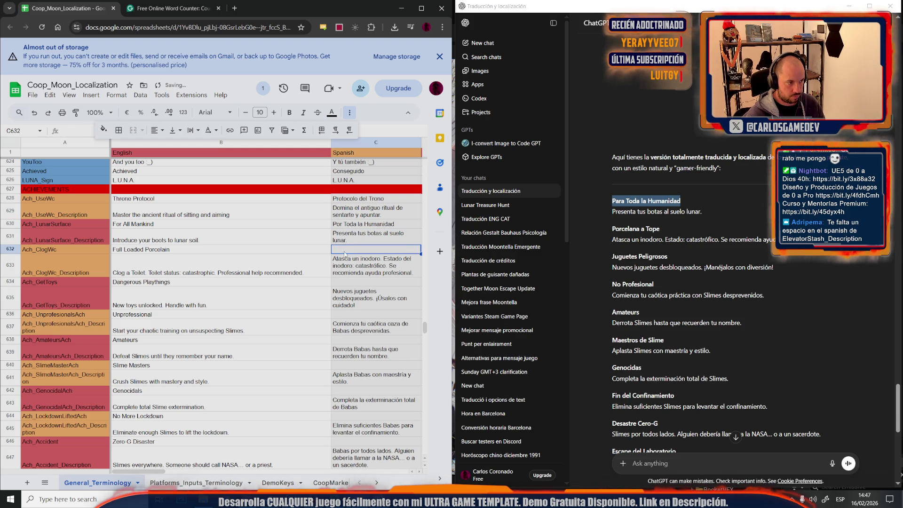
Paste the translated title Porcelana a Tope into C632, adding a period.
{"action": "left_click_drag", "start_coordinate": [667, 229], "coordinate": [607, 229]}
{"action": "double_click", "coordinate": [353, 254]}
{"action": "key", "text": "ctrl+v"}
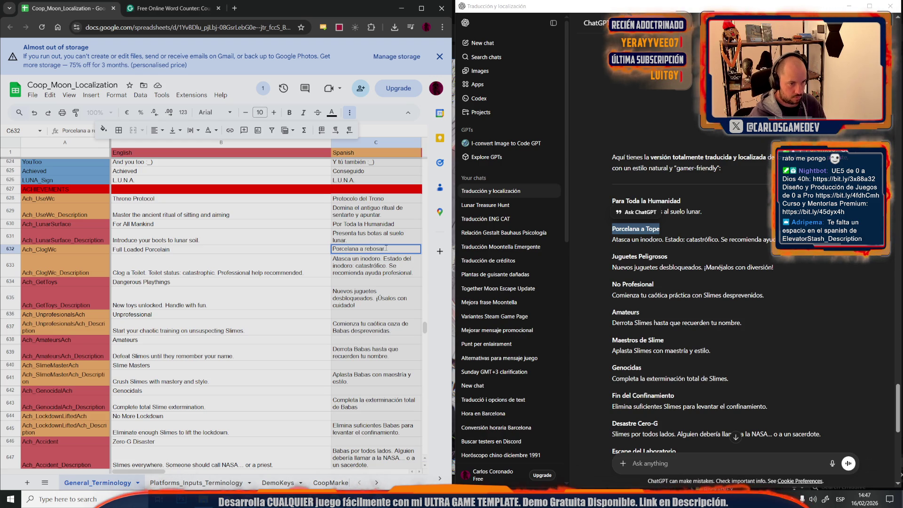
{"action": "type", "text": "."}
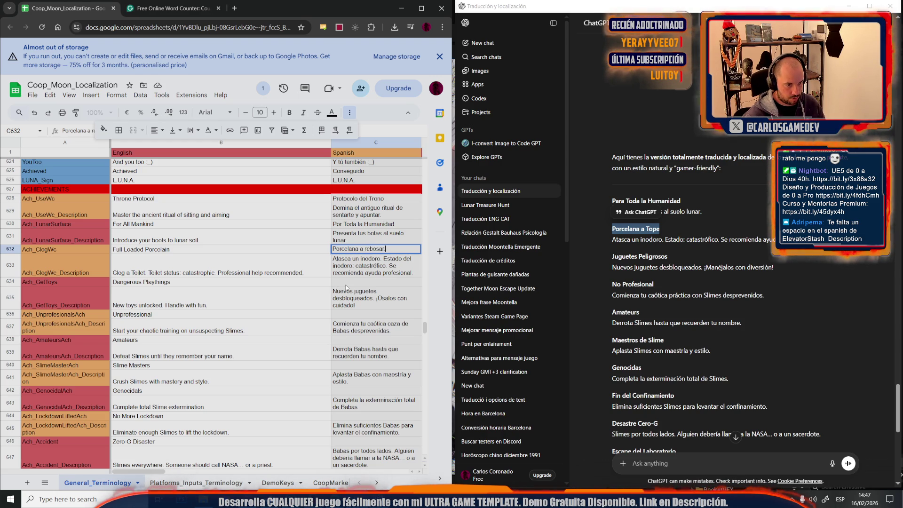
{"action": "left_click", "coordinate": [327, 282]}
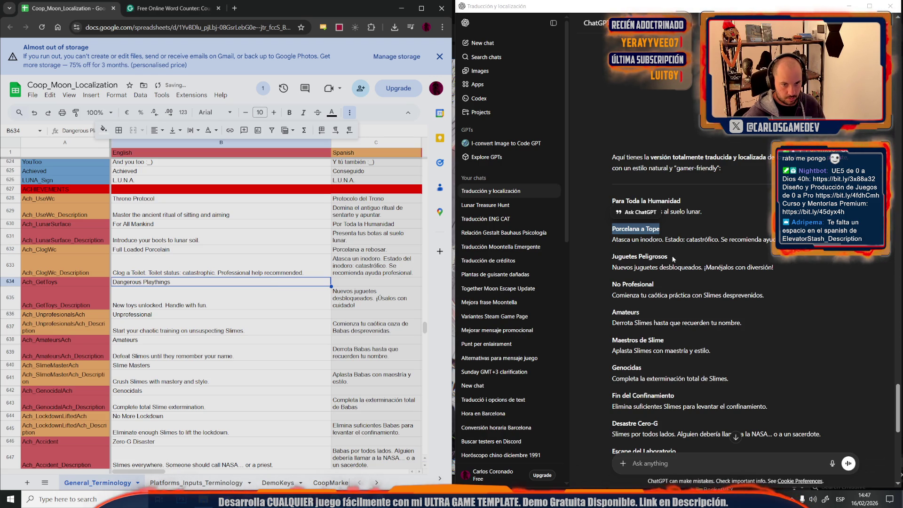
Fill C634, C636 and C638 with Juguetes Peligrosos, No Profesional and Amateurs.
{"action": "left_click_drag", "start_coordinate": [673, 257], "coordinate": [612, 257]}
{"action": "double_click", "coordinate": [357, 280]}
{"action": "key", "text": "ctrl+v"}
{"action": "left_click_drag", "start_coordinate": [654, 284], "coordinate": [613, 284]}
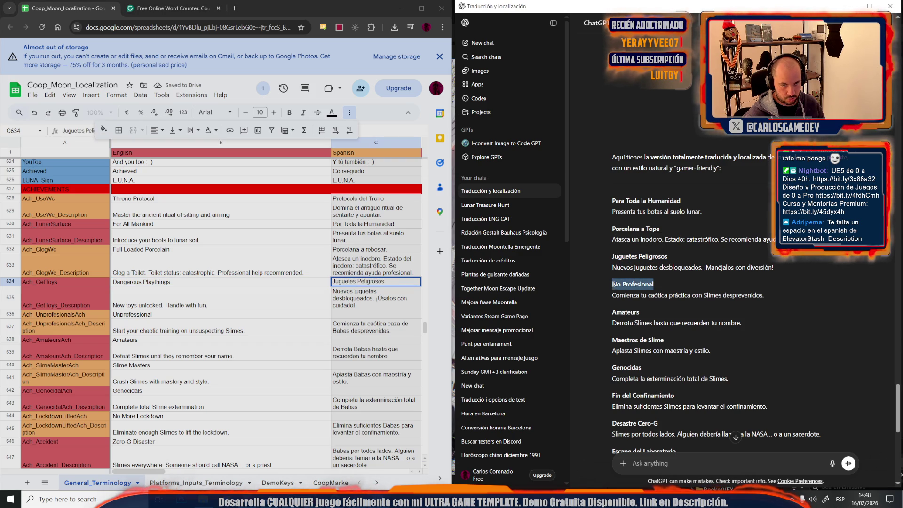
{"action": "double_click", "coordinate": [382, 312]}
{"action": "key", "text": "ctrl+v"}
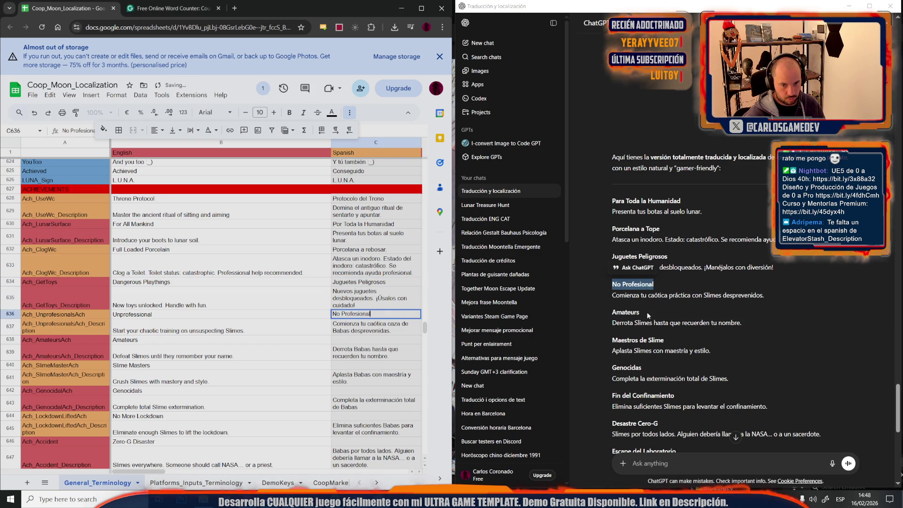
{"action": "left_click_drag", "start_coordinate": [649, 312], "coordinate": [612, 312]}
{"action": "key", "text": "ctrl+c"}
{"action": "double_click", "coordinate": [381, 338]}
{"action": "key", "text": "ctrl+v"}
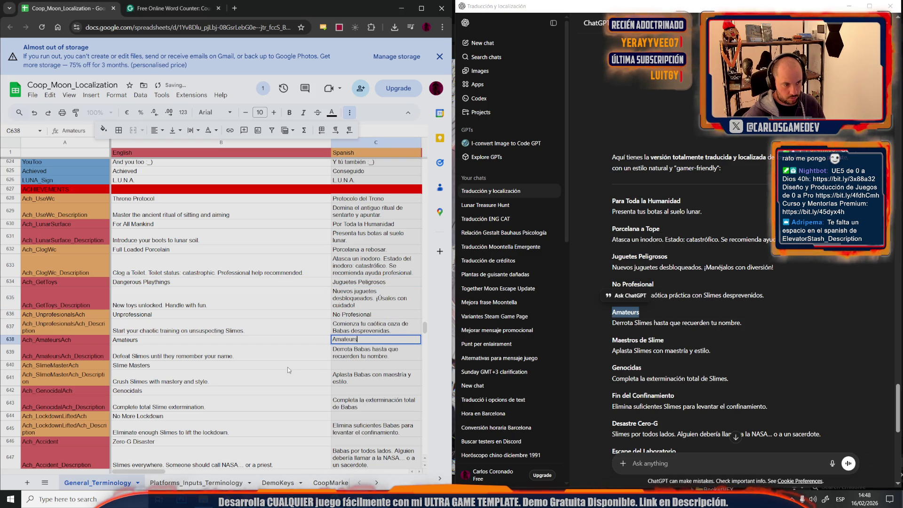
Enter Maestro de Babas in C640, reworded from ChatGPT's Maestros de Slime.
{"action": "left_click_drag", "start_coordinate": [679, 339], "coordinate": [612, 340]}
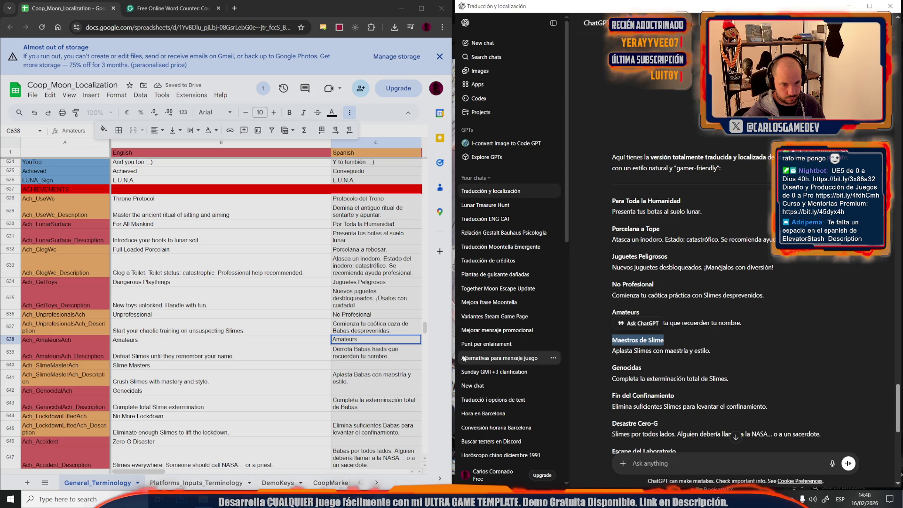
{"action": "double_click", "coordinate": [365, 365]}
{"action": "key", "text": "ctrl+v"}
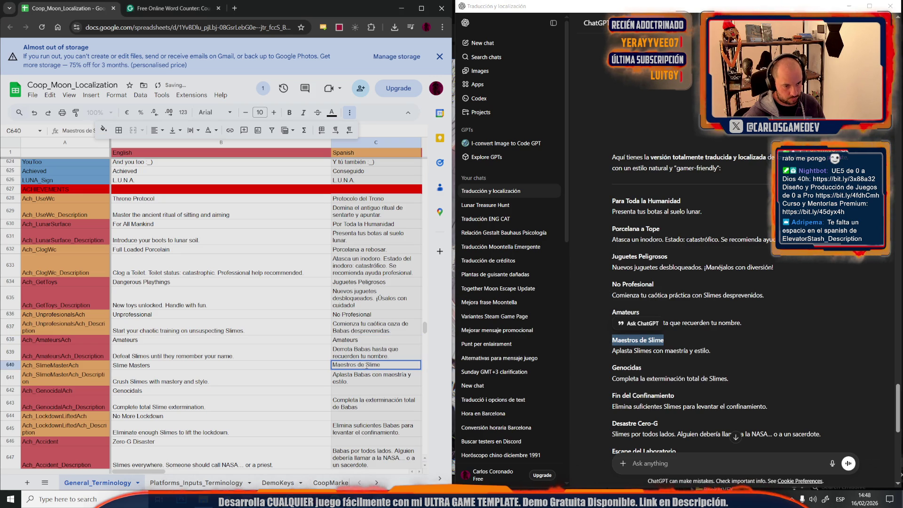
{"action": "type", "text": "abas"}
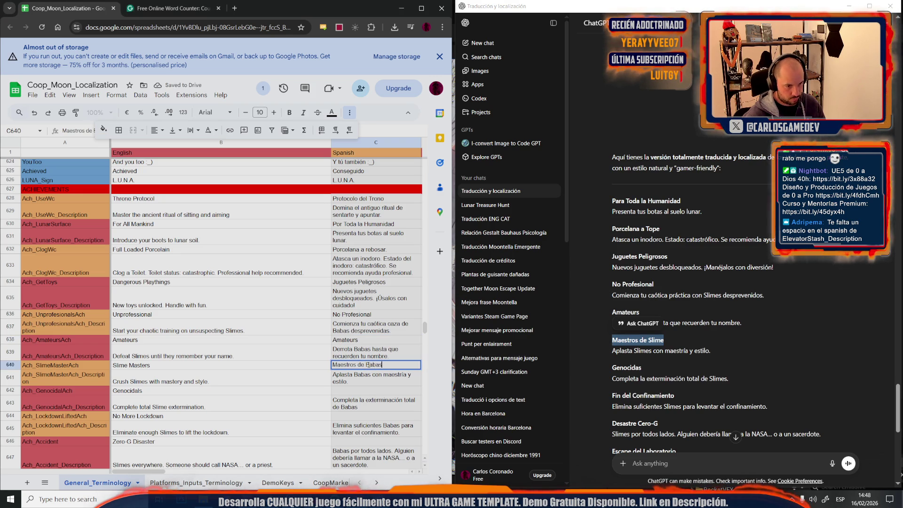
{"action": "key", "text": "BackSpace"}
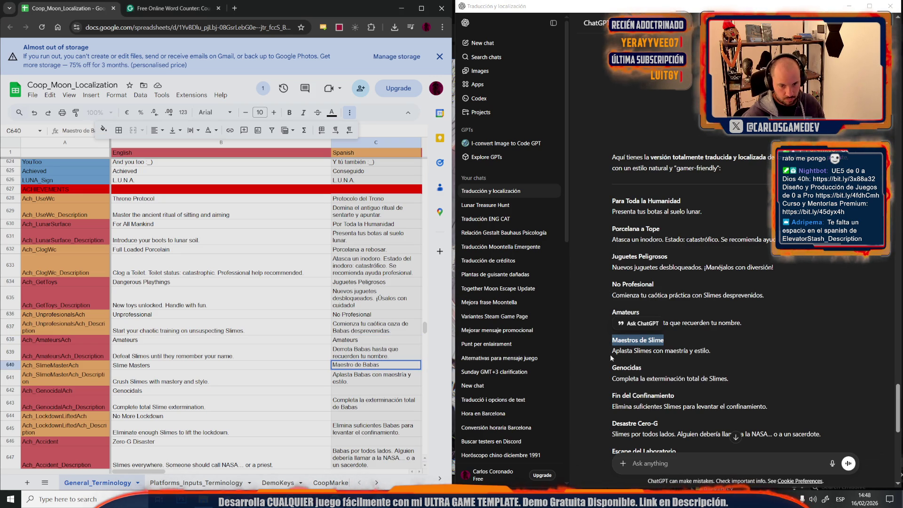
Fill C642 with Genocidas and C644 with Fin del Confinamiento.
{"action": "double_click", "coordinate": [640, 367]}
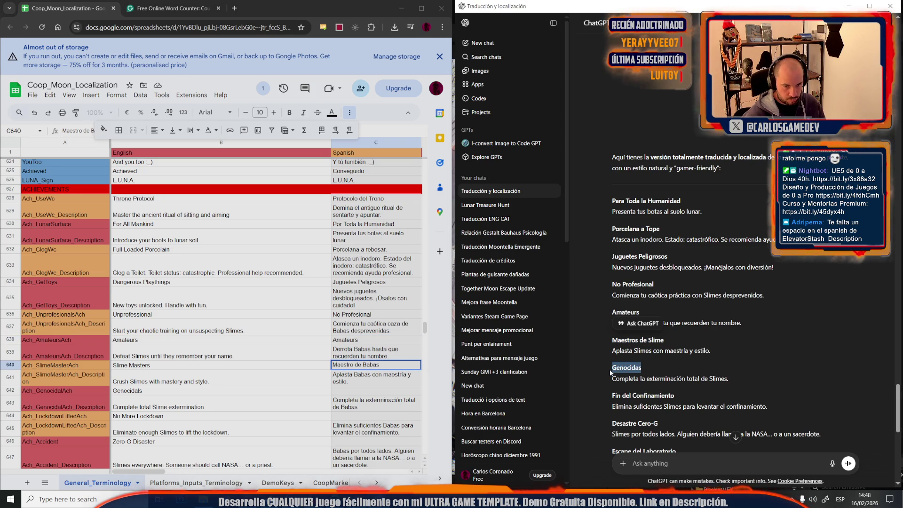
{"action": "double_click", "coordinate": [375, 394]}
{"action": "key", "text": "ctrl+v"}
{"action": "left_click", "coordinate": [349, 418]}
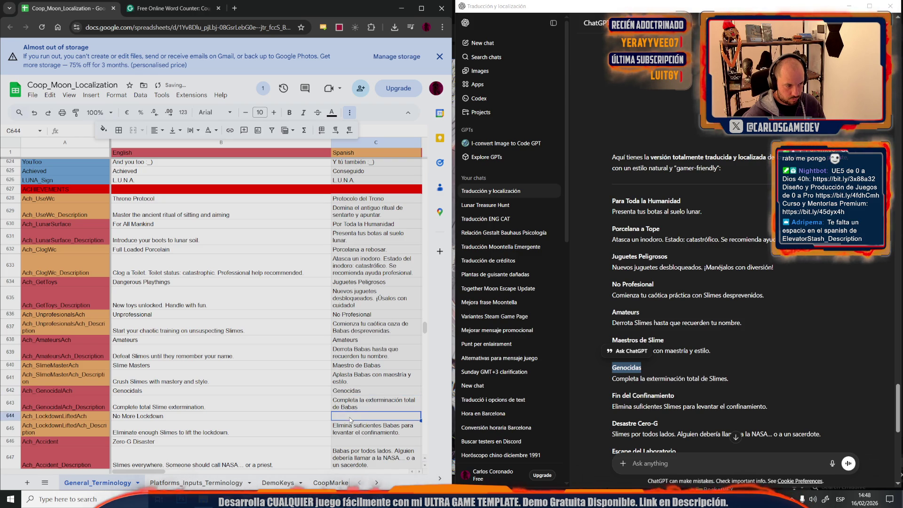
{"action": "triple_click", "coordinate": [685, 398]}
{"action": "key", "text": "ctrl+c"}
{"action": "double_click", "coordinate": [377, 416]}
{"action": "key", "text": "ctrl+v"}
{"action": "left_click", "coordinate": [348, 442]}
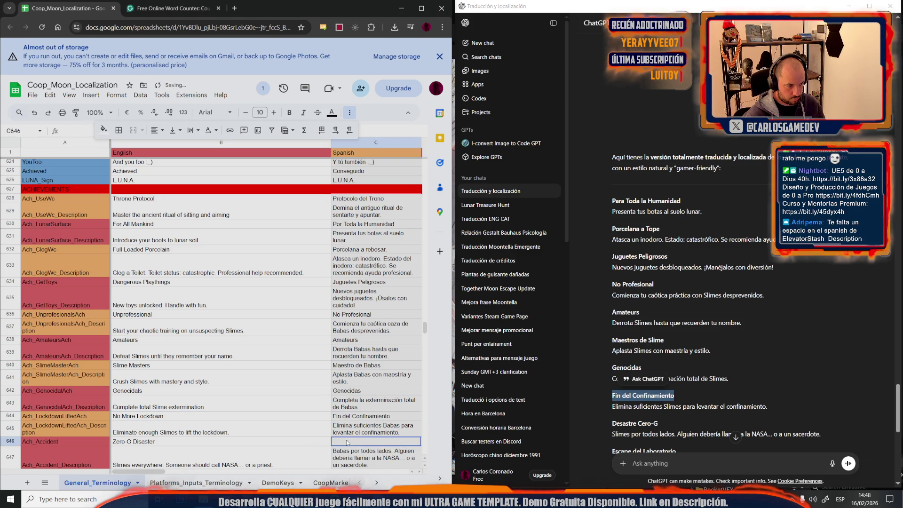
Paste Desastre Cero-G into cell C646.
{"action": "scroll", "coordinate": [642, 383], "scroll_direction": "down", "scroll_amount": 1}
{"action": "left_click_drag", "start_coordinate": [658, 379], "coordinate": [609, 385]}
{"action": "key", "text": "ctrl+c"}
{"action": "double_click", "coordinate": [377, 443]}
{"action": "key", "text": "ctrl+v"}
{"action": "left_click", "coordinate": [264, 413]}
{"action": "scroll", "coordinate": [265, 413], "scroll_direction": "down", "scroll_amount": 2}
Paste 'Escape del Laboratorio' into C648 and correct it to 'Escapa'.
{"action": "scroll", "coordinate": [265, 413], "scroll_direction": "down", "scroll_amount": 2}
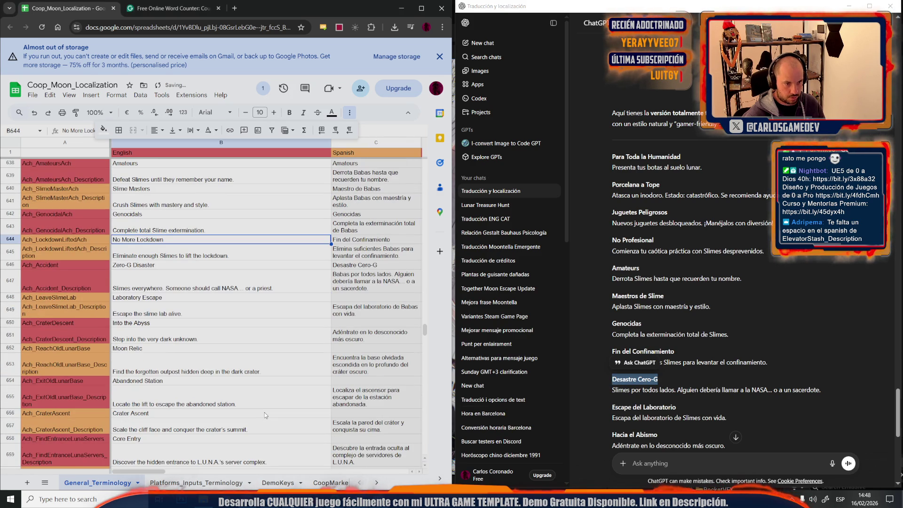
{"action": "left_click", "coordinate": [381, 298]}
{"action": "left_click_drag", "start_coordinate": [699, 407], "coordinate": [611, 408]}
{"action": "key", "text": "ctrl+c"}
{"action": "left_click", "coordinate": [356, 303]}
{"action": "double_click", "coordinate": [356, 299]}
{"action": "key", "text": "ctrl+v"}
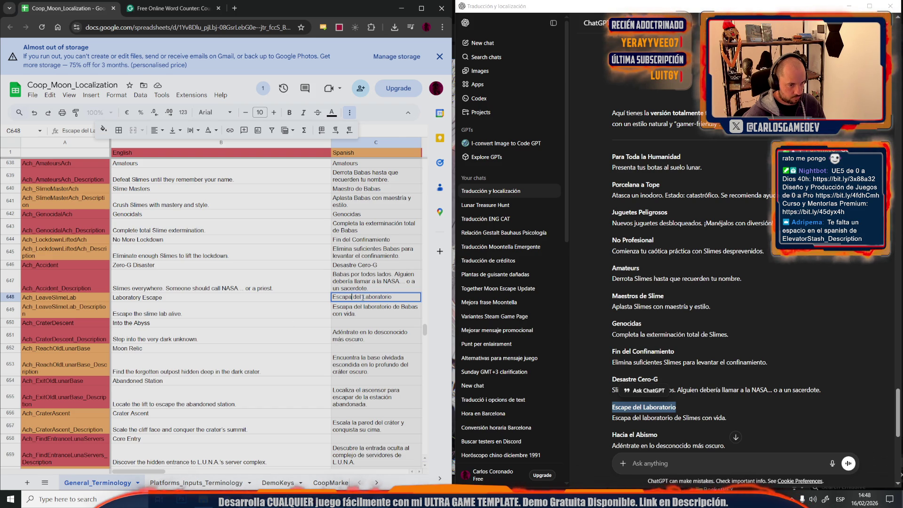
{"action": "key", "text": "ctrl+Left"}
{"action": "key", "text": "ctrl+Left"}
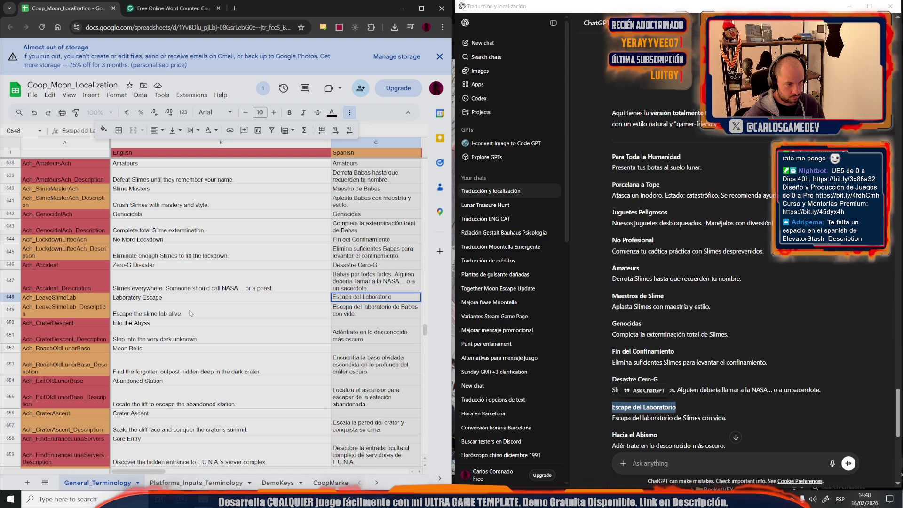
{"action": "left_click", "coordinate": [294, 316]}
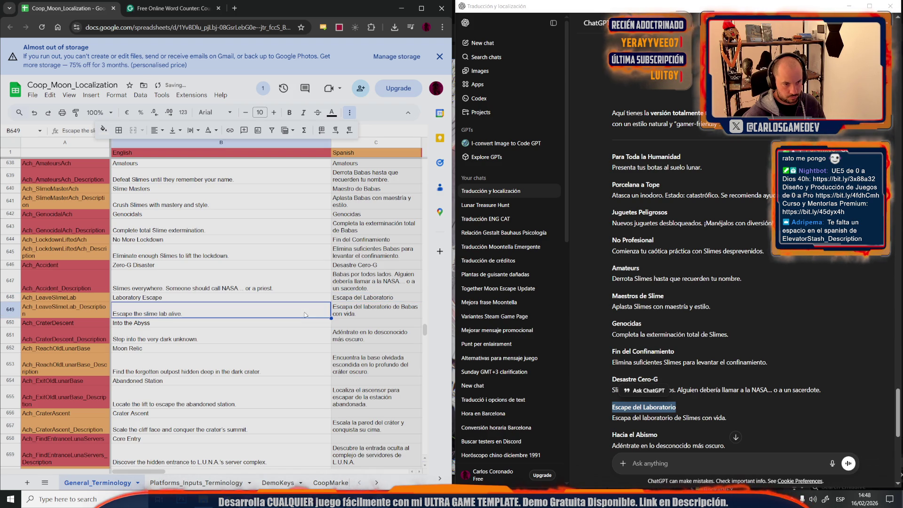
Reword the C649 description so 'con vida' follows 'Escapa'.
{"action": "double_click", "coordinate": [346, 316]}
{"action": "left_click_drag", "start_coordinate": [356, 314], "coordinate": [338, 313]}
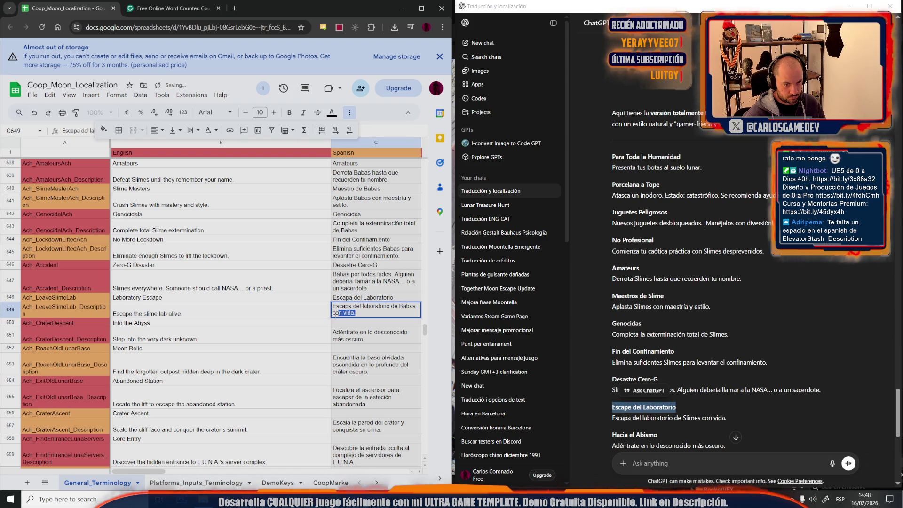
{"action": "left_click", "coordinate": [355, 307]}
{"action": "key", "text": "ctrl+v"}
{"action": "key", "text": "BackSpace"}
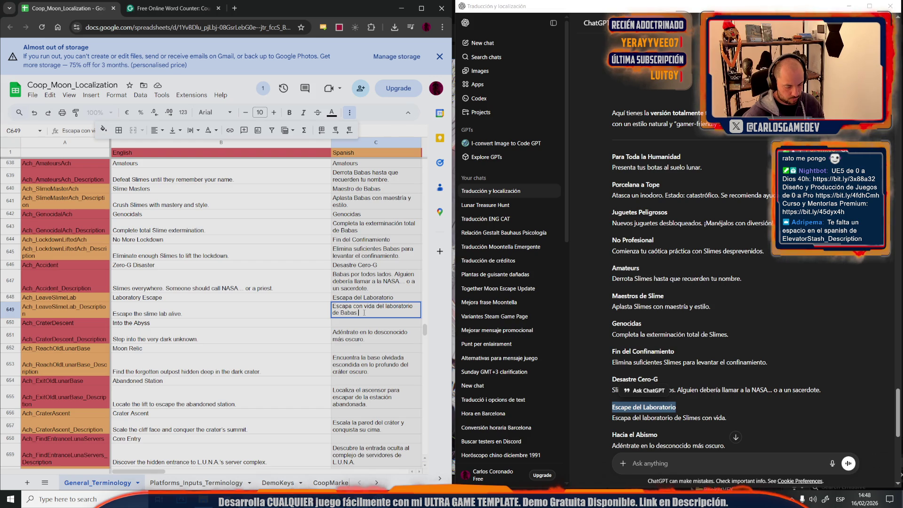
{"action": "key", "text": "Return"}
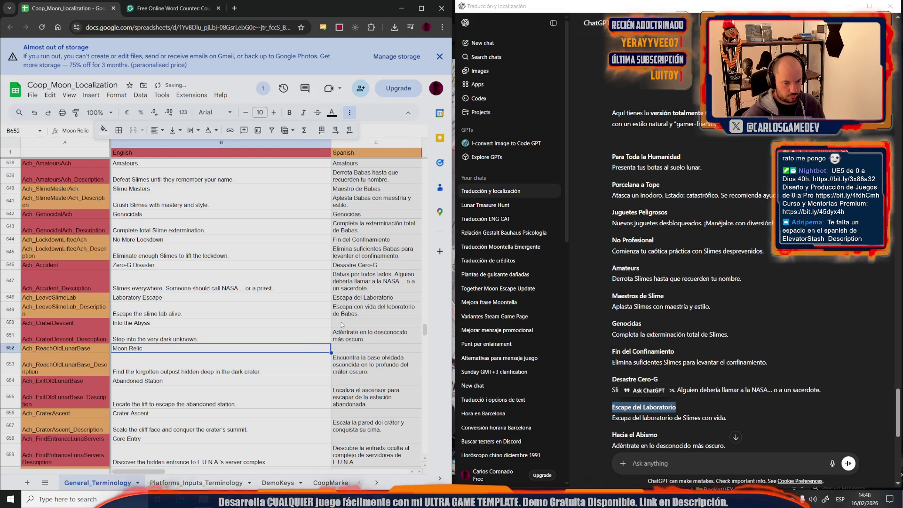
Copy 'Hacia el Abismo' from the ChatGPT reply into C650.
{"action": "scroll", "coordinate": [635, 401], "scroll_direction": "down", "scroll_amount": 1}
{"action": "left_click", "coordinate": [668, 386]}
{"action": "left_click_drag", "start_coordinate": [659, 393], "coordinate": [611, 391]}
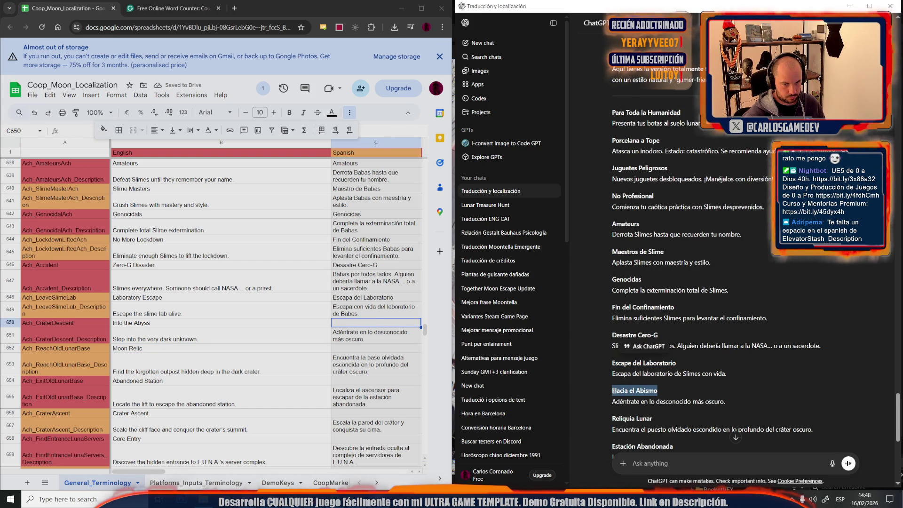
{"action": "key", "text": "ctrl+c"}
{"action": "key", "text": "alt+Tab"}
{"action": "key", "text": "ctrl+shift+v"}
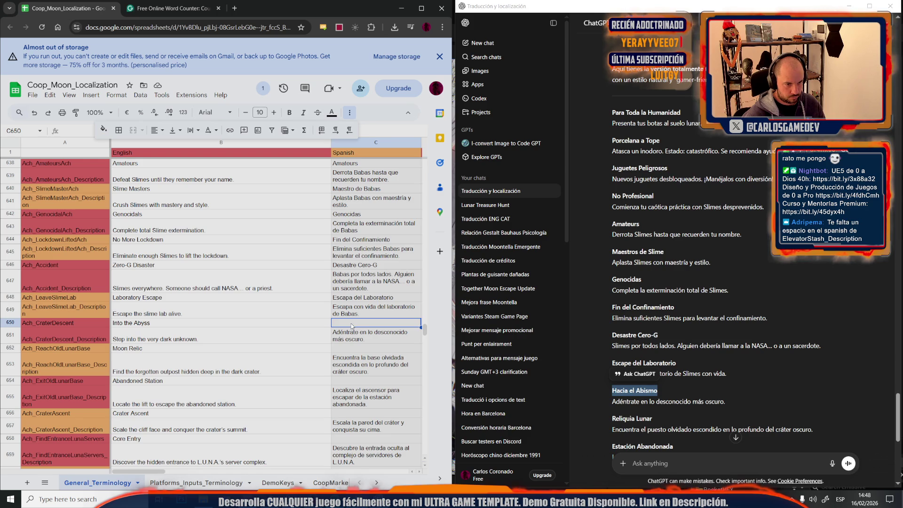
{"action": "left_click", "coordinate": [302, 334]}
{"action": "key", "text": "Down"}
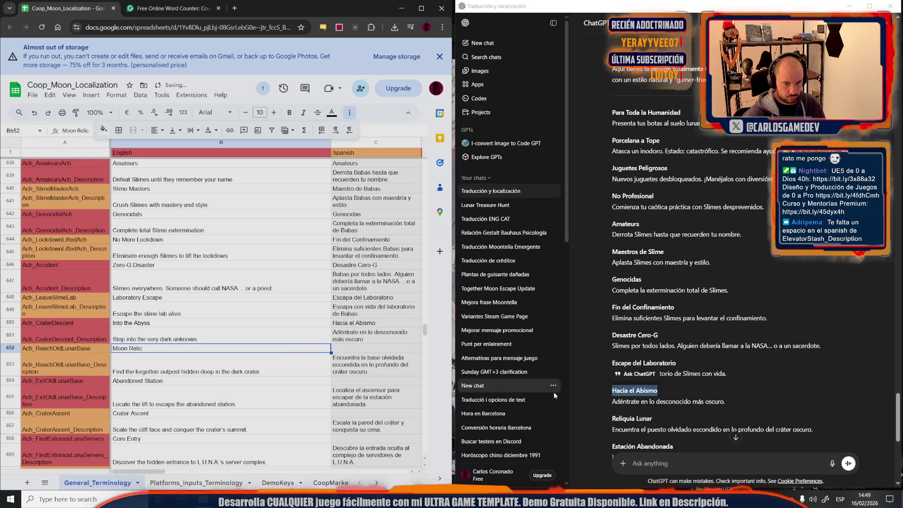
Copy 'Reliquia Lunar' from the ChatGPT reply into C652.
{"action": "left_click_drag", "start_coordinate": [652, 418], "coordinate": [611, 420]}
{"action": "key", "text": "ctrl+c"}
{"action": "key", "text": "alt+Tab"}
{"action": "key", "text": "Right"}
{"action": "key", "text": "ctrl+shift+v"}
{"action": "left_click", "coordinate": [265, 362]}
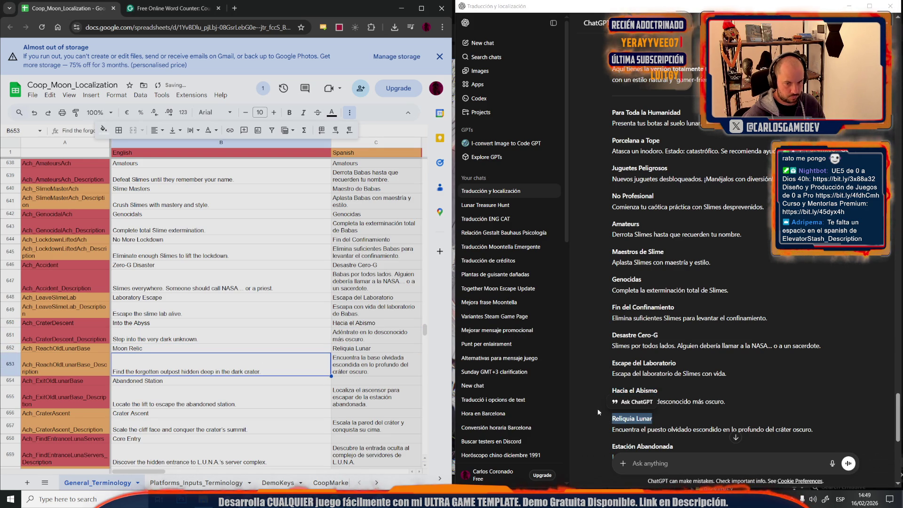
Paste 'Estación Abandonada' into C654.
{"action": "scroll", "coordinate": [679, 419], "scroll_direction": "down", "scroll_amount": 2}
{"action": "left_click", "coordinate": [683, 408]}
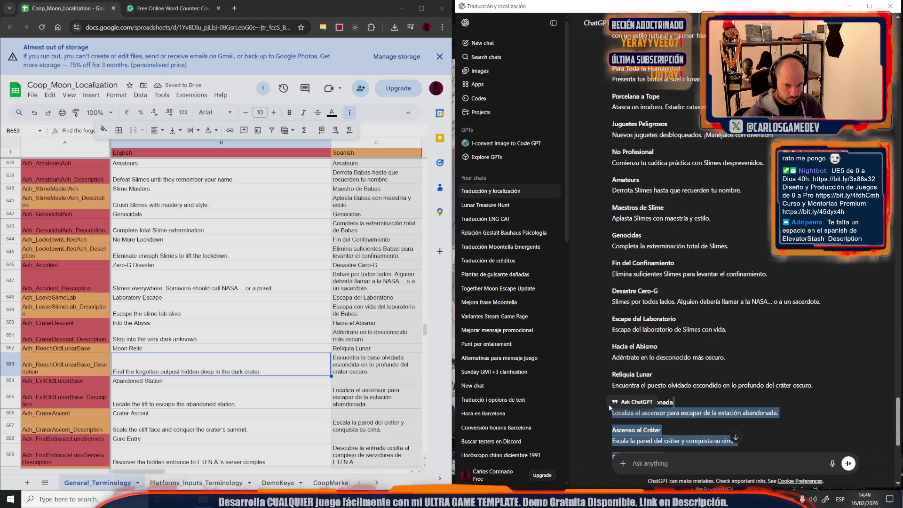
{"action": "scroll", "coordinate": [640, 377], "scroll_direction": "down", "scroll_amount": 4}
{"action": "left_click_drag", "start_coordinate": [675, 314], "coordinate": [600, 322]}
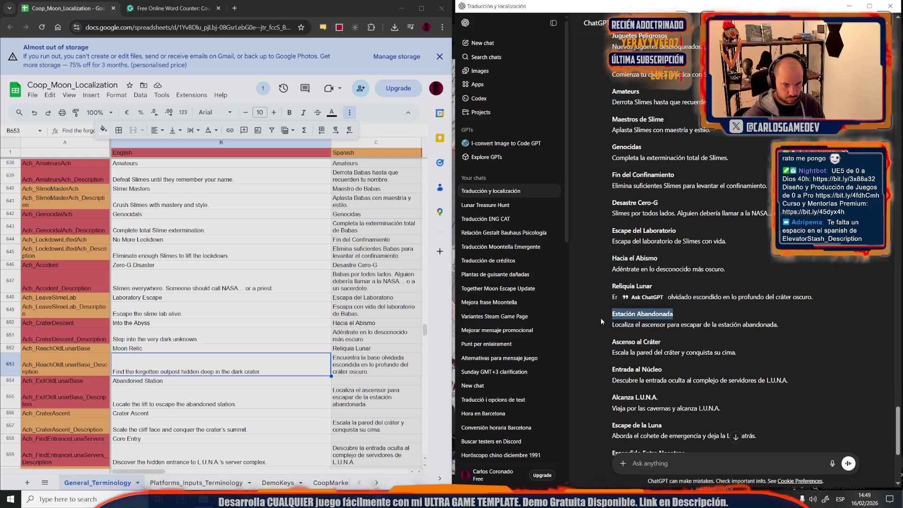
{"action": "left_click", "coordinate": [341, 380]}
{"action": "key", "text": "ctrl+v"}
{"action": "left_click", "coordinate": [286, 410]}
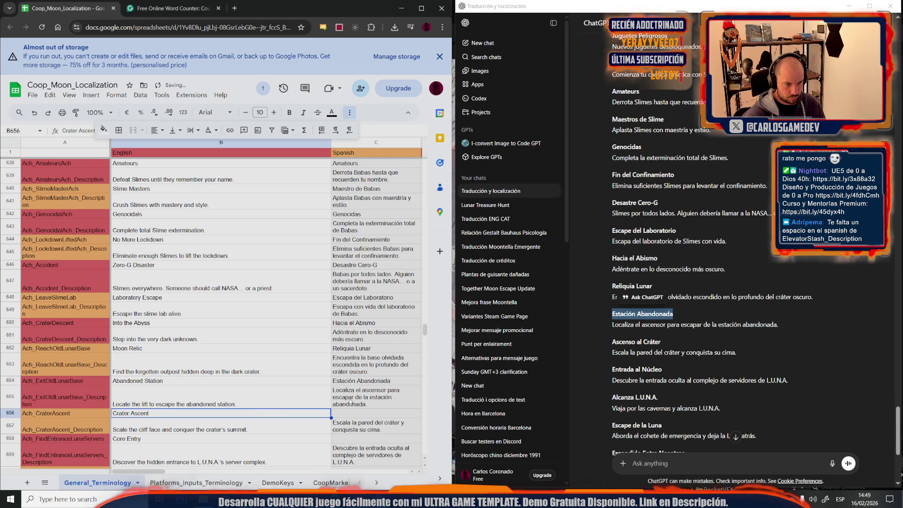
Paste 'Ascenso al Cráter' into C656, then change 'al' to 'del'.
{"action": "left_click_drag", "start_coordinate": [660, 342], "coordinate": [611, 342]}
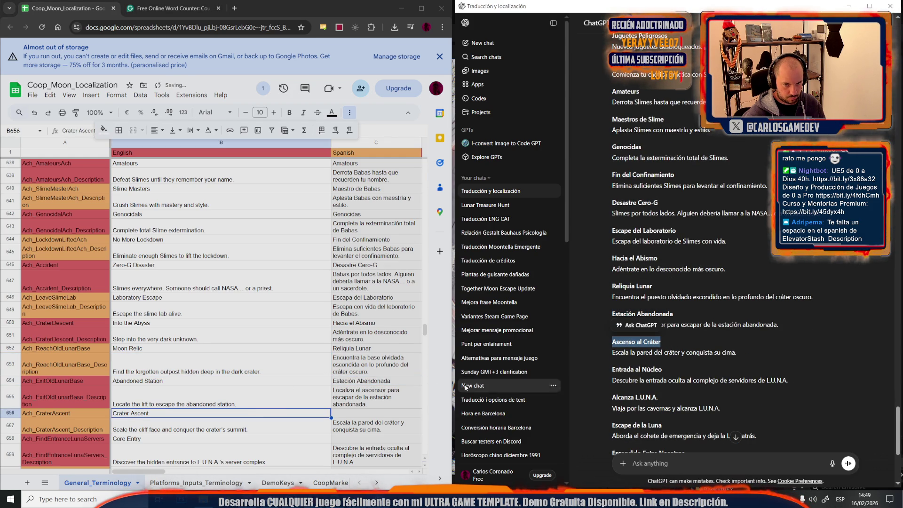
{"action": "left_click", "coordinate": [365, 411]}
{"action": "key", "text": "ctrl+v"}
{"action": "left_click", "coordinate": [277, 398]}
{"action": "scroll", "coordinate": [271, 393], "scroll_direction": "down", "scroll_amount": 1}
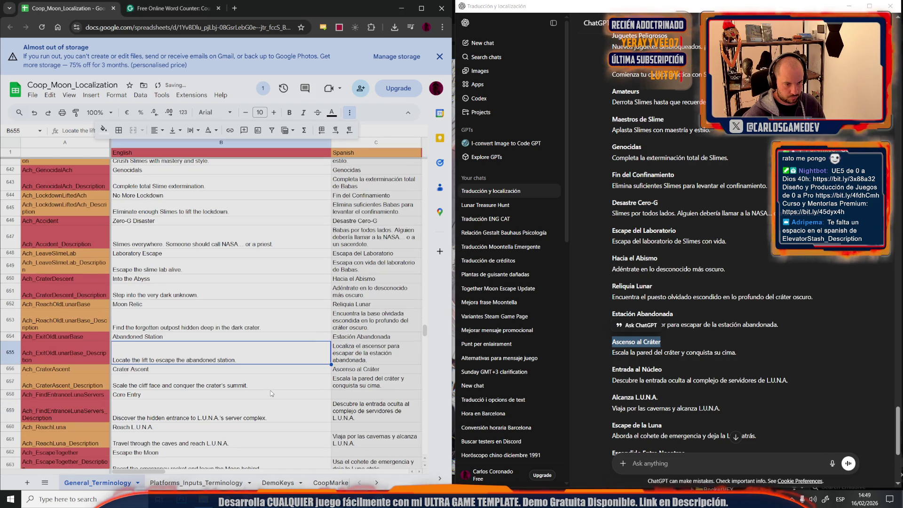
{"action": "left_click", "coordinate": [361, 369]}
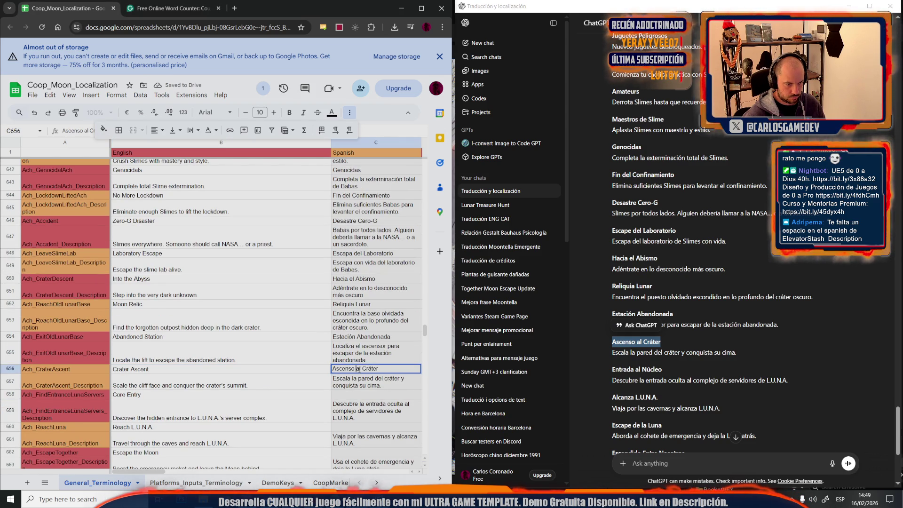
{"action": "double_click", "coordinate": [360, 369]}
{"action": "key", "text": "BackSpace"}
{"action": "key", "text": "BackSpace"}
{"action": "type", "text": "del"}
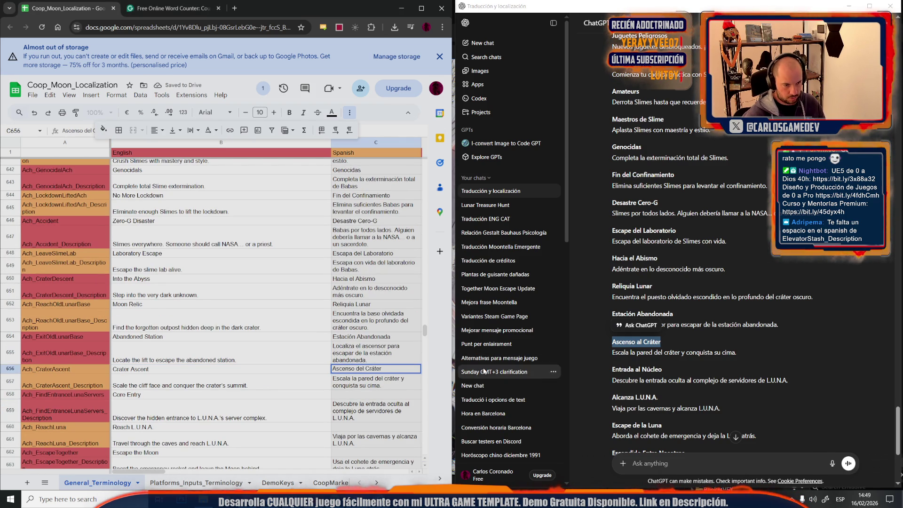
Fill in the Spanish titles 'Entrada al Núcleo' and 'Alcanza L.U.N.A.'.
{"action": "triple_click", "coordinate": [641, 369]}
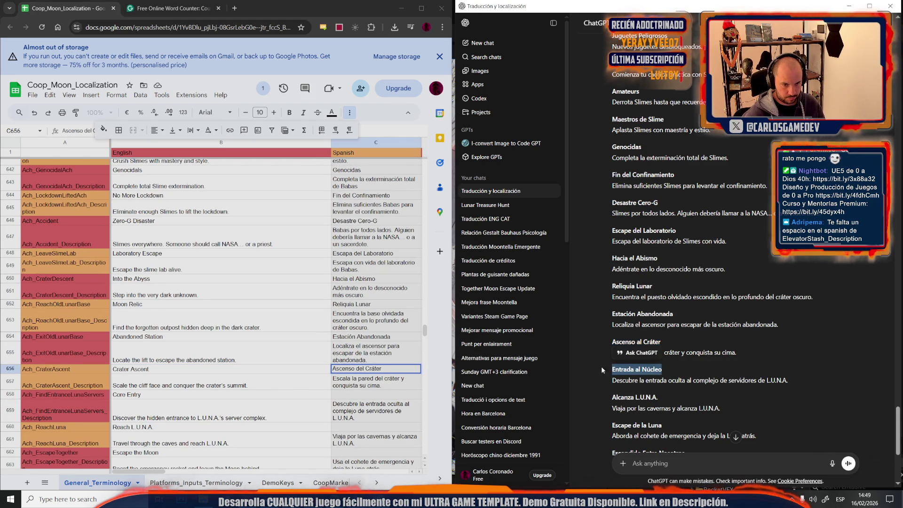
{"action": "left_click", "coordinate": [374, 396]}
{"action": "key", "text": "ctrl+v"}
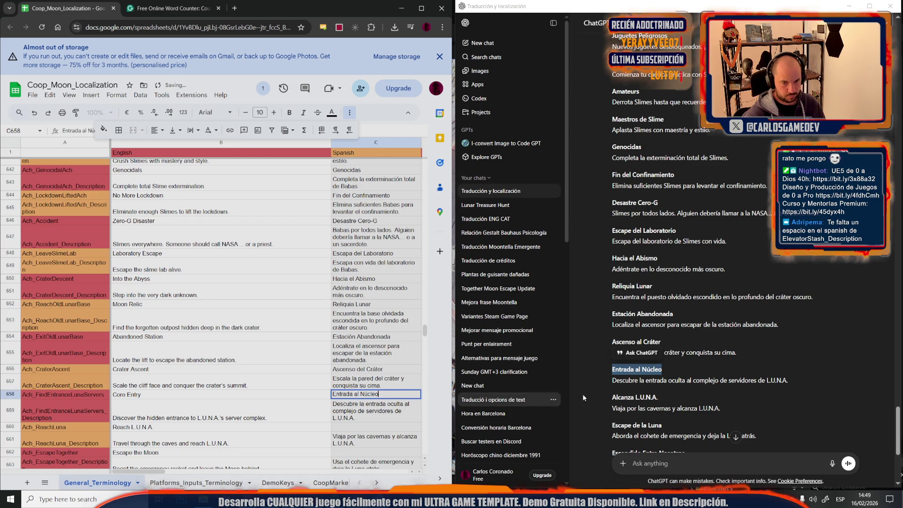
{"action": "triple_click", "coordinate": [639, 398]}
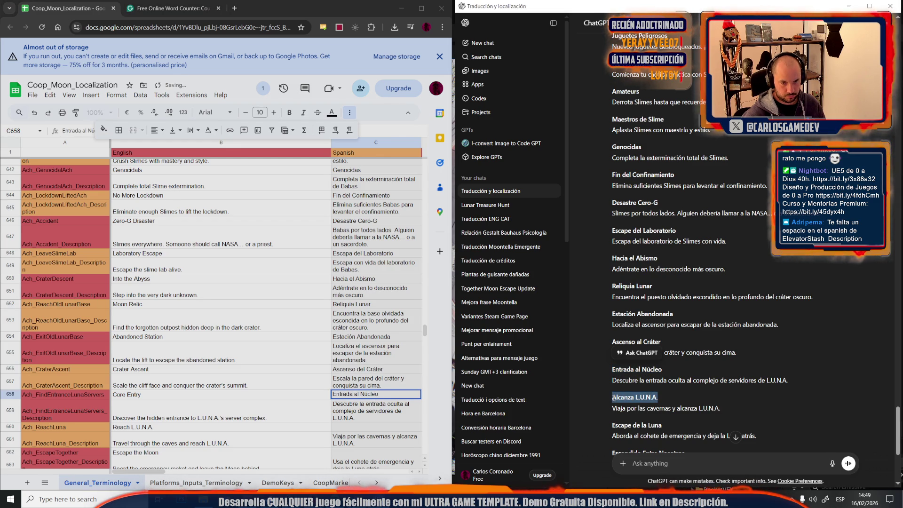
{"action": "left_click", "coordinate": [361, 429]}
{"action": "key", "text": "ctrl+v"}
{"action": "left_click", "coordinate": [264, 445]}
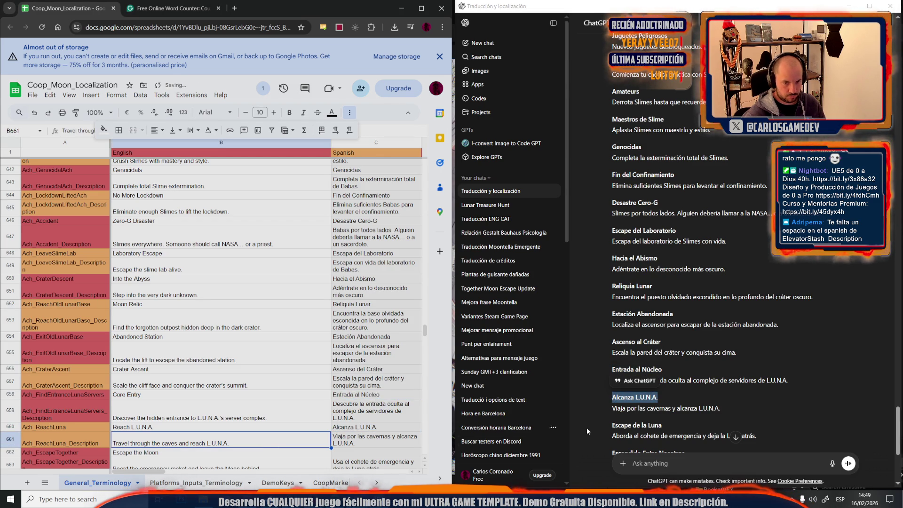
Paste 'Escape de la Luna' as the Spanish title for Escape the Moon.
{"action": "left_click_drag", "start_coordinate": [666, 430], "coordinate": [606, 422]}
{"action": "key", "text": "ctrl+c"}
{"action": "left_click", "coordinate": [376, 452]}
{"action": "key", "text": "ctrl+v"}
{"action": "left_click", "coordinate": [301, 421]}
{"action": "scroll", "coordinate": [301, 422], "scroll_direction": "down", "scroll_amount": 5}
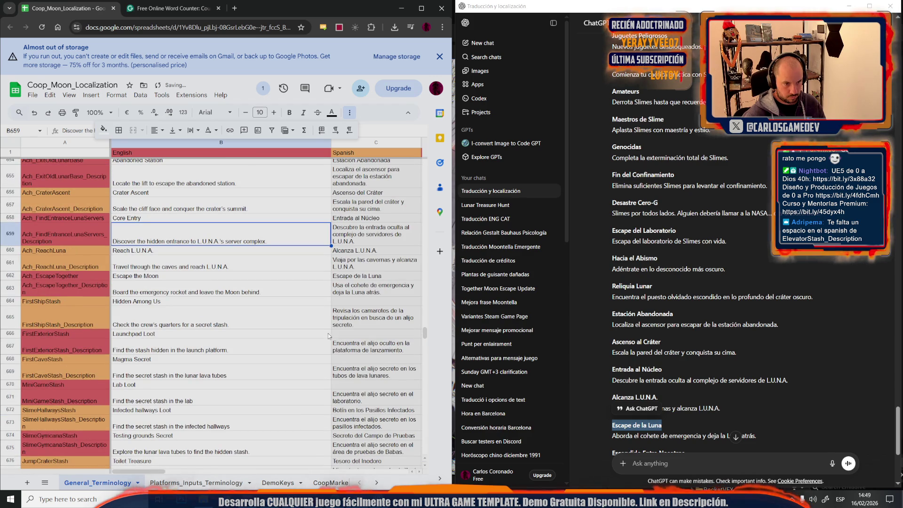
Enter 'Escondido Entre Nosotros' as the Spanish title for Hidden Among Us.
{"action": "left_click", "coordinate": [354, 302]}
{"action": "scroll", "coordinate": [659, 362], "scroll_direction": "down", "scroll_amount": 2}
{"action": "left_click", "coordinate": [673, 360]}
{"action": "left_click_drag", "start_coordinate": [689, 363], "coordinate": [601, 365]}
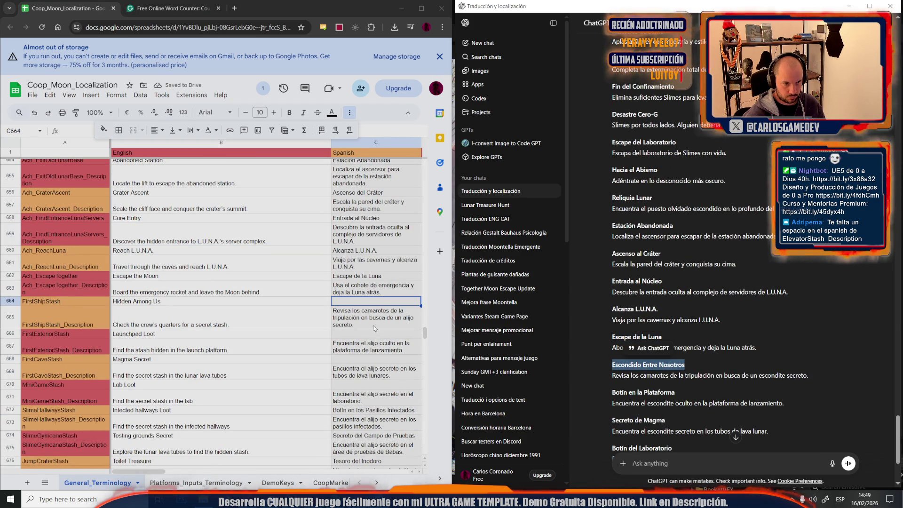
{"action": "key", "text": "ctrl+c"}
{"action": "double_click", "coordinate": [356, 304]}
{"action": "key", "text": "ctrl+v"}
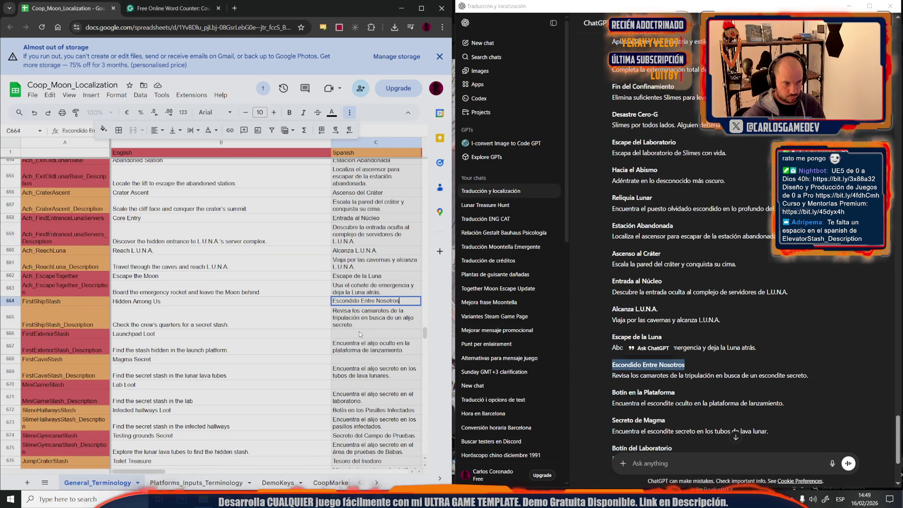
{"action": "left_click", "coordinate": [359, 331]}
Enter 'Botín en la Plataforma de lanzamiento' for Launchpad Loot.
{"action": "left_click_drag", "start_coordinate": [676, 393], "coordinate": [524, 389]}
{"action": "key", "text": "ctrl+c"}
{"action": "double_click", "coordinate": [353, 334]}
{"action": "key", "text": "ctrl+v"}
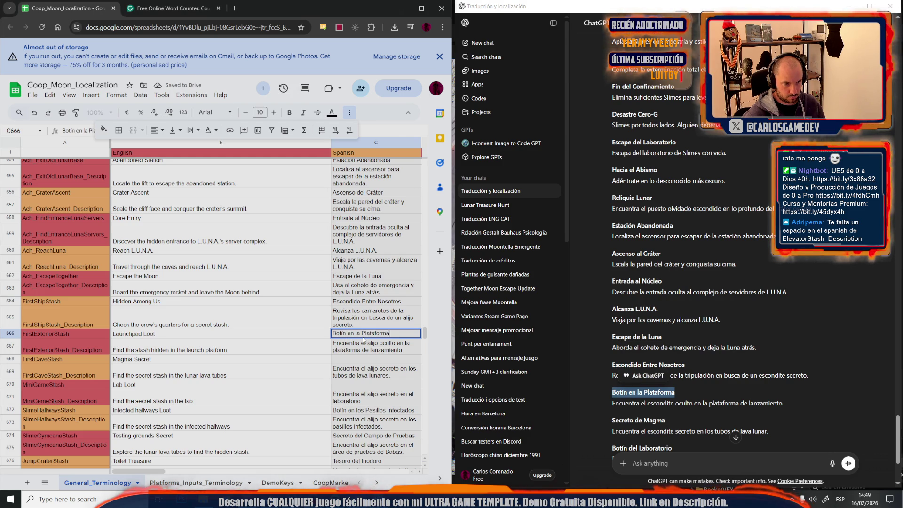
{"action": "type", "text": " de lanz"}
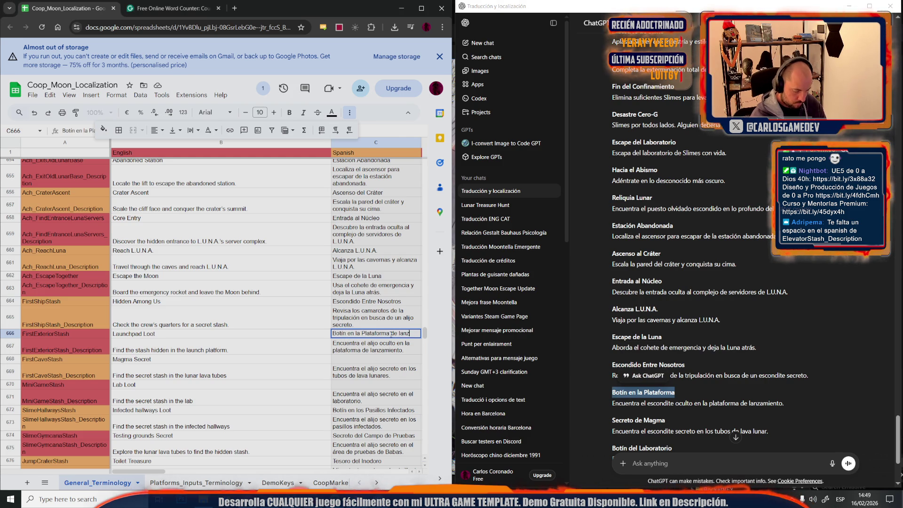
{"action": "type", "text": "amiento"}
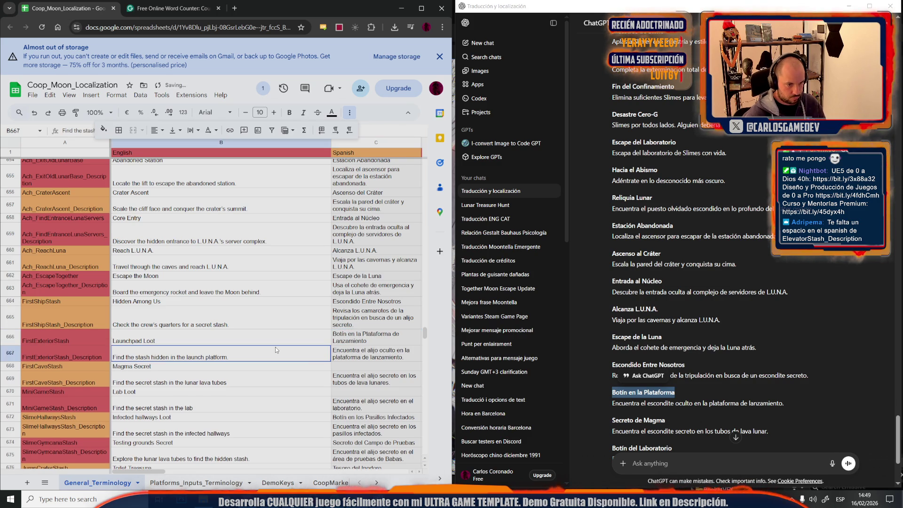
{"action": "left_click", "coordinate": [335, 368]}
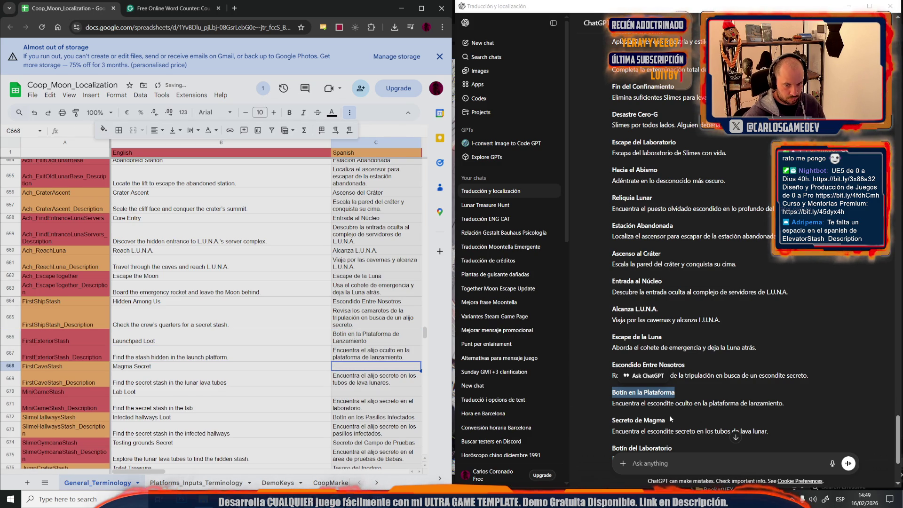
Enter 'Secreto en el Magma' for Magma Secret, adjusting the pasted 'Secreto de Magma'.
{"action": "left_click_drag", "start_coordinate": [671, 418], "coordinate": [560, 415]}
{"action": "double_click", "coordinate": [348, 370]}
{"action": "key", "text": "ctrl+v"}
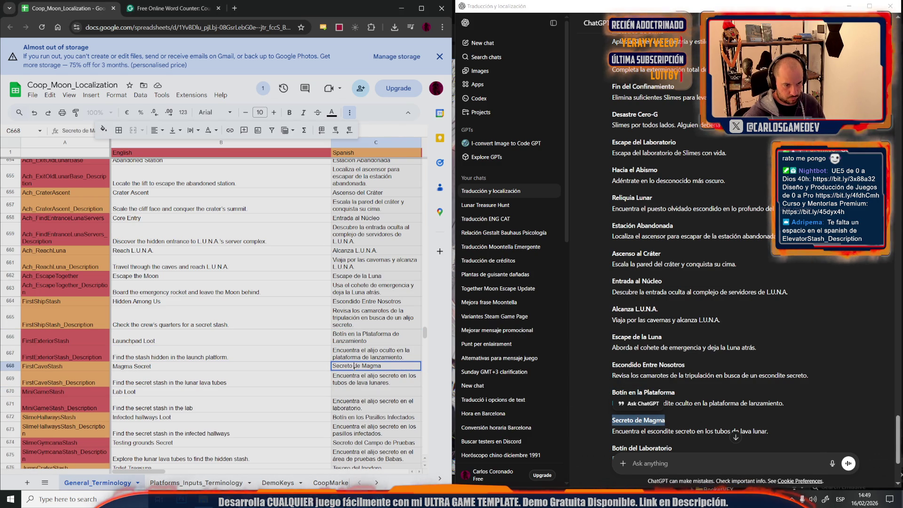
{"action": "type", "text": "n el"}
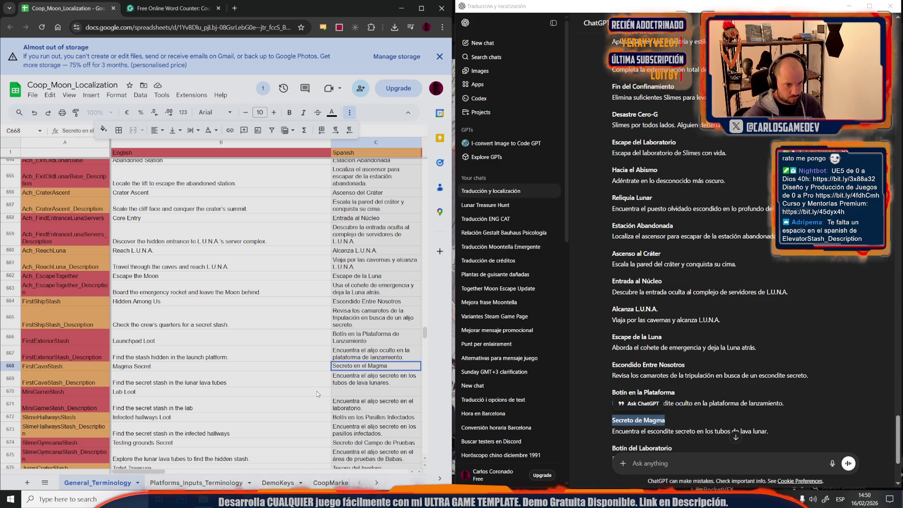
{"action": "left_click", "coordinate": [316, 394]}
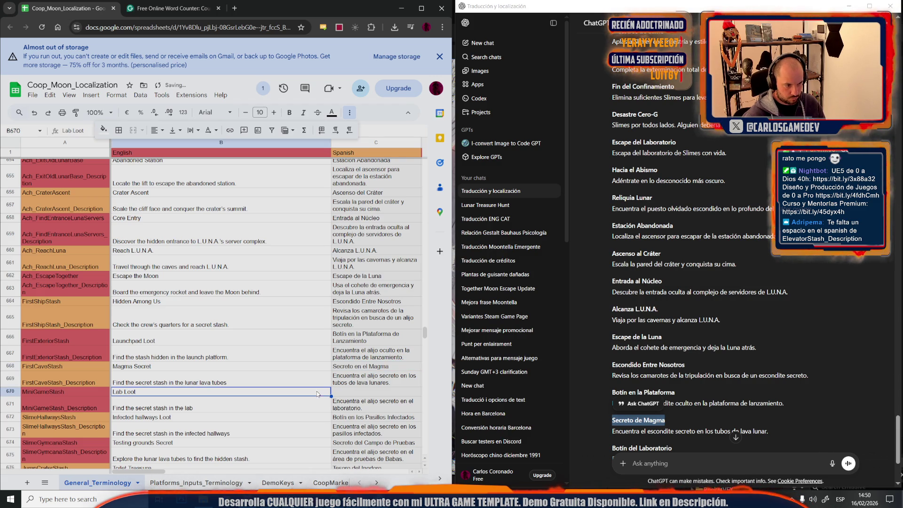
Paste 'Botín del Laboratorio' as the Spanish title for Lab Loot.
{"action": "scroll", "coordinate": [661, 413], "scroll_direction": "down", "scroll_amount": 2}
{"action": "left_click_drag", "start_coordinate": [674, 357], "coordinate": [606, 358]}
{"action": "left_click", "coordinate": [353, 392]}
{"action": "key", "text": "ctrl+v"}
{"action": "left_click", "coordinate": [296, 383]}
{"action": "scroll", "coordinate": [278, 379], "scroll_direction": "down", "scroll_amount": 10}
{"action": "scroll", "coordinate": [273, 375], "scroll_direction": "down", "scroll_amount": 10}
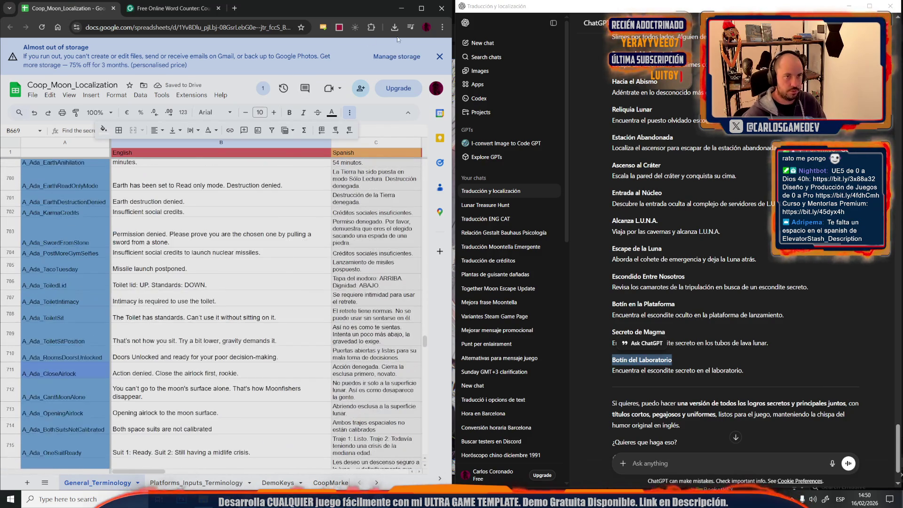
Maximize Chrome and download General_Terminology as a Comma-separated values (.csv) file.
{"action": "left_click", "coordinate": [421, 8]}
{"action": "scroll", "coordinate": [453, 270], "scroll_direction": "down", "scroll_amount": 5}
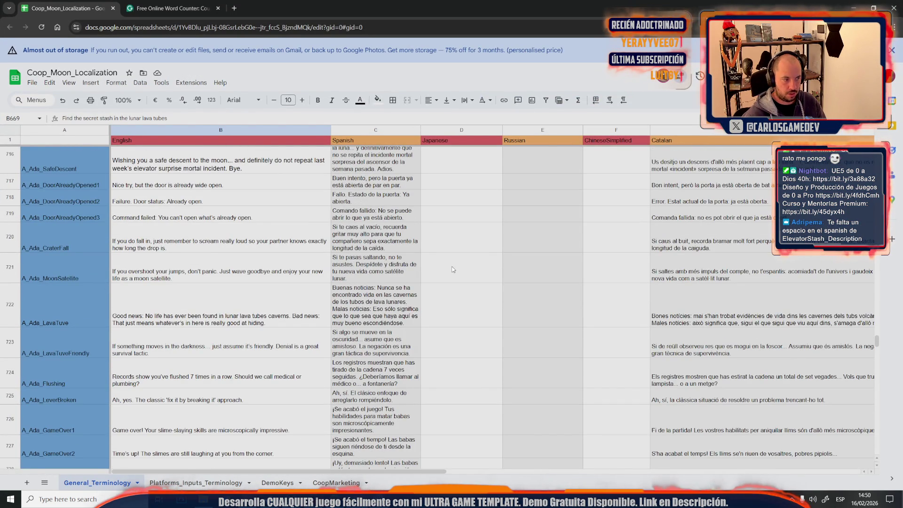
{"action": "scroll", "coordinate": [453, 269], "scroll_direction": "up", "scroll_amount": 20}
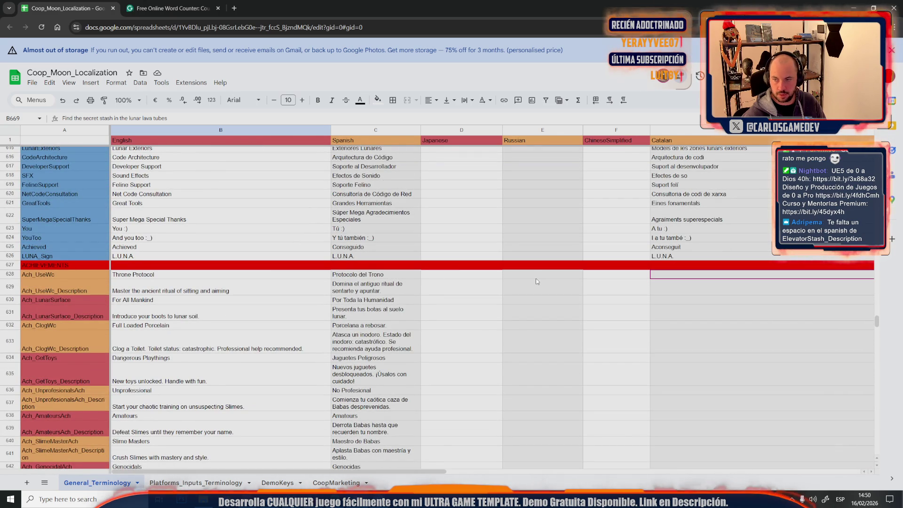
{"action": "left_click", "coordinate": [32, 82]}
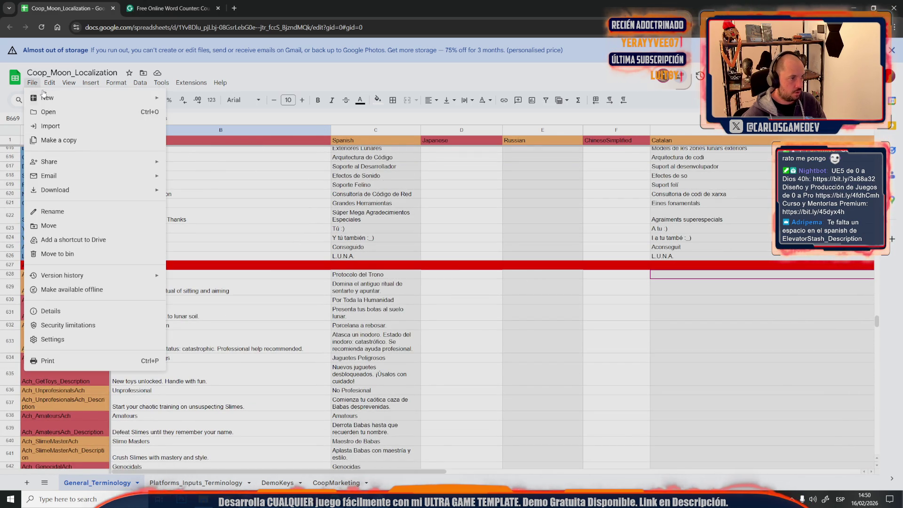
{"action": "mouse_move", "coordinate": [136, 189]}
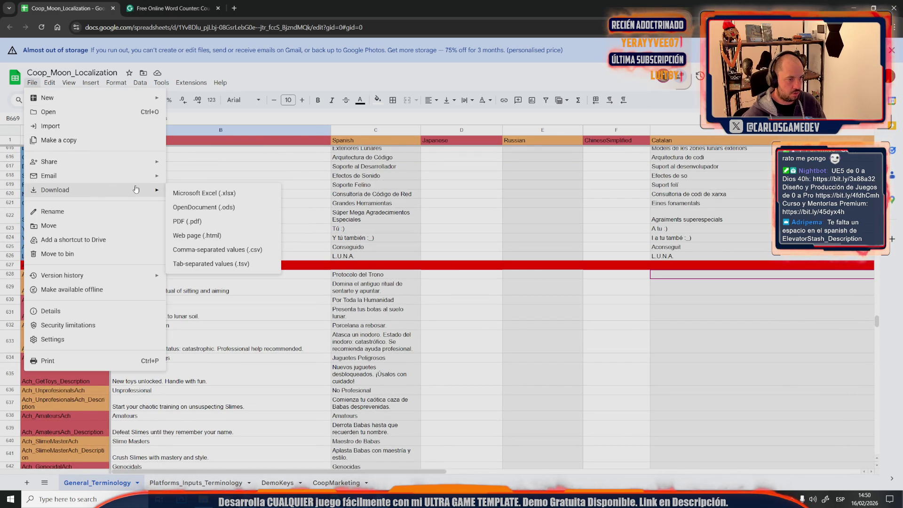
{"action": "left_click", "coordinate": [242, 250]}
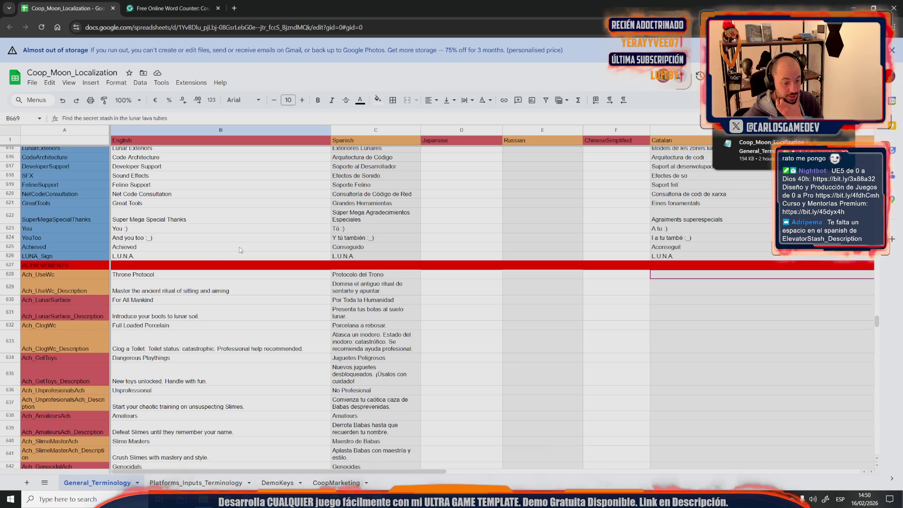
{"action": "mouse_move", "coordinate": [291, 500]}
{"action": "left_click", "coordinate": [240, 457]}
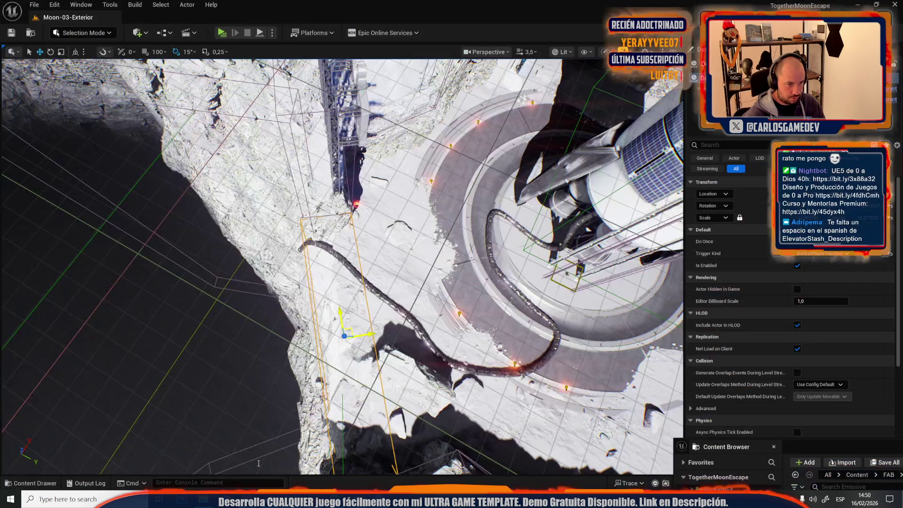
Reimport the UGT_Texts localization table using the downloaded General_Terminology CSV as the new file.
{"action": "key", "text": "ctrl+space"}
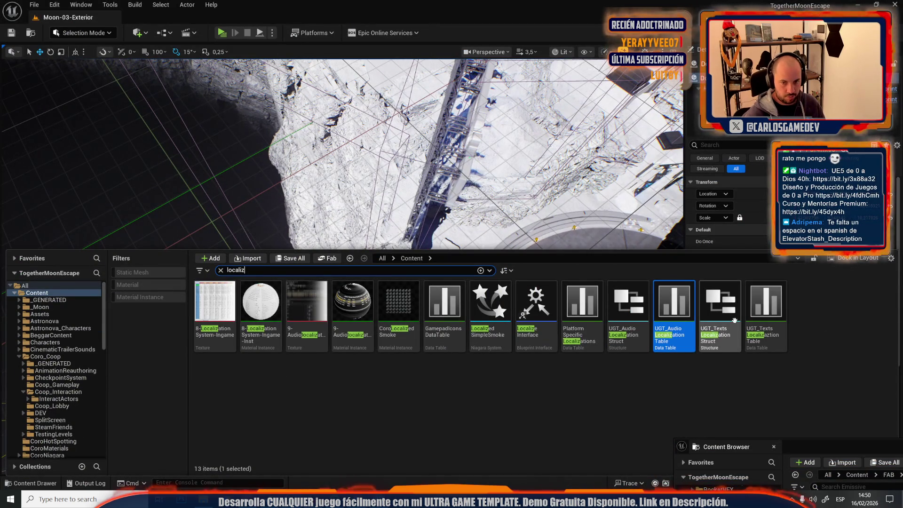
{"action": "right_click", "coordinate": [752, 313]}
{"action": "left_click", "coordinate": [780, 248]}
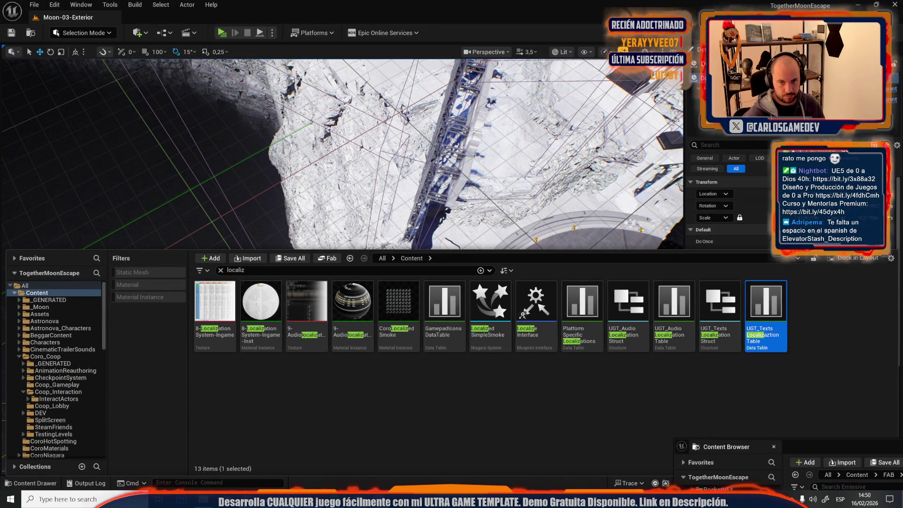
{"action": "double_click", "coordinate": [305, 71]}
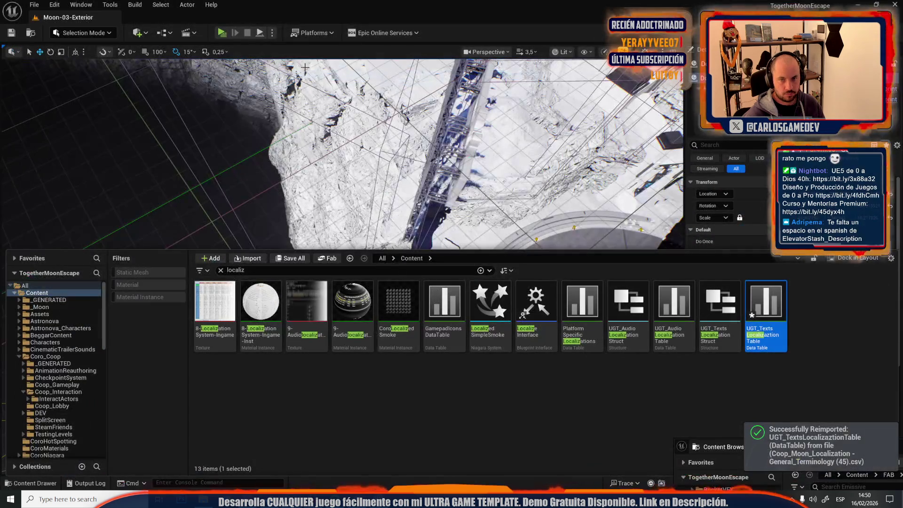
{"action": "left_click", "coordinate": [400, 233]}
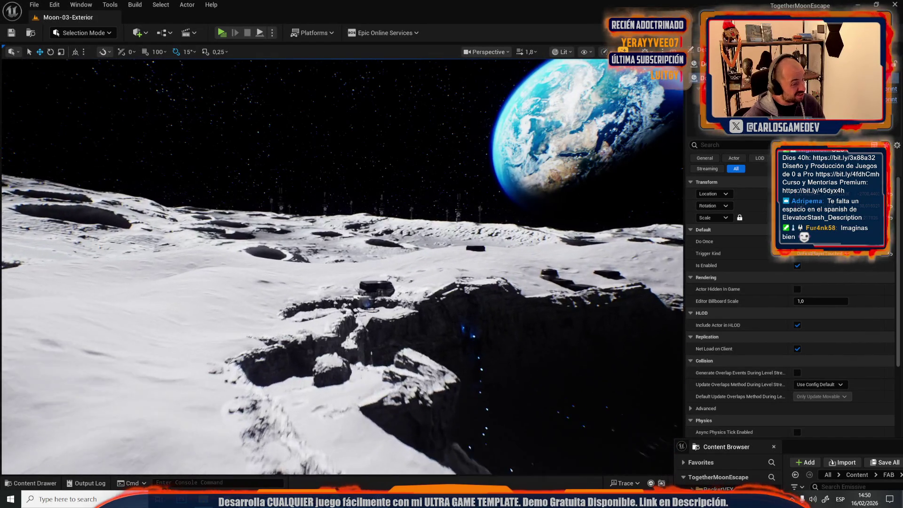
Open Moon-04-Cave-Station from _Moon/Maps, choosing Save Selected for the modified localization table.
{"action": "scroll", "coordinate": [342, 266], "scroll_direction": "up", "scroll_amount": 2}
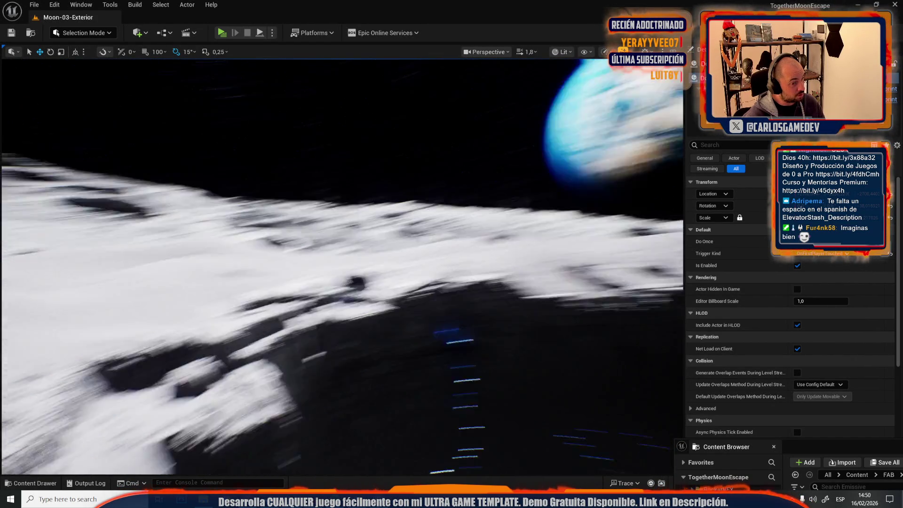
{"action": "scroll", "coordinate": [343, 266], "scroll_direction": "down", "scroll_amount": 3}
{"action": "scroll", "coordinate": [342, 265], "scroll_direction": "up", "scroll_amount": 2}
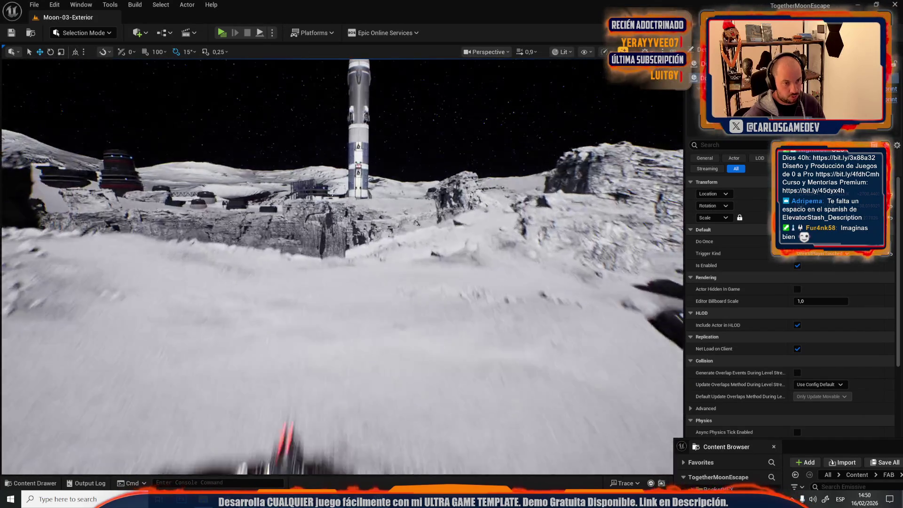
{"action": "scroll", "coordinate": [342, 266], "scroll_direction": "up", "scroll_amount": 2}
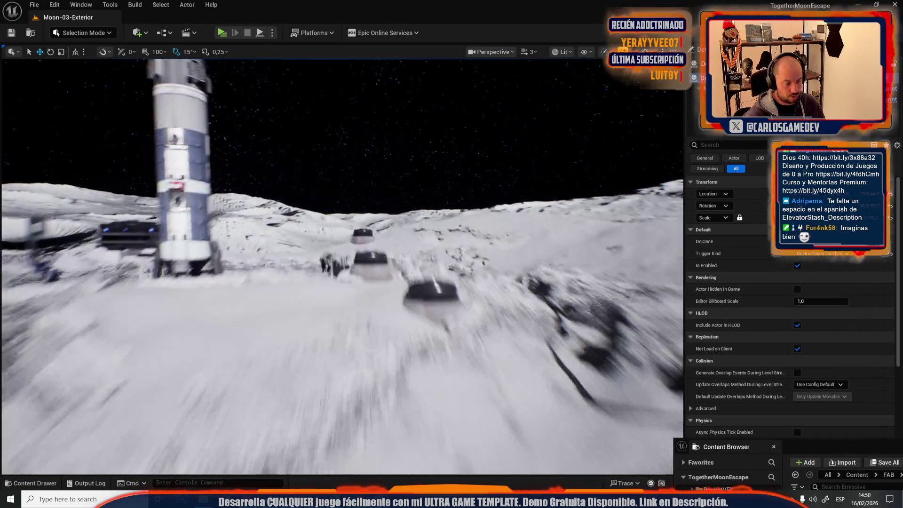
{"action": "key", "text": "s"}
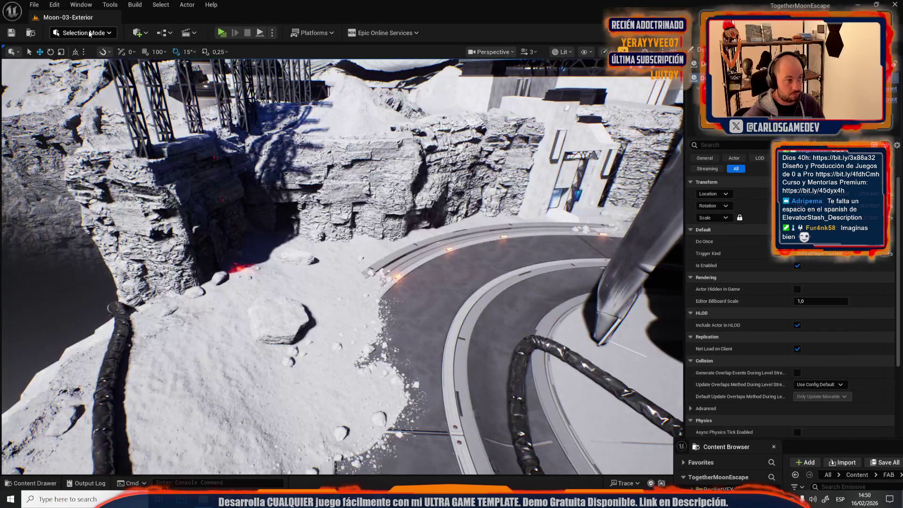
{"action": "left_click", "coordinate": [34, 9]}
{"action": "left_click", "coordinate": [62, 49]}
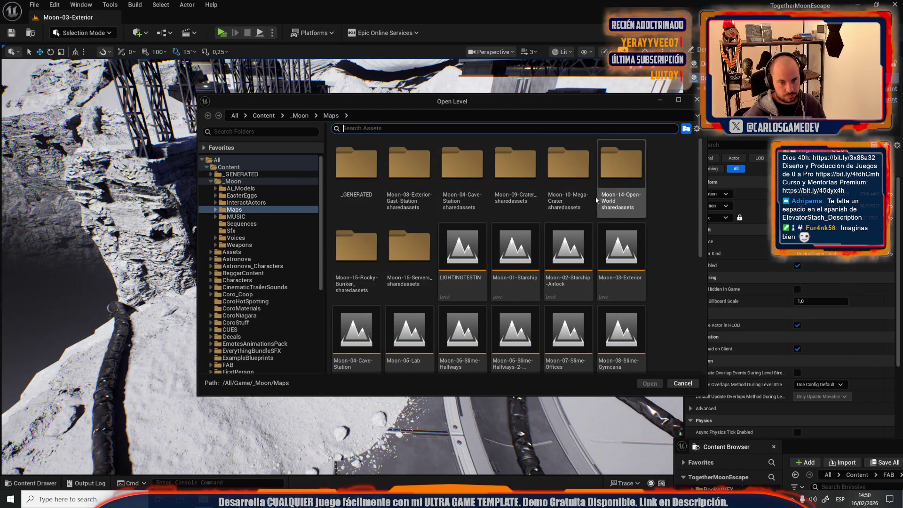
{"action": "scroll", "coordinate": [527, 288], "scroll_direction": "down", "scroll_amount": 2}
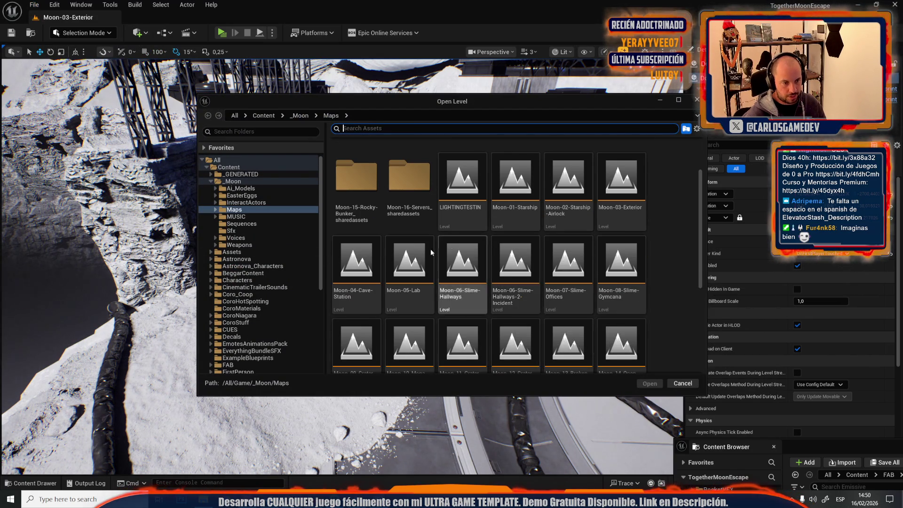
{"action": "double_click", "coordinate": [357, 263]}
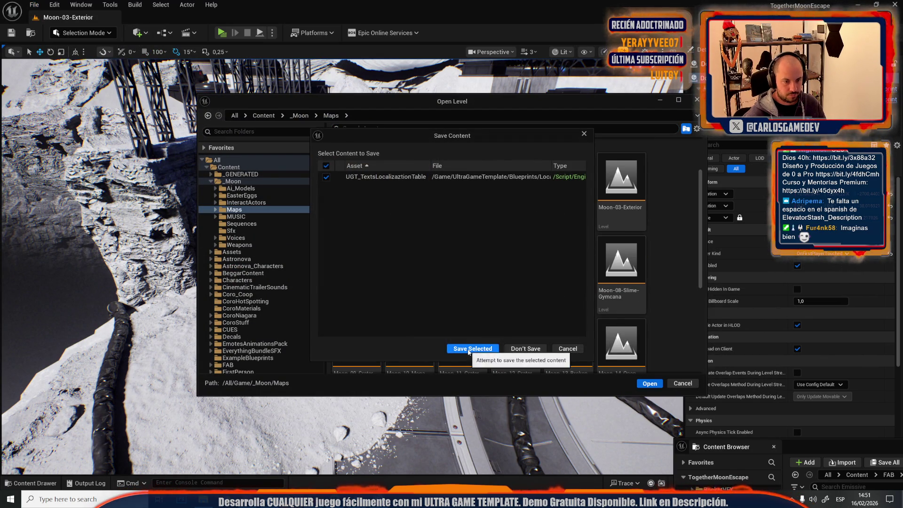
{"action": "left_click", "coordinate": [468, 350]}
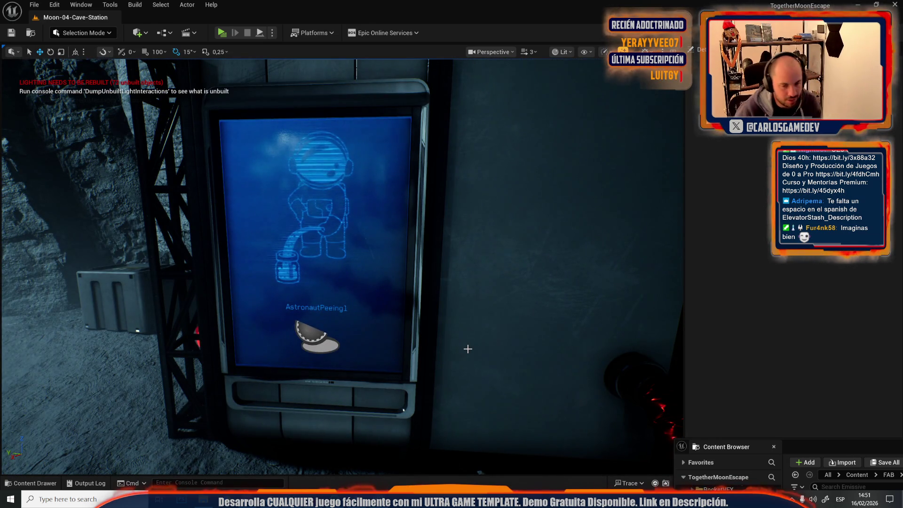
Fly to the red floor disc, play-test, and trigger its splatter three times before stopping.
{"action": "left_click_drag", "start_coordinate": [467, 349], "coordinate": [292, 361]}
{"action": "mouse_move", "coordinate": [487, 321]}
{"action": "left_mouse_down"}
{"action": "mouse_move", "coordinate": [432, 330]}
{"action": "mouse_move", "coordinate": [358, 282]}
{"action": "mouse_move", "coordinate": [226, 121]}
{"action": "left_mouse_up"}
{"action": "scroll", "coordinate": [470, 324], "scroll_direction": "down", "scroll_amount": 2}
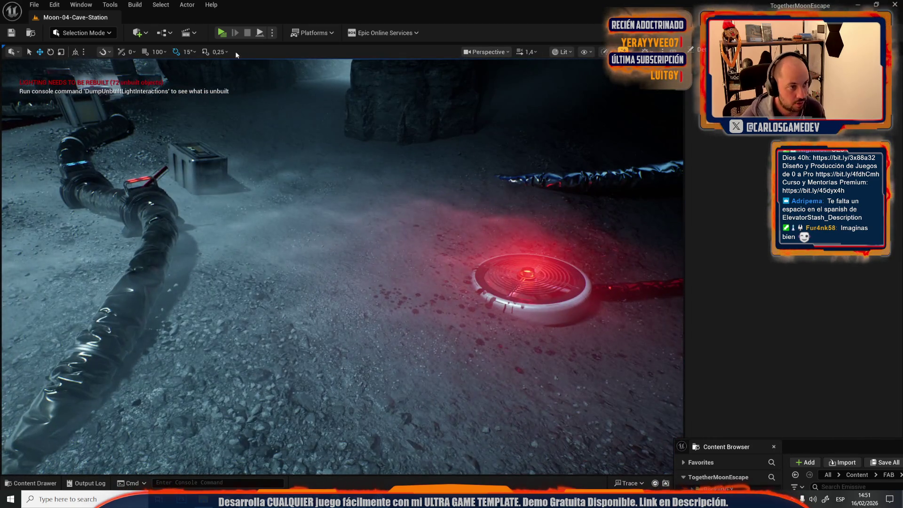
{"action": "left_click", "coordinate": [227, 35]}
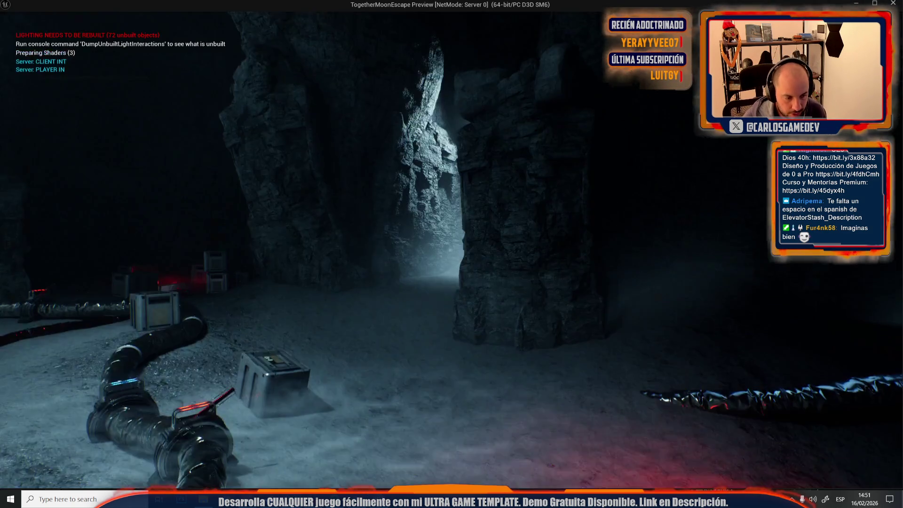
{"action": "key", "text": "e"}
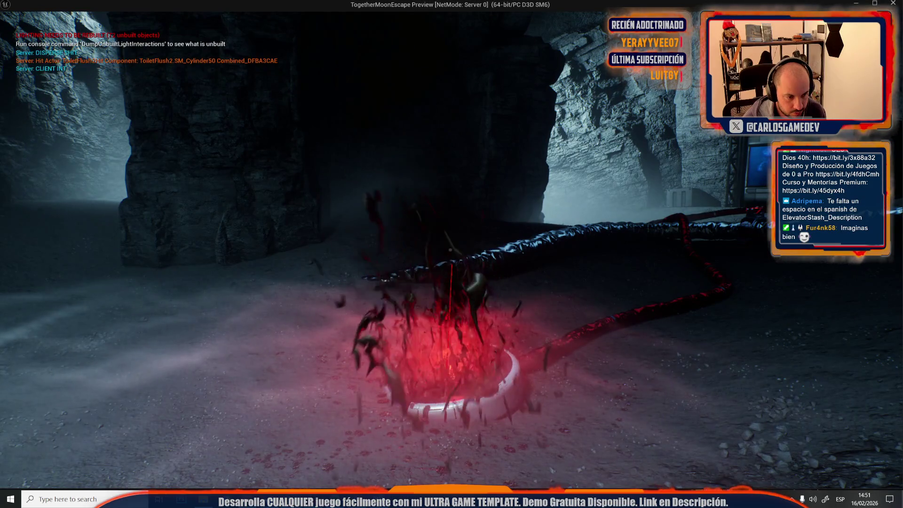
{"action": "key", "text": "e"}
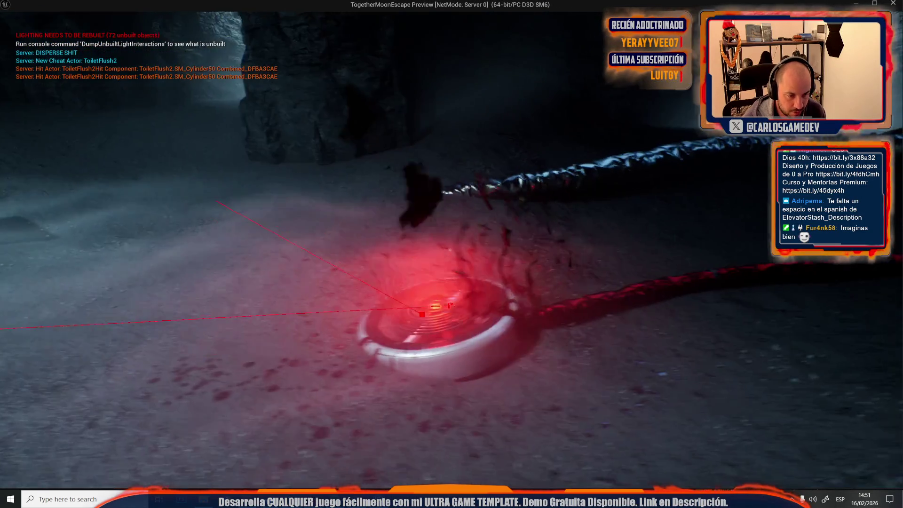
{"action": "key", "text": "w"}
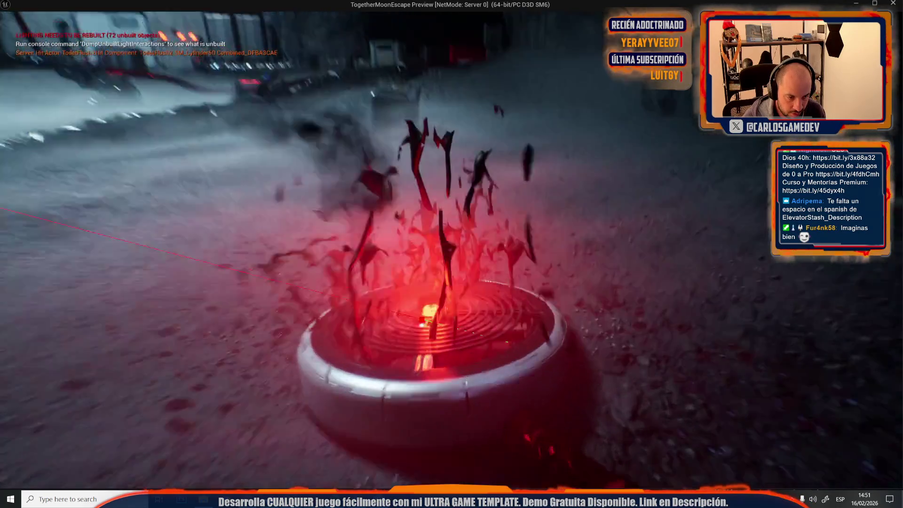
{"action": "key", "text": "e"}
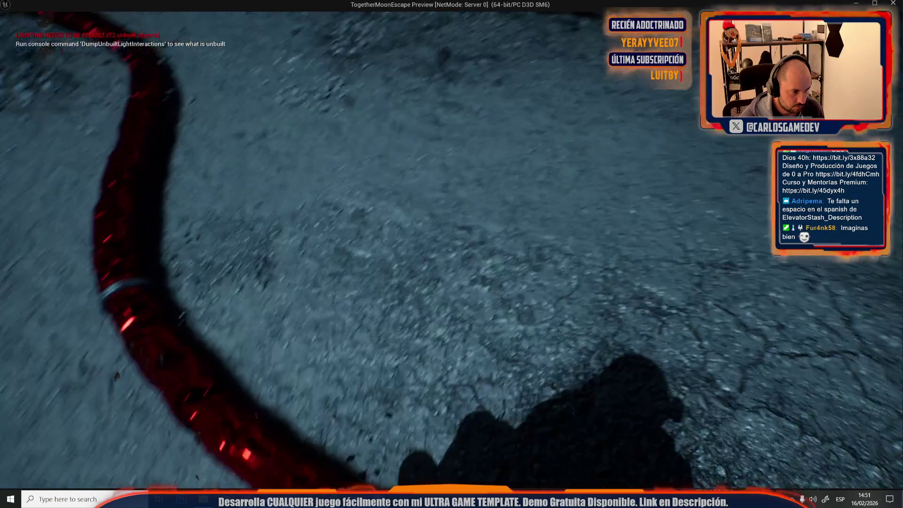
{"action": "key", "text": "Escape"}
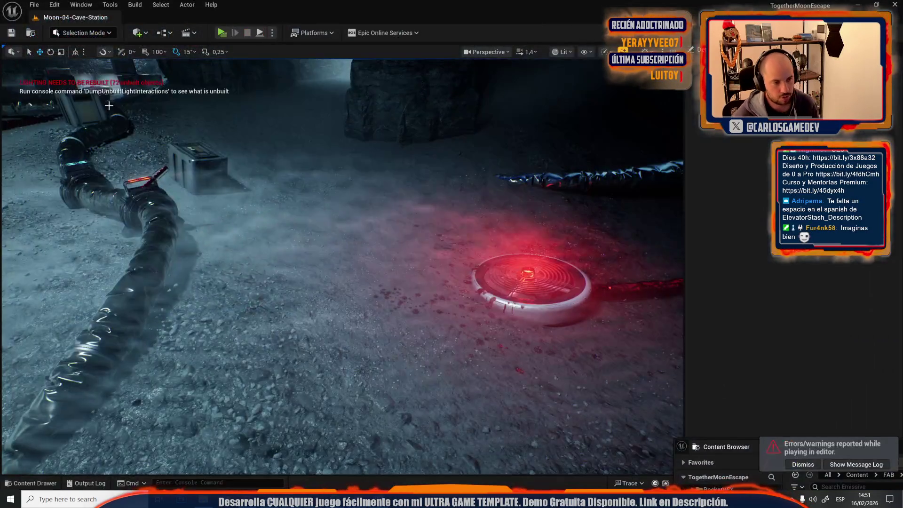
Search 'shit' in the Content Drawer and open the ShitScreenMat material.
{"action": "key", "text": "ctrl+space"}
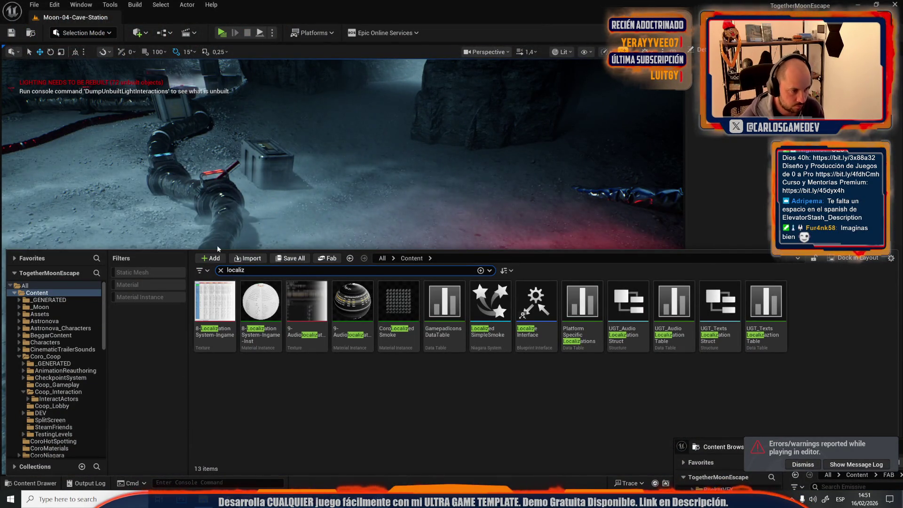
{"action": "type", "text": "shit"}
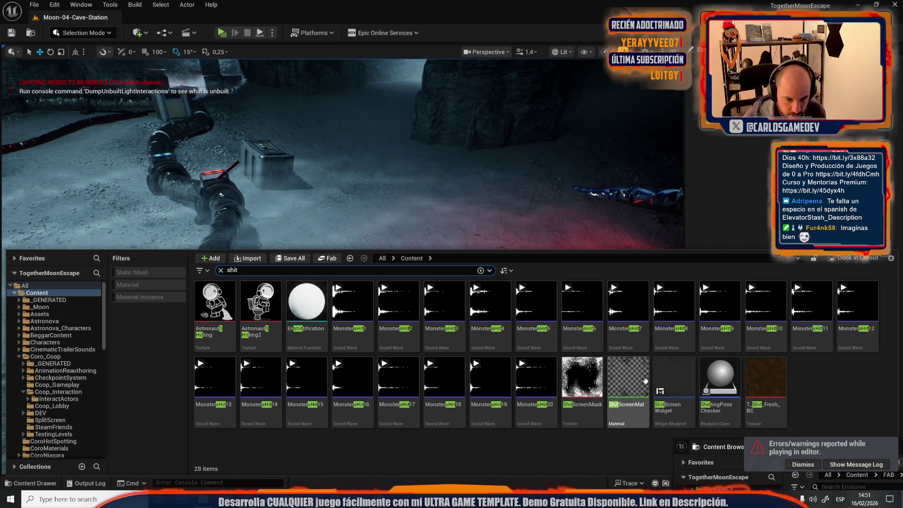
{"action": "double_click", "coordinate": [621, 416]}
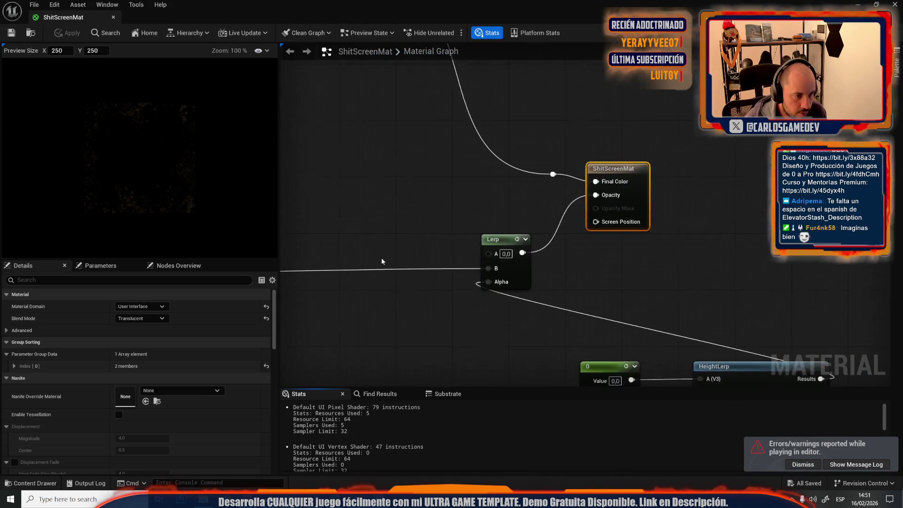
{"action": "scroll", "coordinate": [402, 177], "scroll_direction": "up", "scroll_amount": 4}
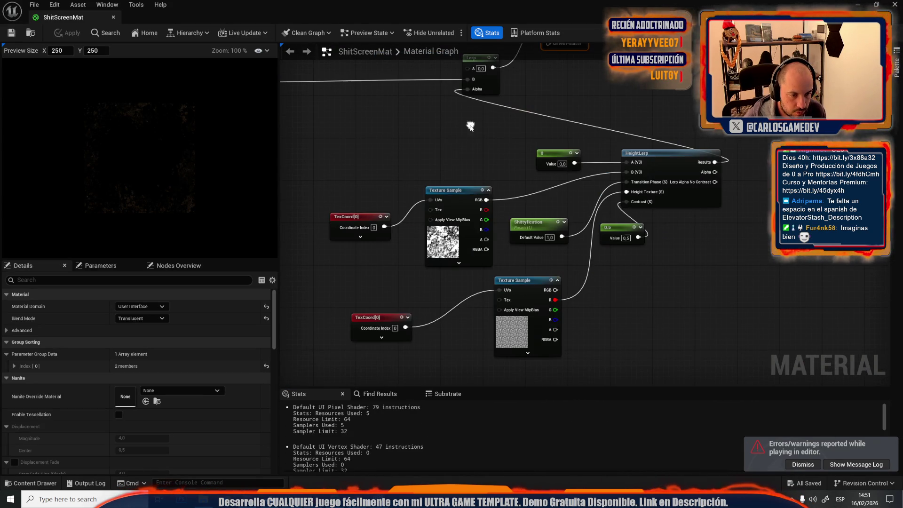
{"action": "scroll", "coordinate": [483, 170], "scroll_direction": "down", "scroll_amount": 5}
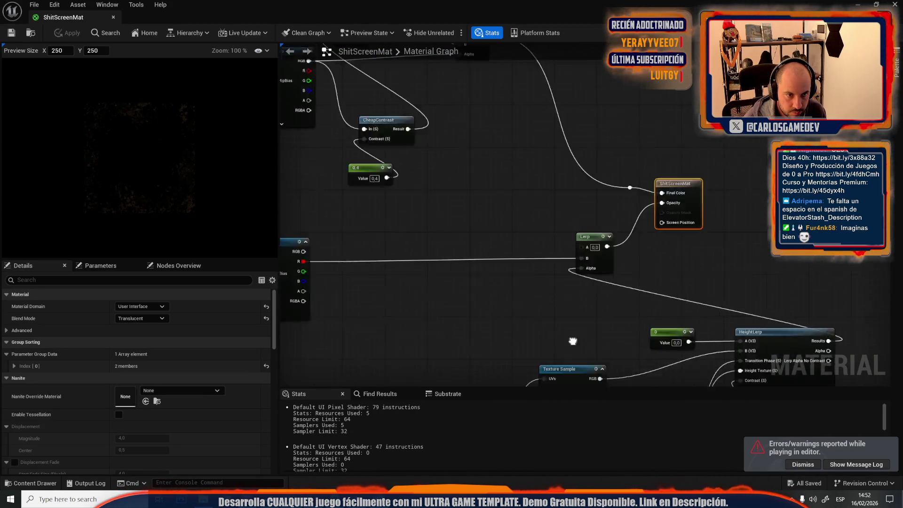
{"action": "scroll", "coordinate": [404, 309], "scroll_direction": "up", "scroll_amount": 4}
Change the Multiply node's B from 0.2 to 1, apply the material, and start a play test.
{"action": "left_click", "coordinate": [405, 310]}
{"action": "scroll", "coordinate": [483, 254], "scroll_direction": "down", "scroll_amount": 2}
{"action": "left_click_drag", "start_coordinate": [482, 254], "coordinate": [502, 301]}
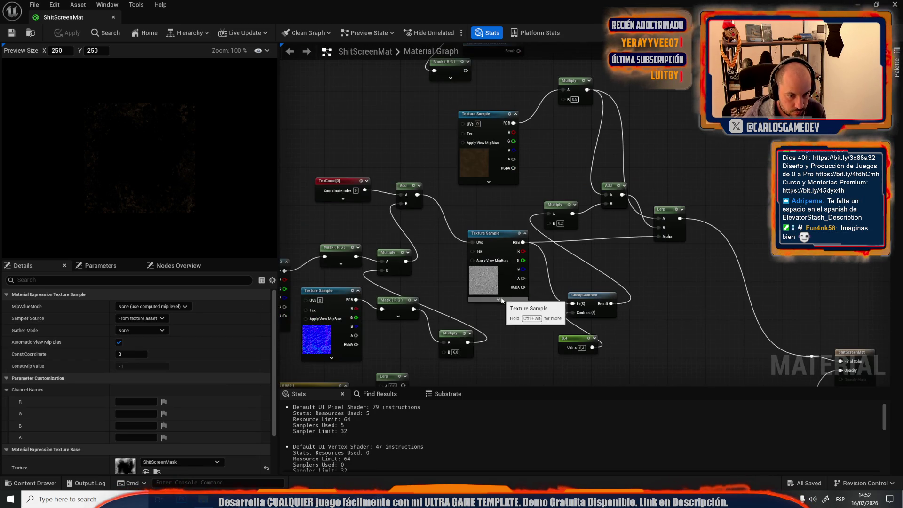
{"action": "scroll", "coordinate": [550, 202], "scroll_direction": "up", "scroll_amount": 3}
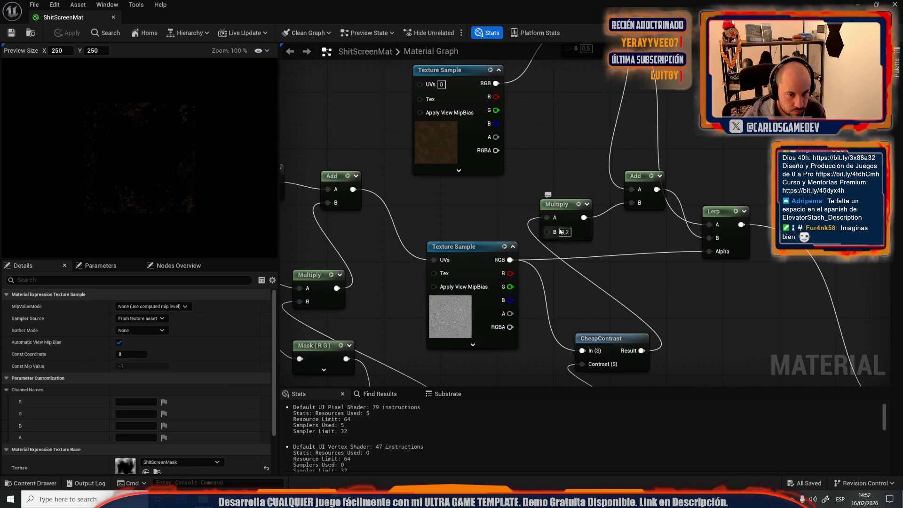
{"action": "right_click", "coordinate": [181, 209]}
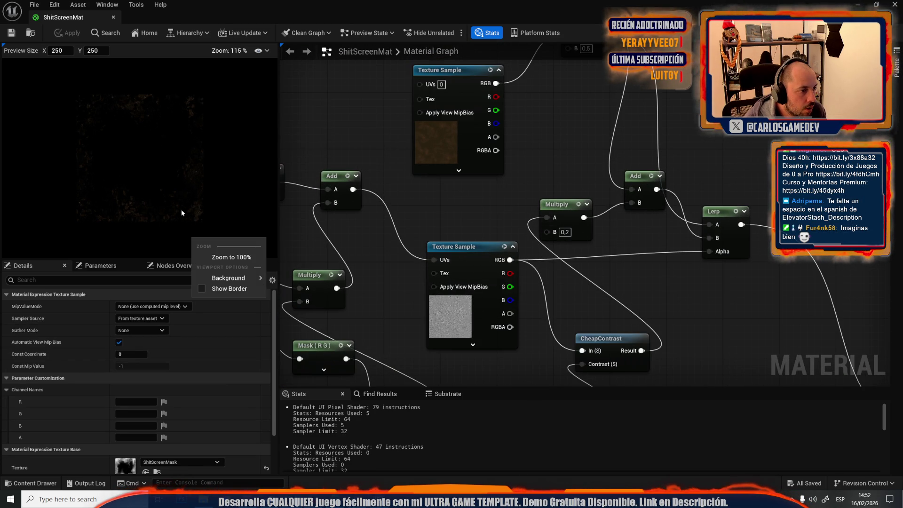
{"action": "scroll", "coordinate": [159, 175], "scroll_direction": "up", "scroll_amount": 2}
{"action": "scroll", "coordinate": [159, 175], "scroll_direction": "up", "scroll_amount": 2}
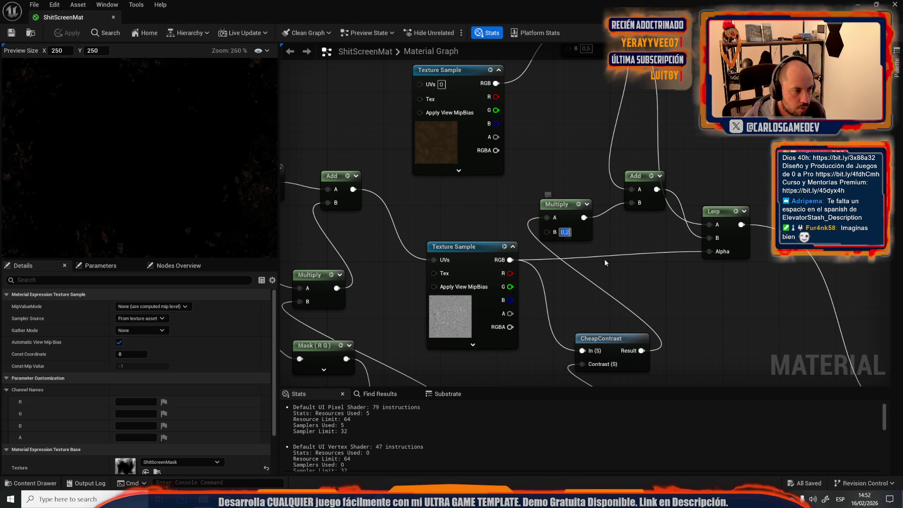
{"action": "type", "text": "1"}
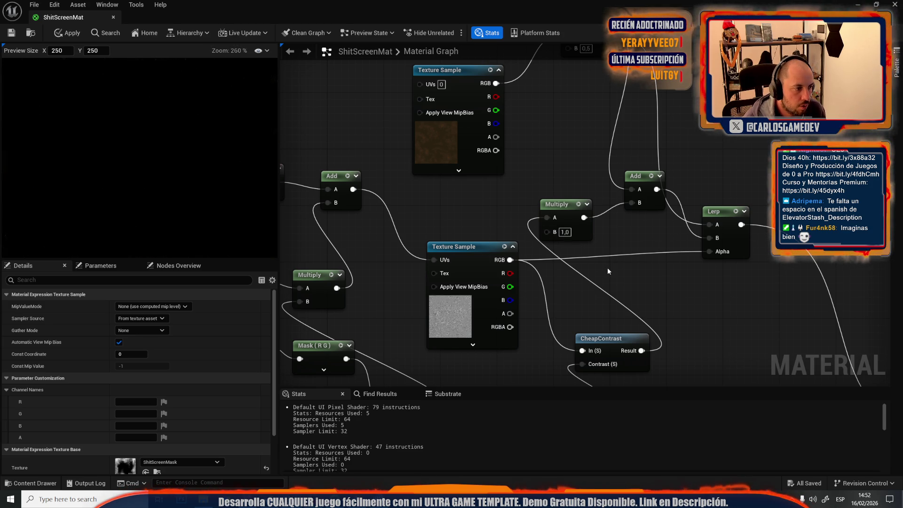
{"action": "left_click", "coordinate": [608, 267]}
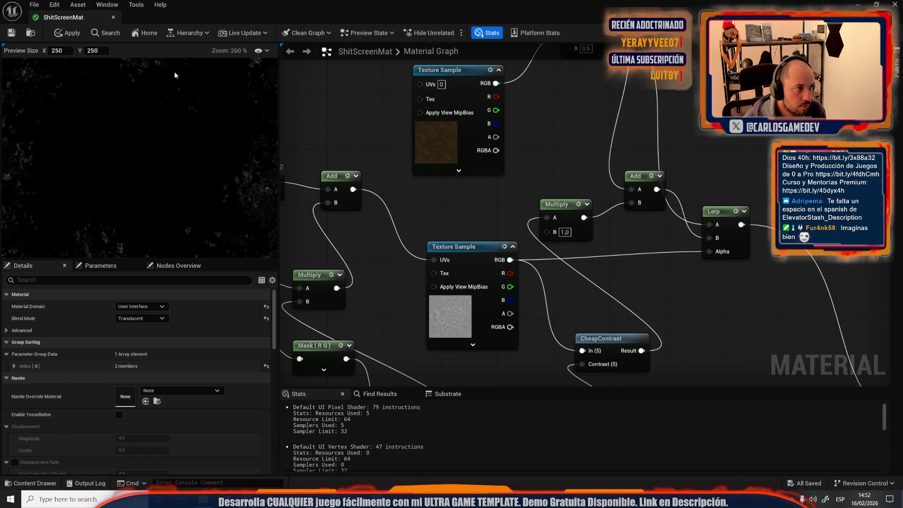
{"action": "left_click", "coordinate": [73, 34]}
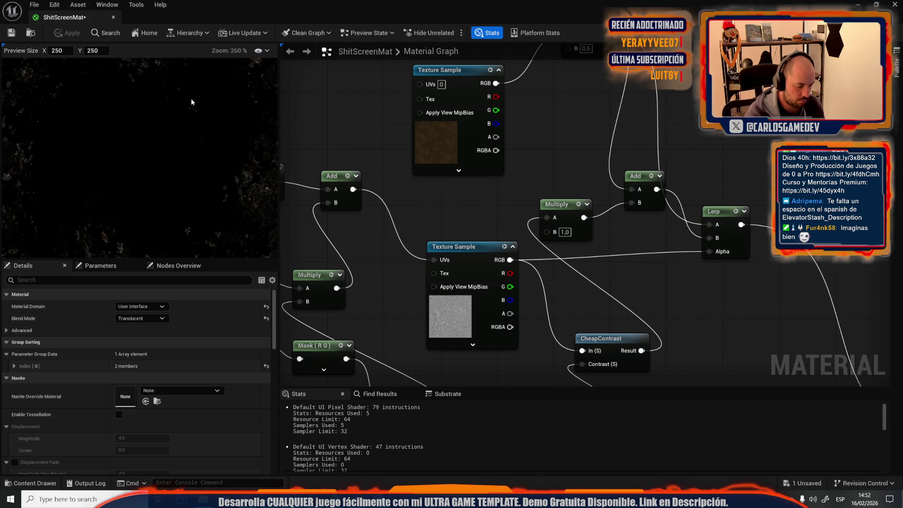
{"action": "key", "text": "alt+Tab"}
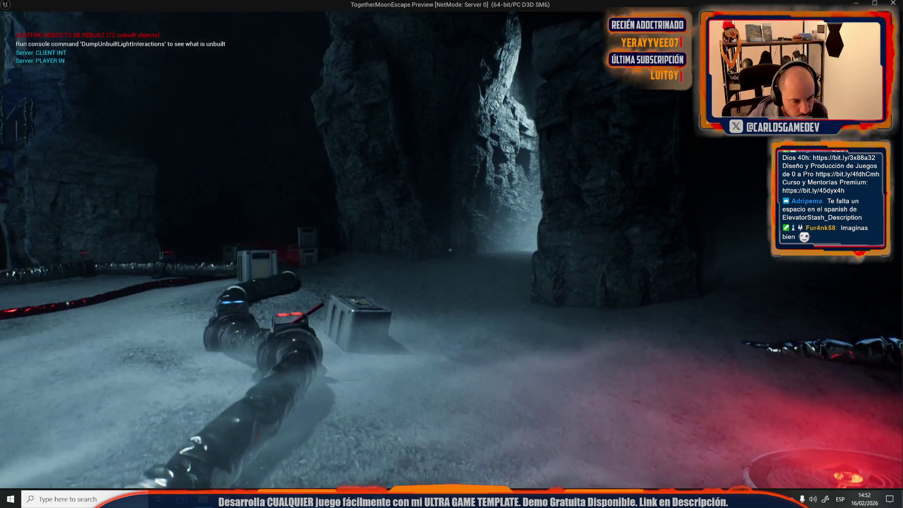
Walk to the glowing toilet, trigger the screen splatter, then exit the play test.
{"action": "key", "text": "w"}
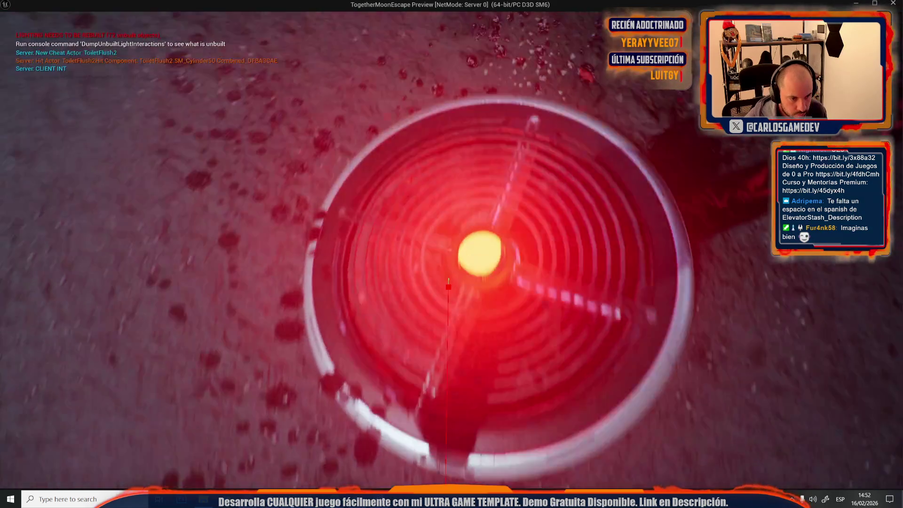
{"action": "key", "text": "e"}
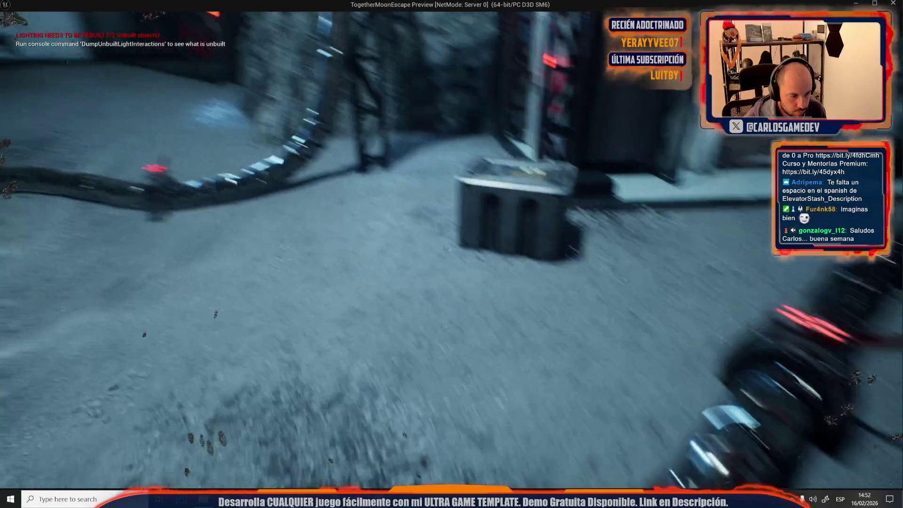
{"action": "key", "text": "Escape"}
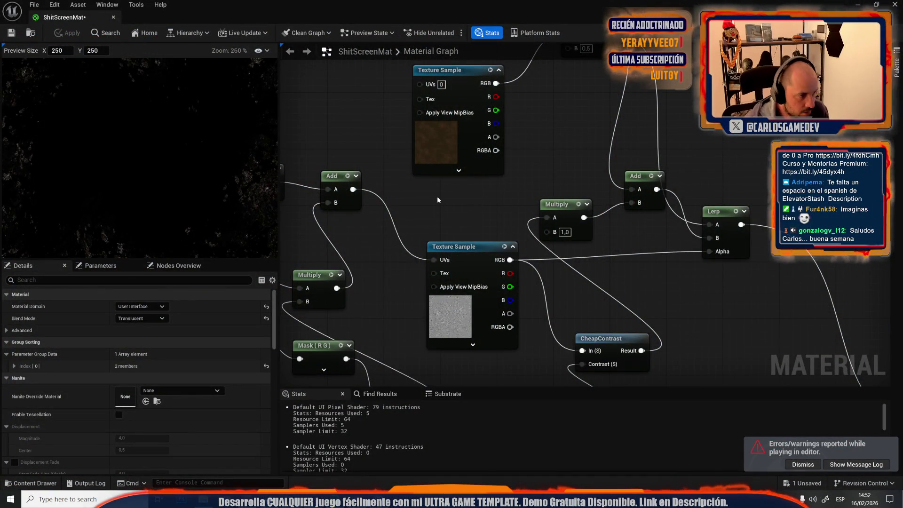
Select the TexCoord node in ShitScreenMat's graph and widen the Details area.
{"action": "scroll", "coordinate": [424, 195], "scroll_direction": "down", "scroll_amount": 3}
{"action": "left_click_drag", "start_coordinate": [532, 163], "coordinate": [737, 143]}
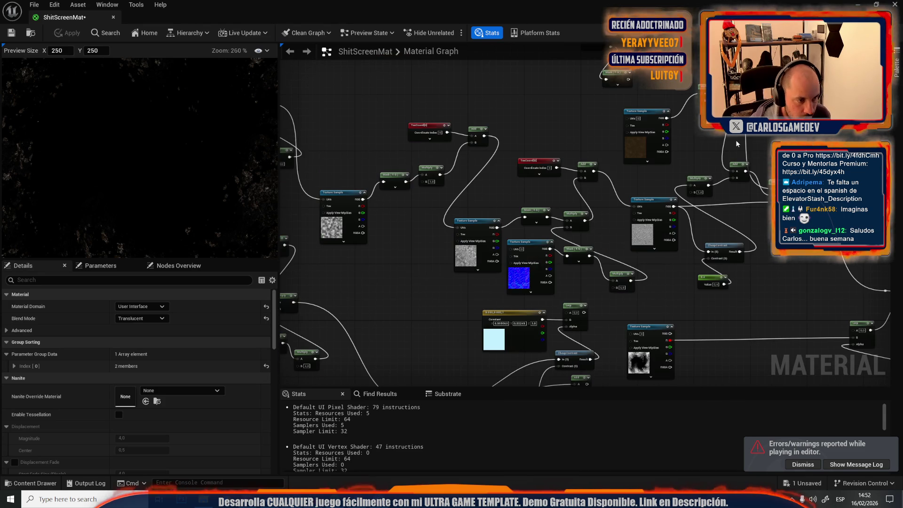
{"action": "left_click", "coordinate": [523, 161]}
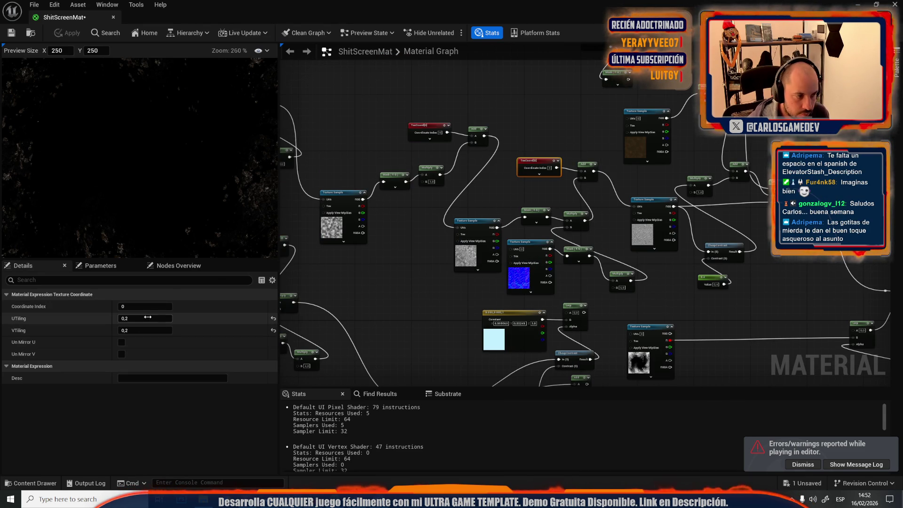
{"action": "scroll", "coordinate": [220, 198], "scroll_direction": "down", "scroll_amount": 1}
{"action": "scroll", "coordinate": [220, 197], "scroll_direction": "up", "scroll_amount": 3}
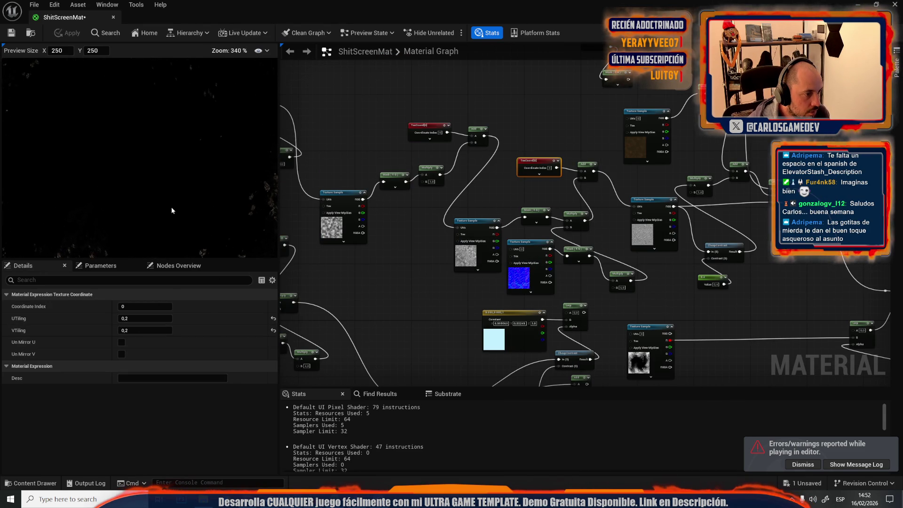
{"action": "left_click_drag", "start_coordinate": [278, 212], "coordinate": [507, 212]}
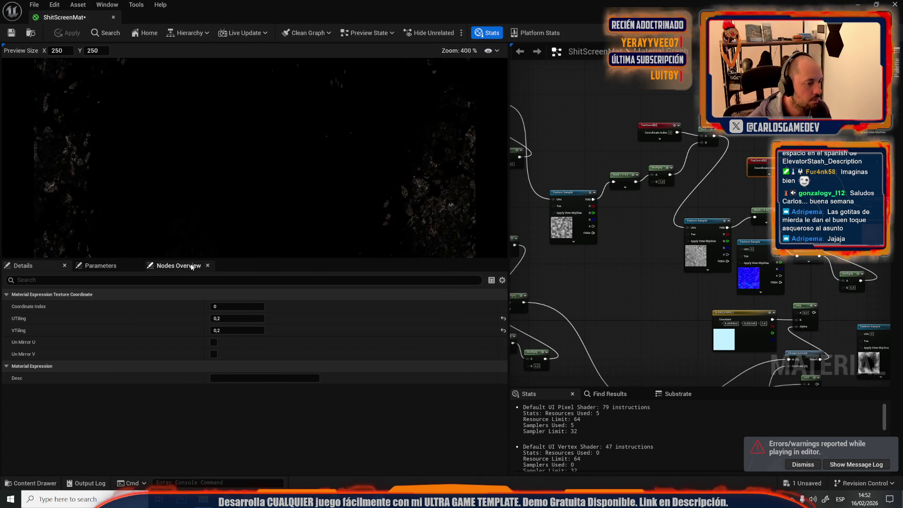
Try UTiling and VTiling values of 1, then 11, on the TexCoord node.
{"action": "left_click", "coordinate": [223, 318]}
{"action": "type", "text": "1"}
{"action": "key", "text": "Return"}
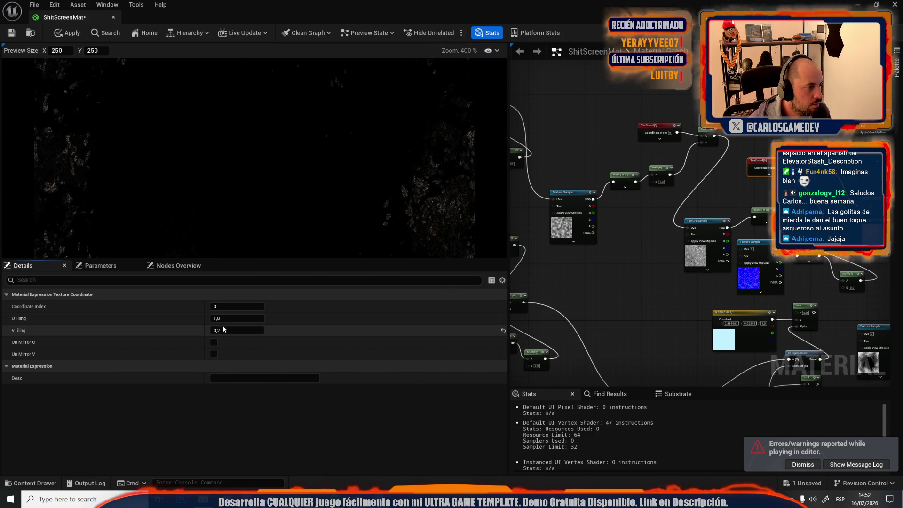
{"action": "left_click", "coordinate": [224, 330]}
{"action": "type", "text": "1"}
{"action": "key", "text": "Return"}
{"action": "left_click", "coordinate": [230, 319]}
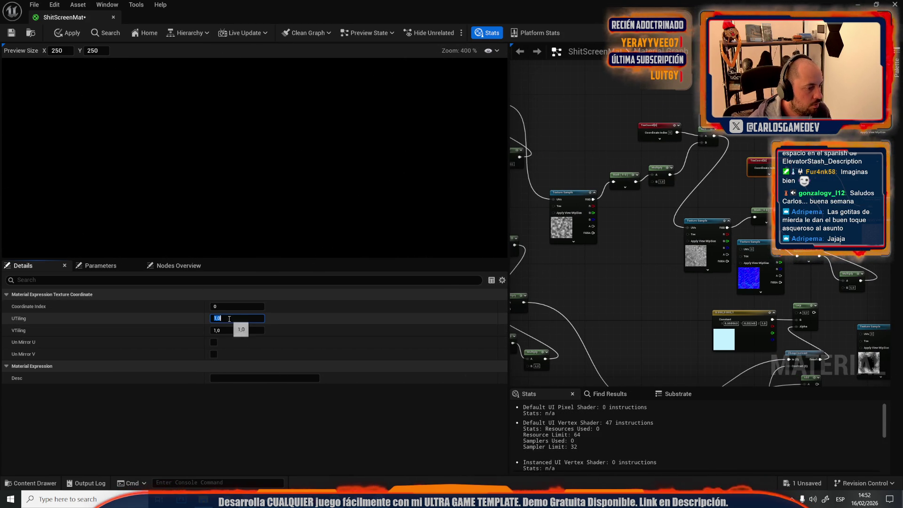
{"action": "type", "text": "11"}
{"action": "left_click", "coordinate": [229, 329]}
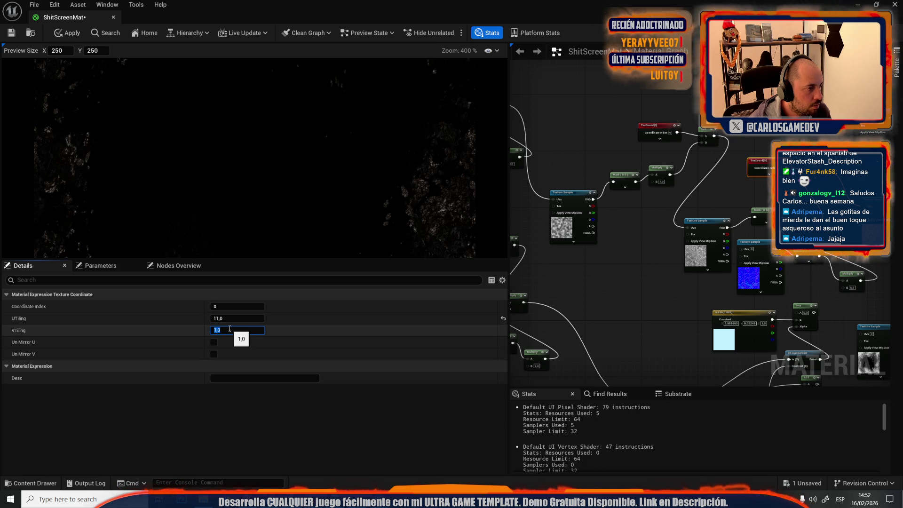
{"action": "type", "text": "11"}
{"action": "left_click", "coordinate": [232, 321]}
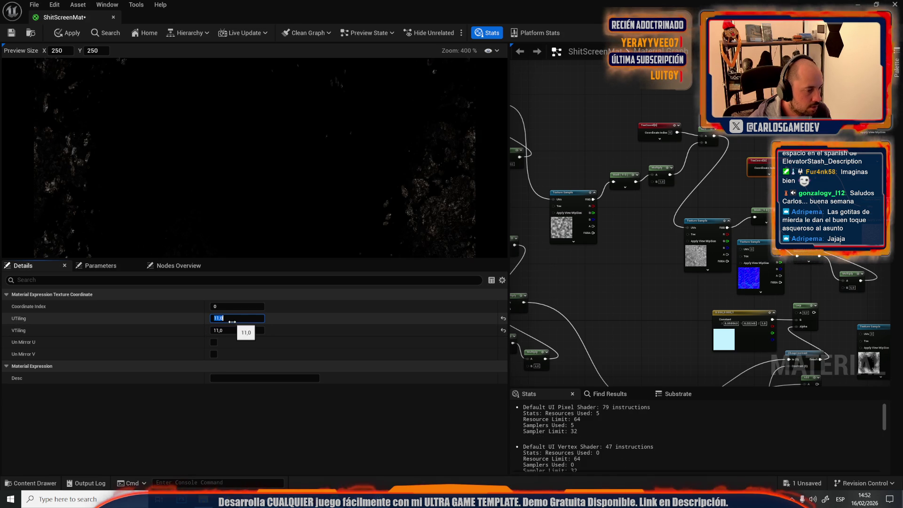
{"action": "type", "text": "2"}
{"action": "key", "text": "Return"}
Reselect the TexCoord node, set UTiling and VTiling to 0,01, and start a moon-level play test.
{"action": "left_click", "coordinate": [599, 282]}
{"action": "mouse_move", "coordinate": [599, 282]}
{"action": "left_mouse_down"}
{"action": "mouse_move", "coordinate": [558, 288]}
{"action": "mouse_move", "coordinate": [531, 306]}
{"action": "left_mouse_up"}
{"action": "left_click", "coordinate": [576, 153]}
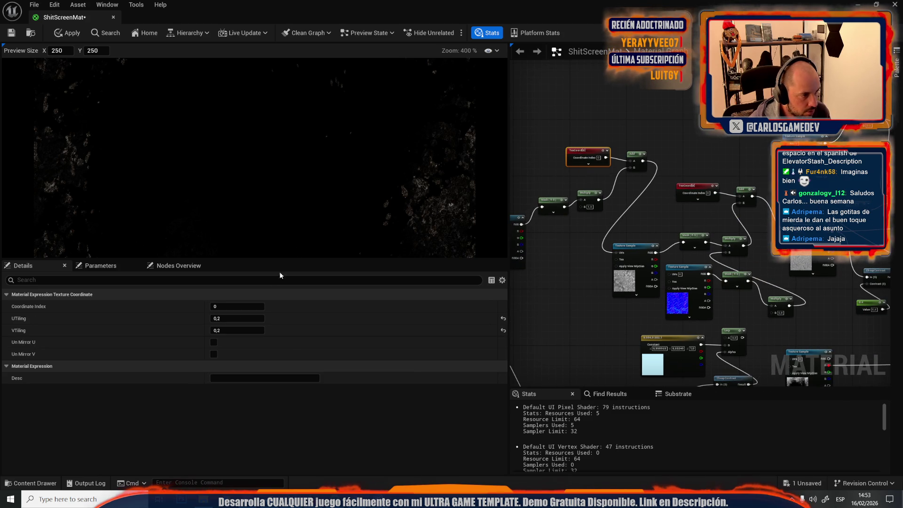
{"action": "left_click", "coordinate": [236, 319]}
{"action": "type", "text": "11"}
{"action": "key", "text": "Tab"}
{"action": "type", "text": "11"}
{"action": "key", "text": "Return"}
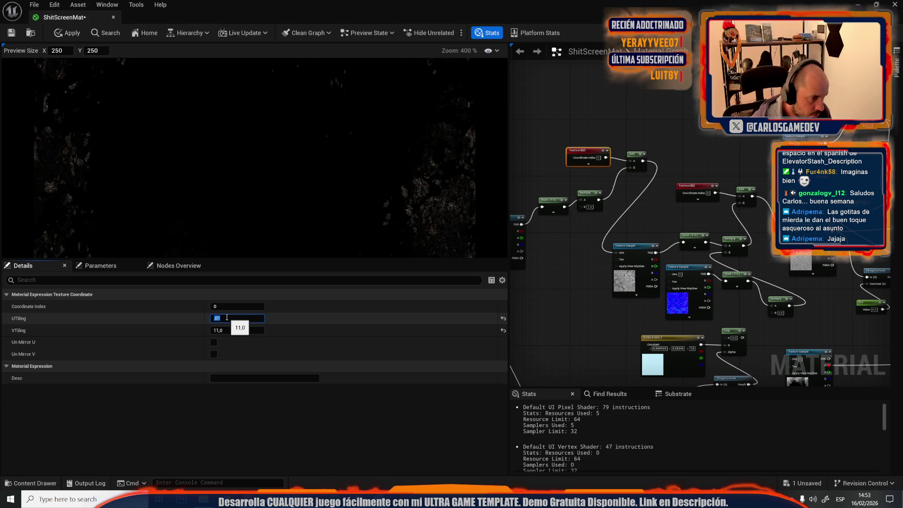
{"action": "key", "text": "Tab"}
{"action": "type", "text": ",01"}
{"action": "key", "text": "Return"}
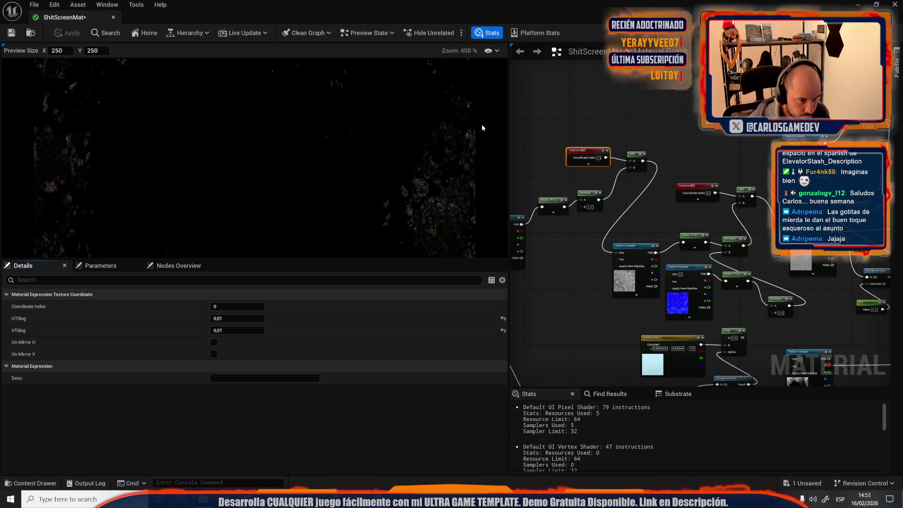
{"action": "key", "text": "alt+Tab"}
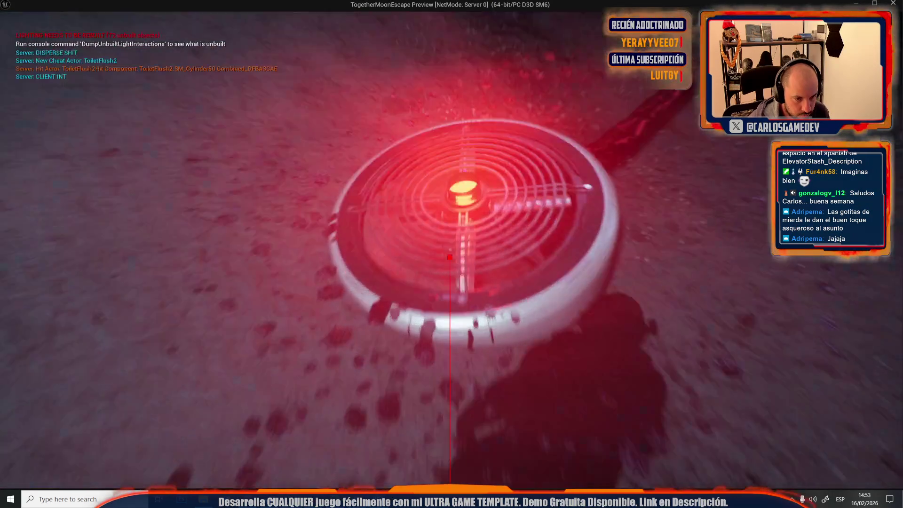
Walk onto the red pad to trigger the dirt, then stop playing with Esc.
{"action": "key", "text": "e"}
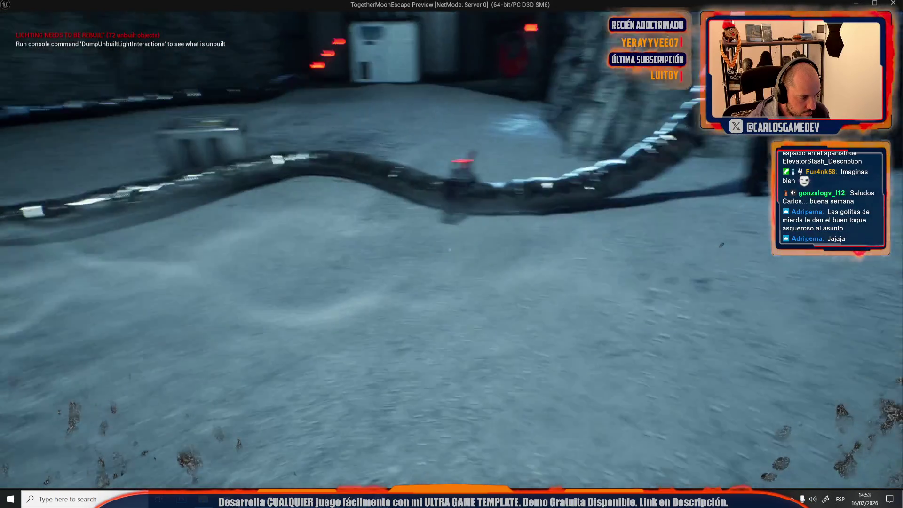
{"action": "key", "text": "Escape"}
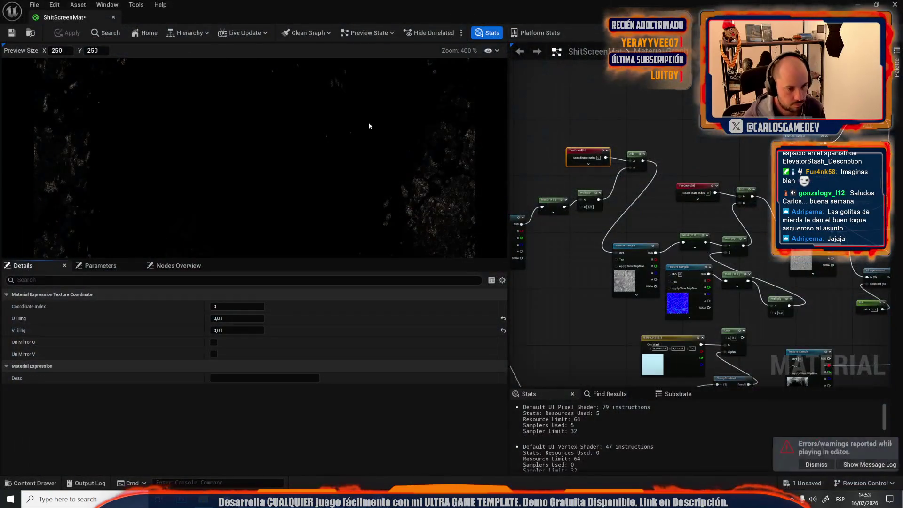
Swap the Texture Sample's T_TilingNoise06 for T_Aurora01_Noise, found by searching 'noise'.
{"action": "scroll", "coordinate": [567, 208], "scroll_direction": "up", "scroll_amount": 2}
{"action": "left_click", "coordinate": [656, 258]}
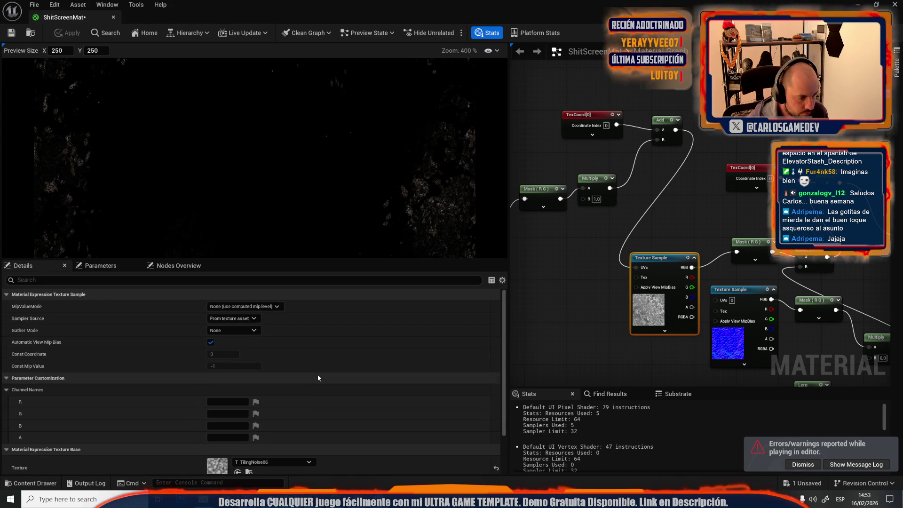
{"action": "scroll", "coordinate": [317, 374], "scroll_direction": "down", "scroll_amount": 5}
{"action": "left_click", "coordinate": [275, 408]}
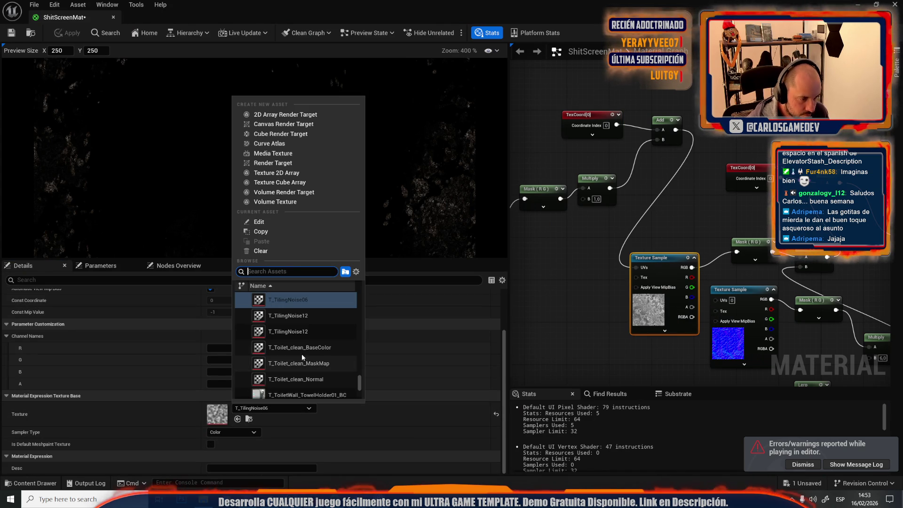
{"action": "mouse_move", "coordinate": [331, 352]}
{"action": "type", "text": "noise"}
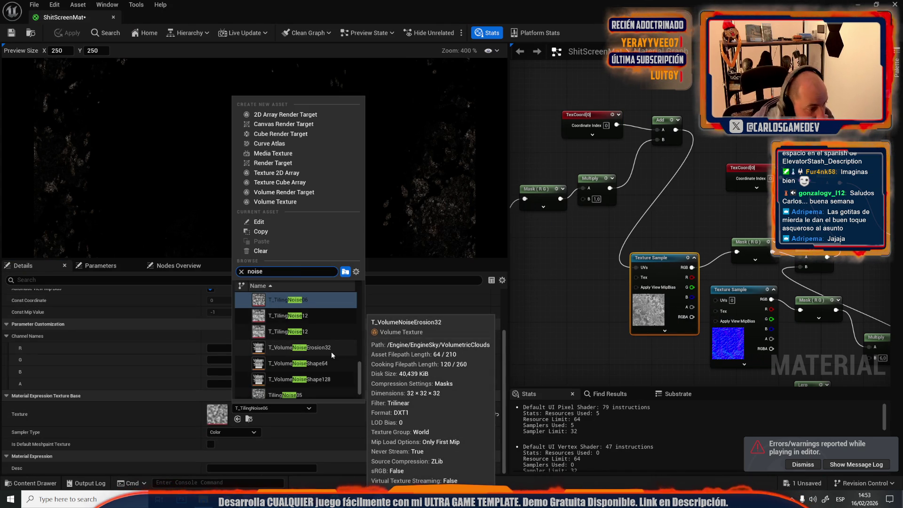
{"action": "scroll", "coordinate": [331, 351], "scroll_direction": "up", "scroll_amount": 5}
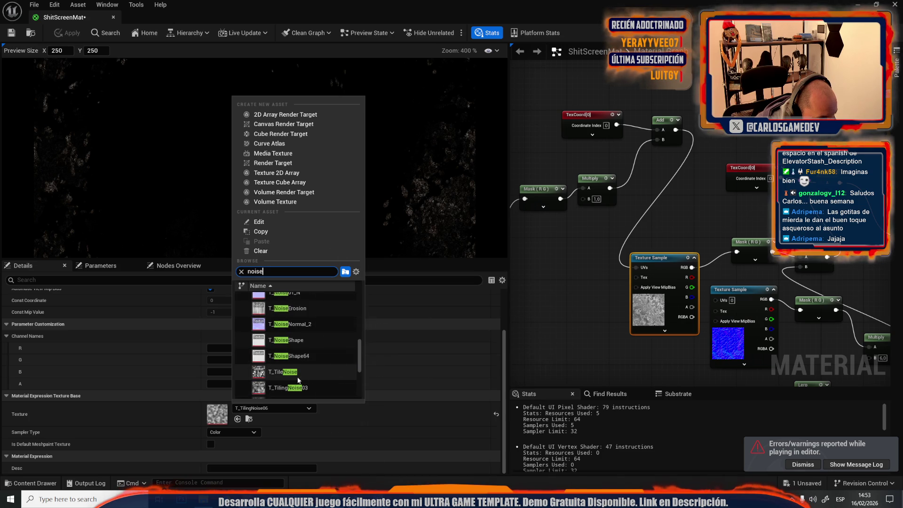
{"action": "scroll", "coordinate": [301, 363], "scroll_direction": "up", "scroll_amount": 4}
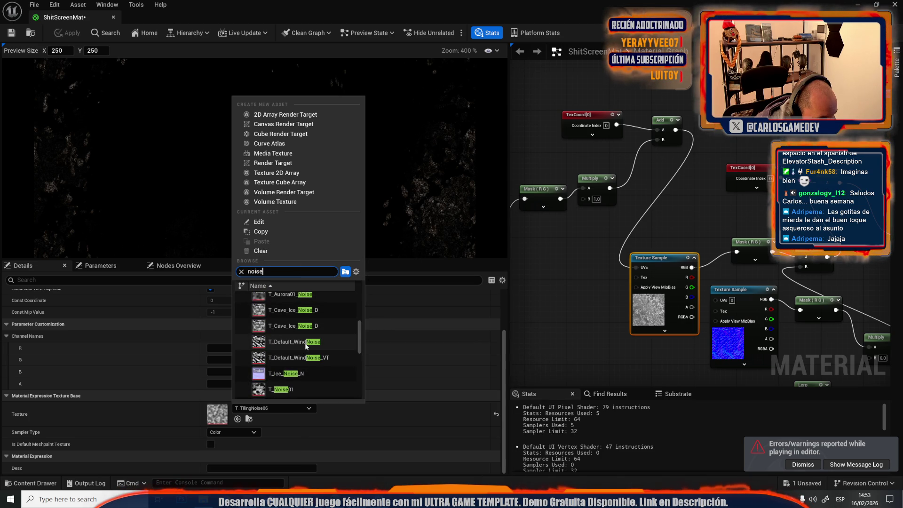
{"action": "scroll", "coordinate": [301, 348], "scroll_direction": "up", "scroll_amount": 3}
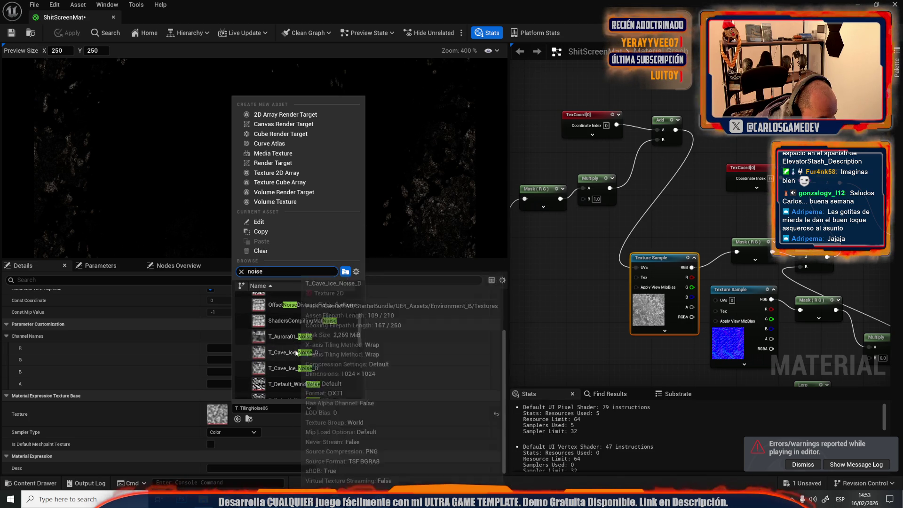
{"action": "left_click", "coordinate": [287, 337]}
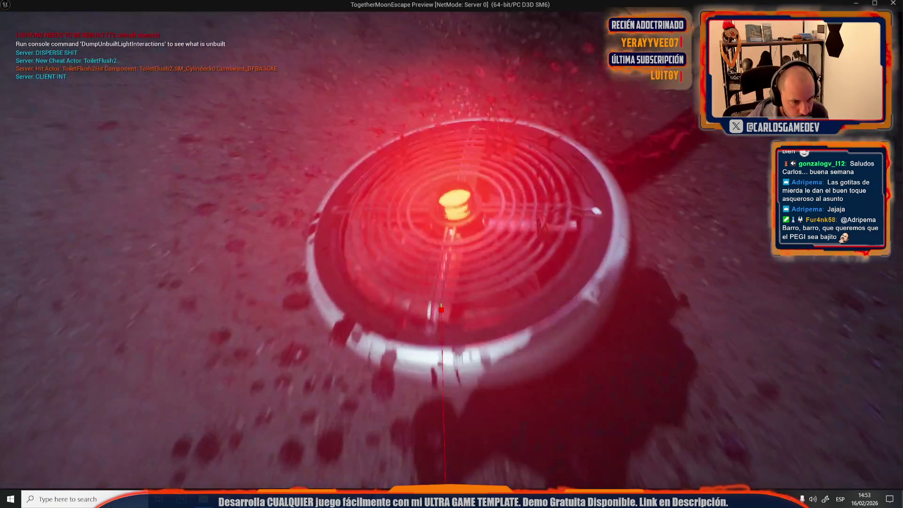
Look around and walk onto the red pad to view the Aurora dirt, then stop playing.
{"action": "left_click", "coordinate": [450, 249]}
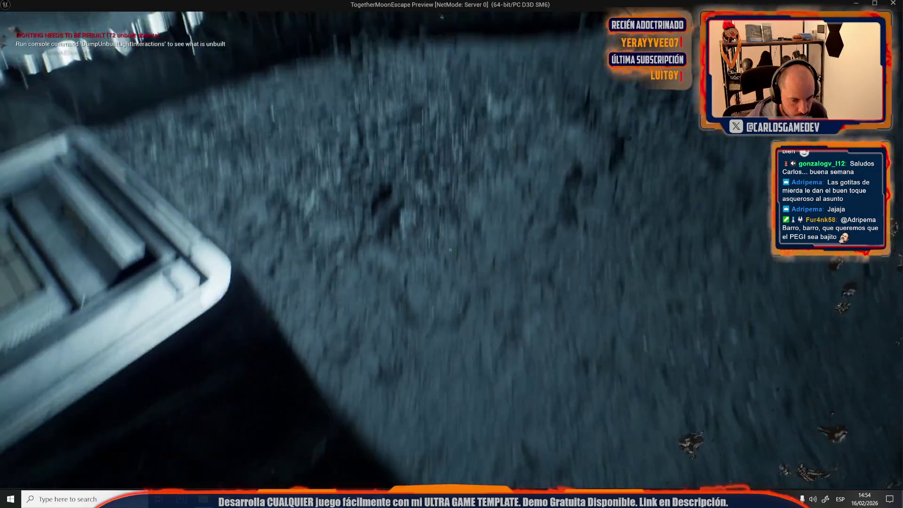
{"action": "key", "text": "w"}
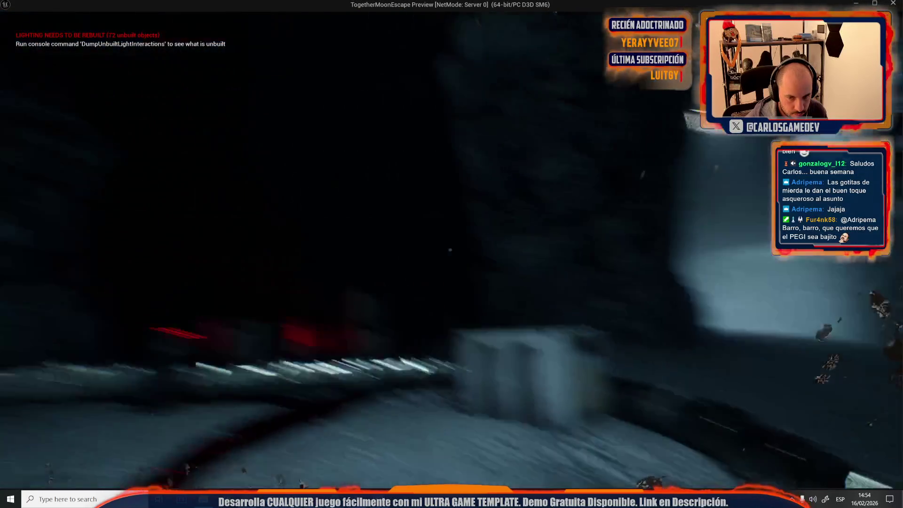
{"action": "key", "text": "Escape"}
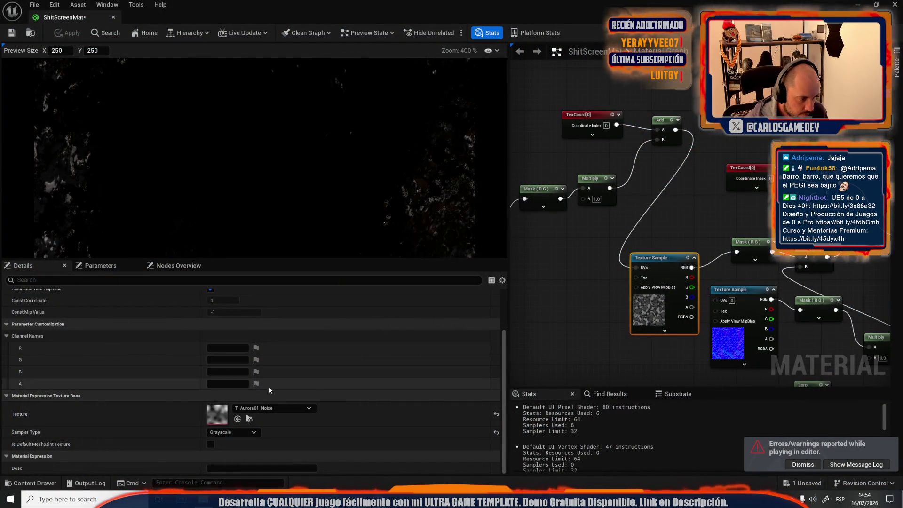
Browse candidate textures, assign T_TilingNoise03 to the Texture Sample, and save ShitScreenMat.
{"action": "left_click", "coordinate": [250, 419]}
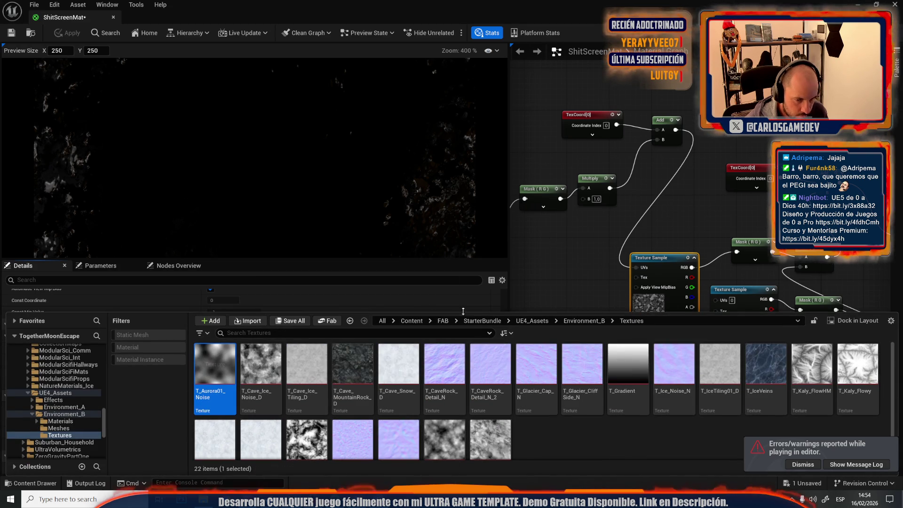
{"action": "left_click", "coordinate": [311, 433]}
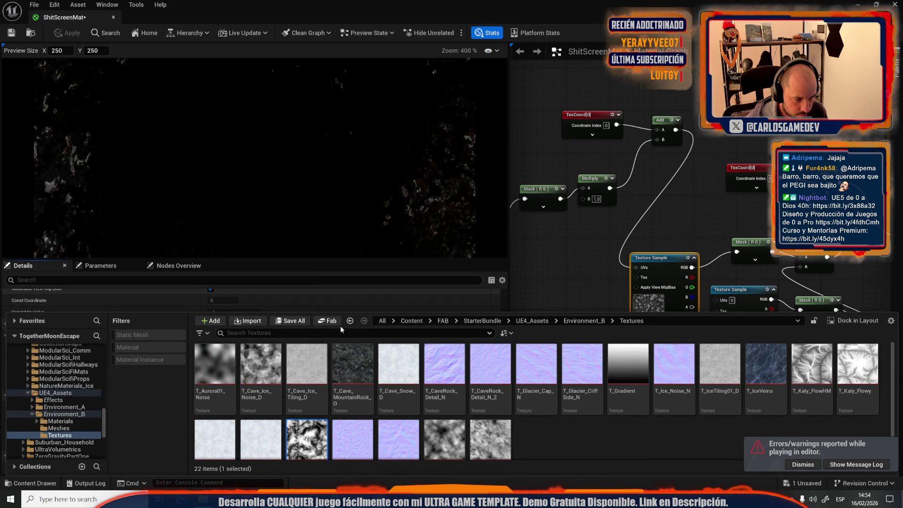
{"action": "left_click", "coordinate": [443, 448]}
{"action": "left_click", "coordinate": [326, 357]}
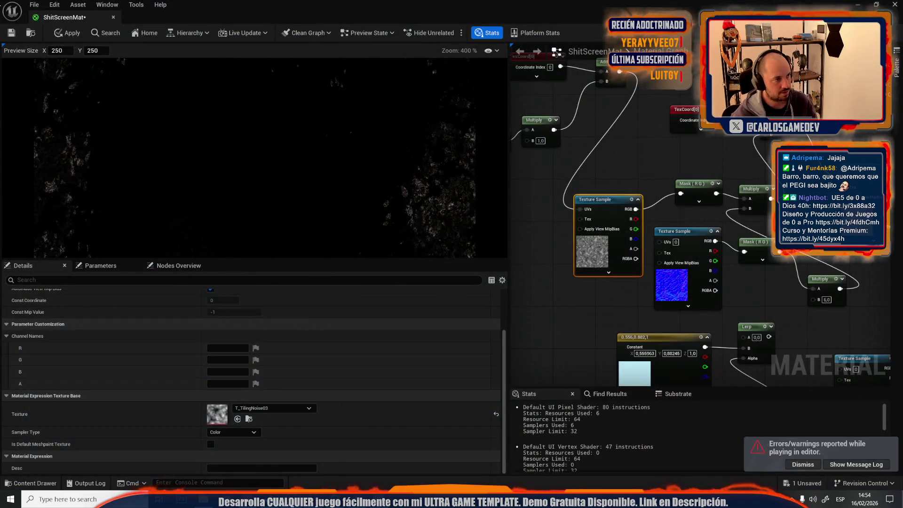
{"action": "left_click", "coordinate": [11, 33]}
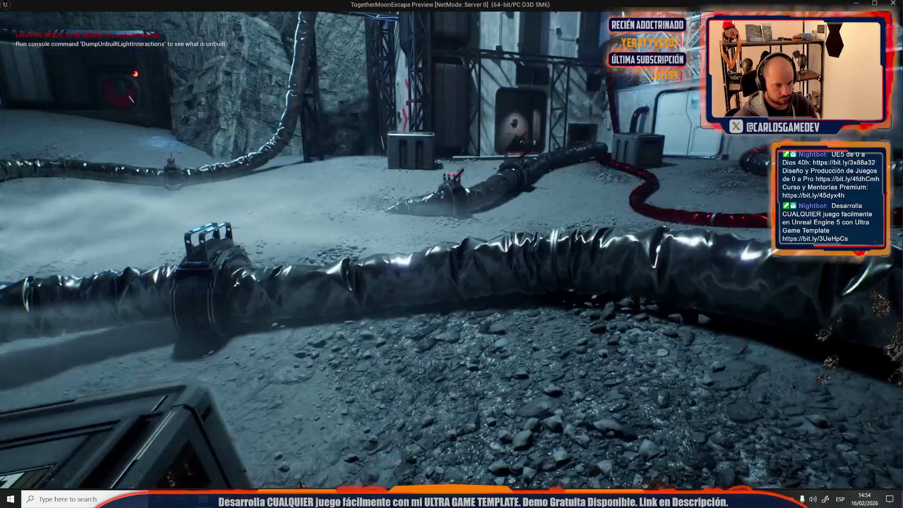
Stop playing, put T_Aurora01_Noise back on the Texture Sample, and launch another play test.
{"action": "key", "text": "Escape"}
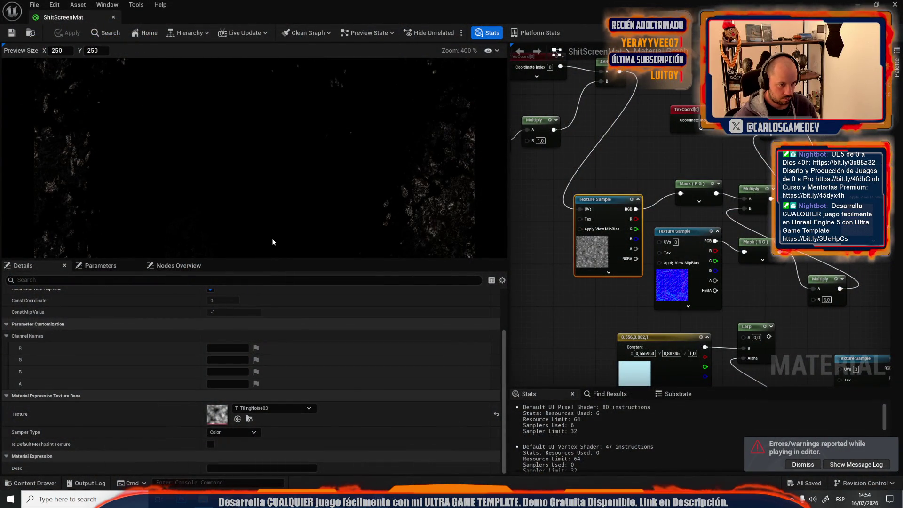
{"action": "key", "text": "ctrl+space"}
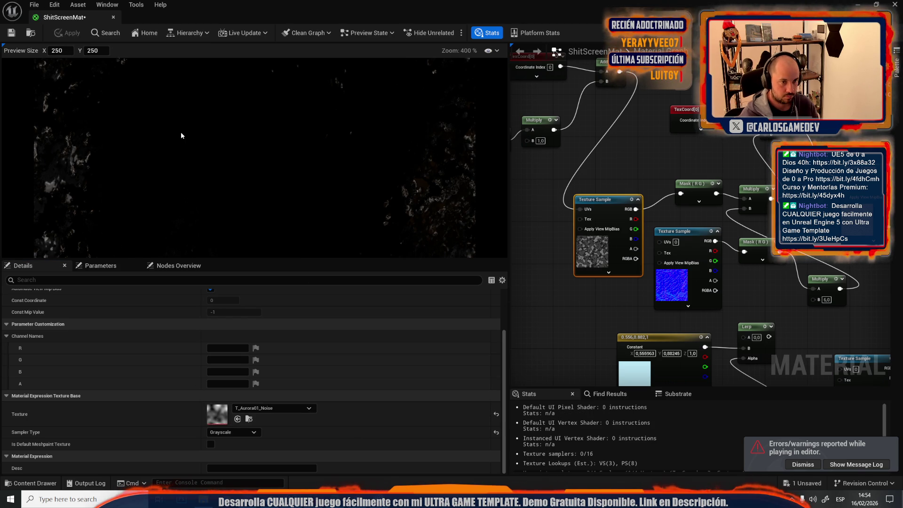
{"action": "key", "text": "alt+Tab"}
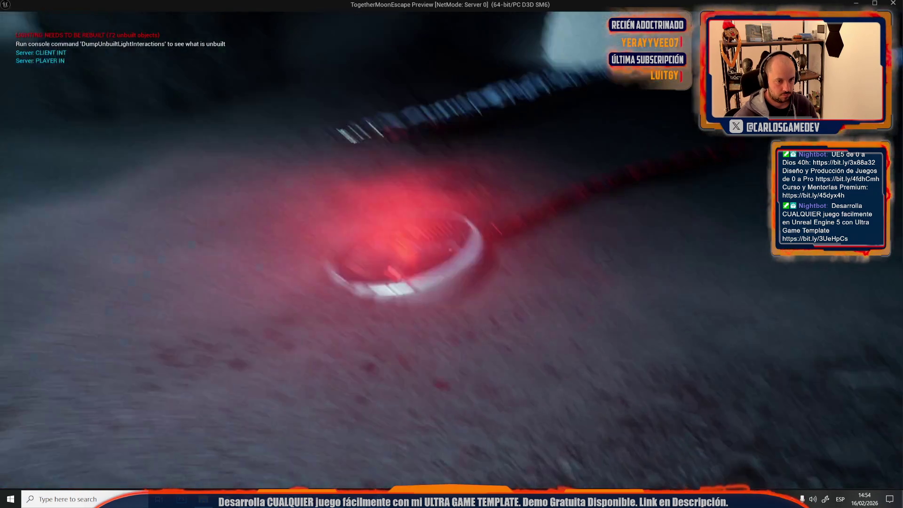
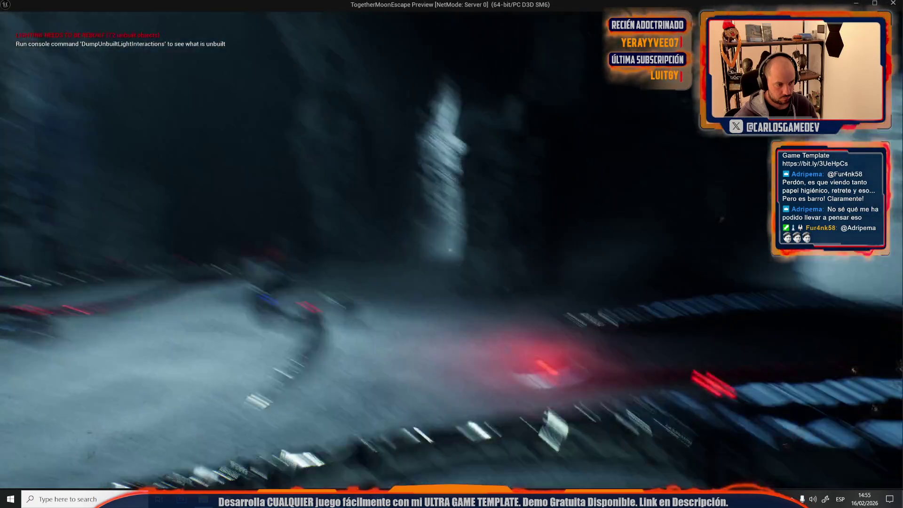
Return to ShitScreenMat, locate its noise texture, and check the TexCoord node's 0.04 tiling.
{"action": "key", "text": "alt+Tab"}
{"action": "scroll", "coordinate": [636, 169], "scroll_direction": "down", "scroll_amount": 3}
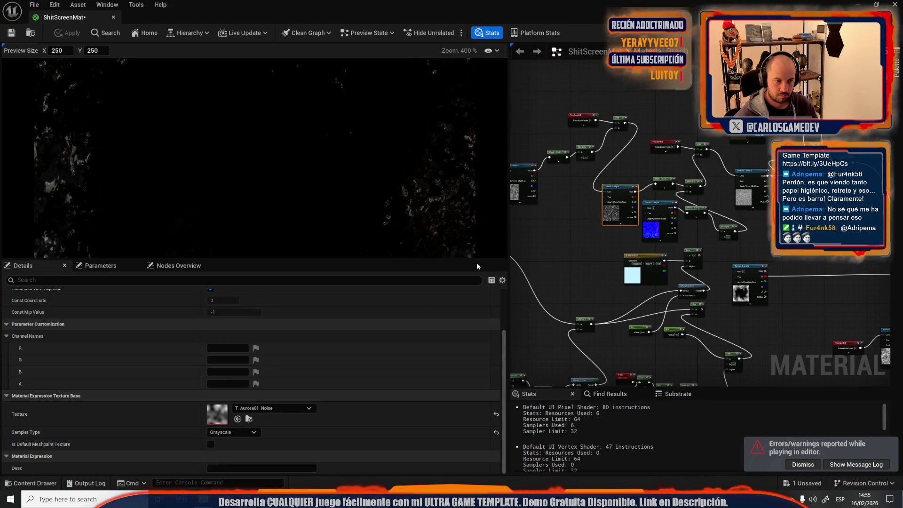
{"action": "scroll", "coordinate": [283, 394], "scroll_direction": "up", "scroll_amount": 1}
{"action": "left_click", "coordinate": [249, 432]}
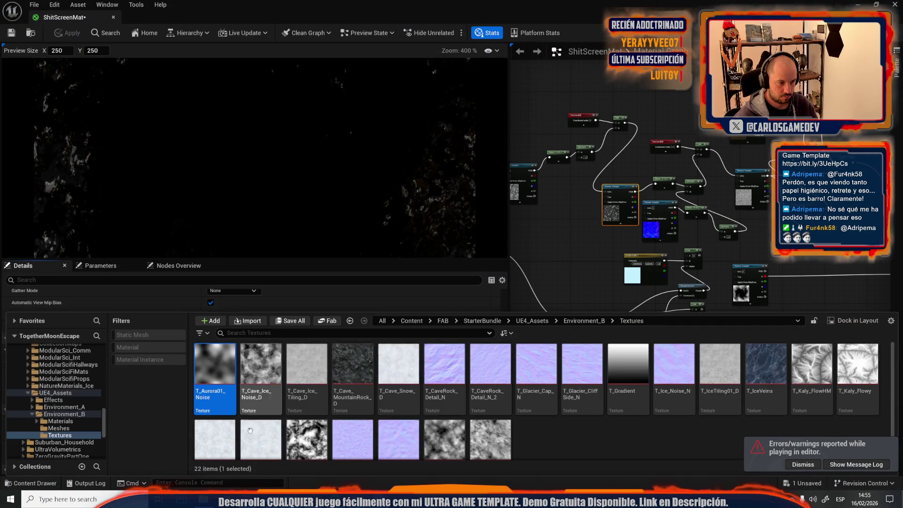
{"action": "left_click", "coordinate": [576, 121]}
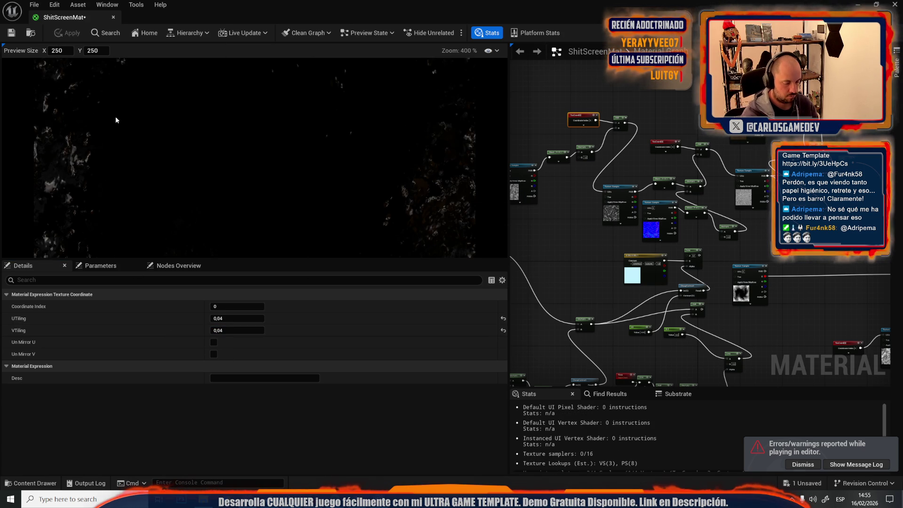
Play-test the level, triggering the screen effect twice at the red pad, then stop.
{"action": "key", "text": "alt+Tab"}
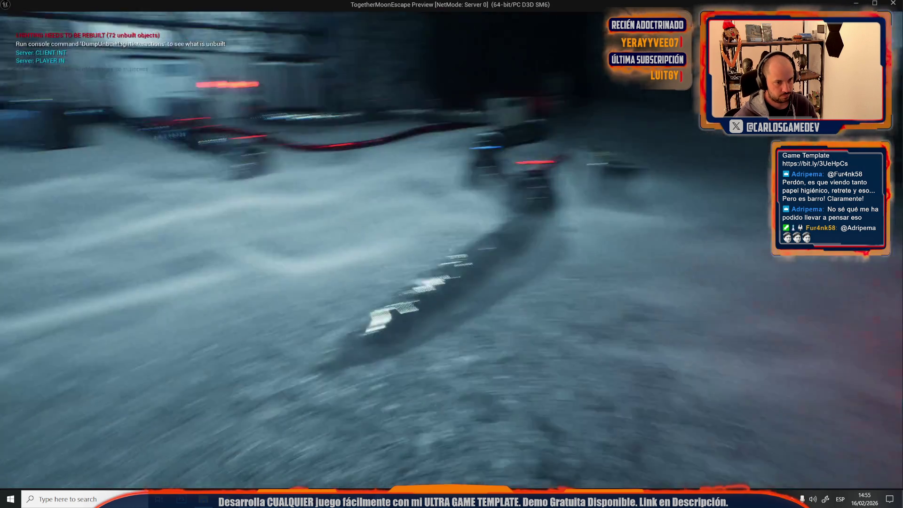
{"action": "key", "text": "e"}
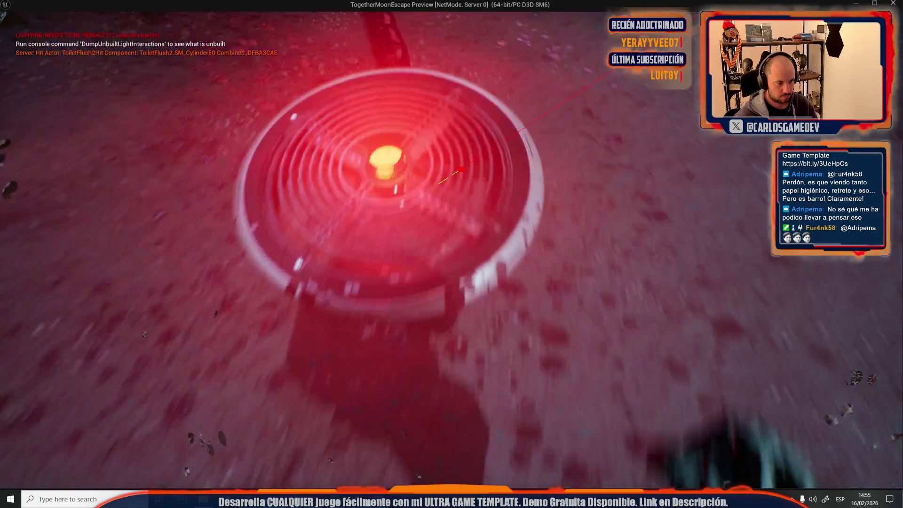
{"action": "key", "text": "e"}
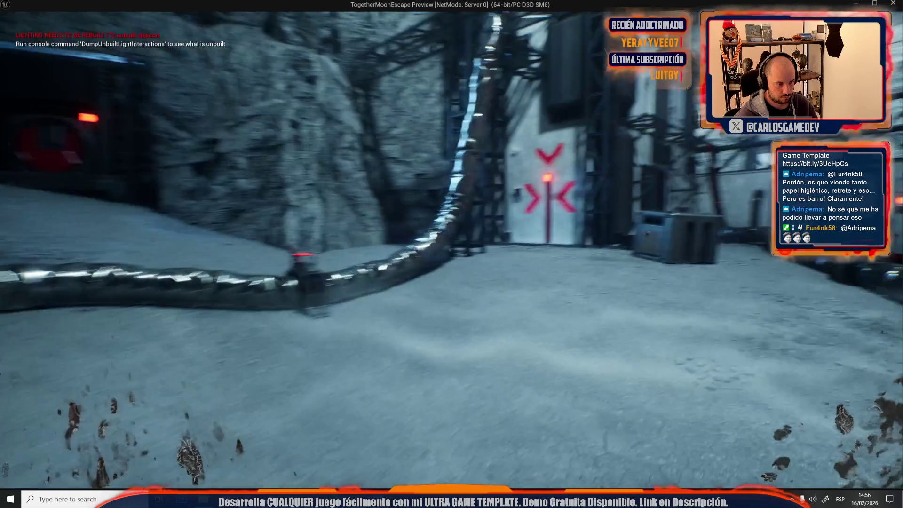
{"action": "key", "text": "Escape"}
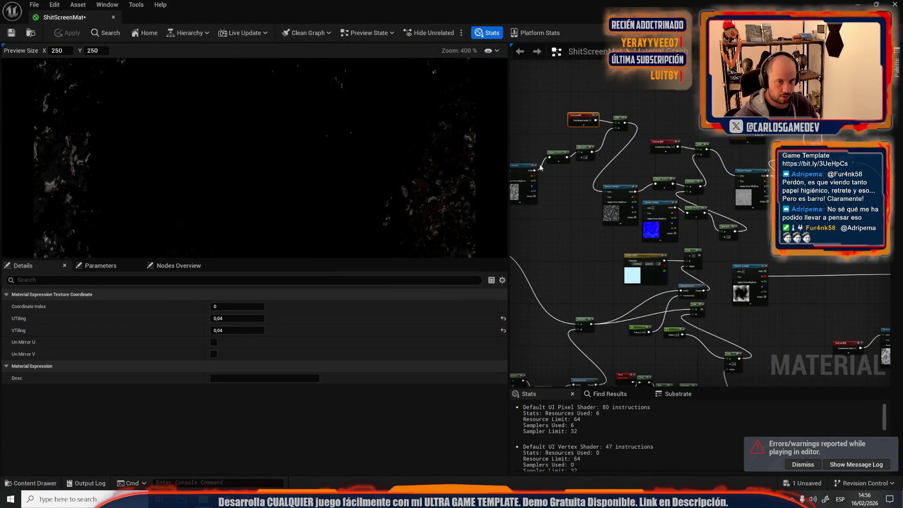
Set the left Texture Sample node's texture to T_Aurora01_Noise.
{"action": "scroll", "coordinate": [536, 163], "scroll_direction": "up", "scroll_amount": 4}
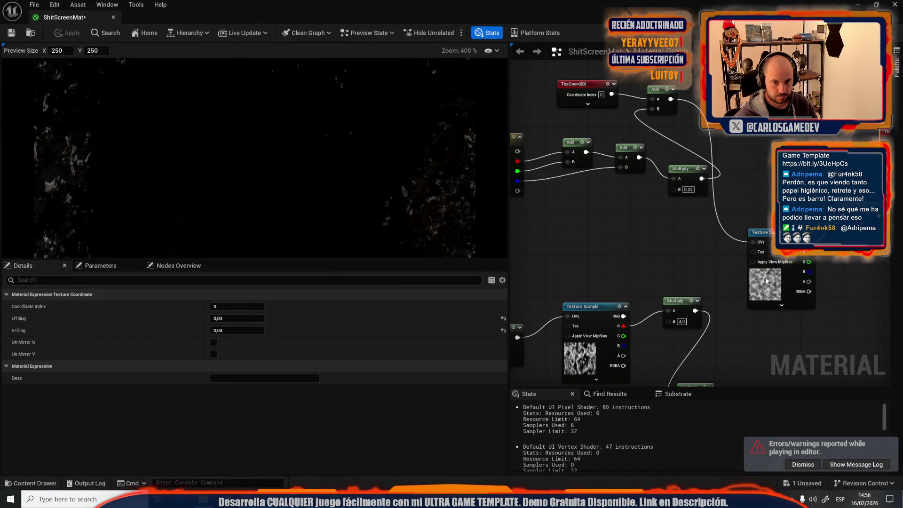
{"action": "left_click", "coordinate": [767, 282]}
{"action": "left_click_drag", "start_coordinate": [766, 281], "coordinate": [767, 234]}
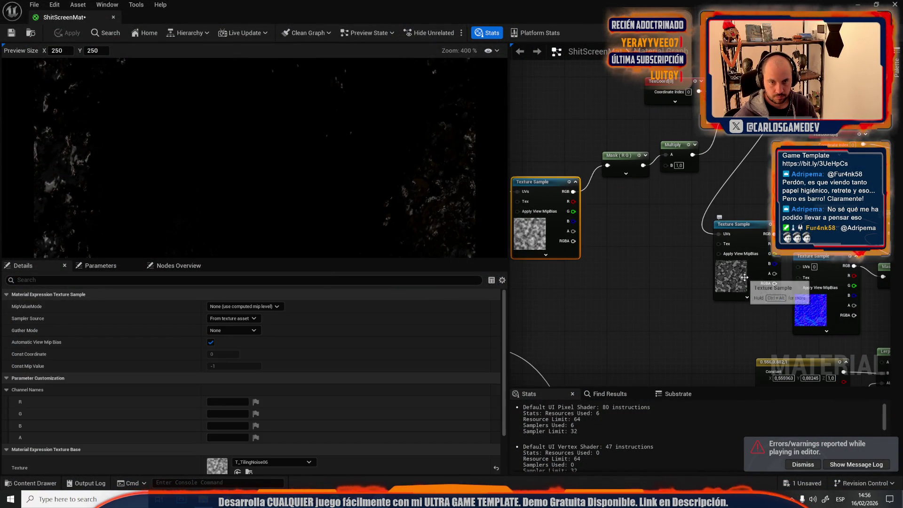
{"action": "left_click", "coordinate": [250, 473]}
{"action": "left_click", "coordinate": [535, 250]}
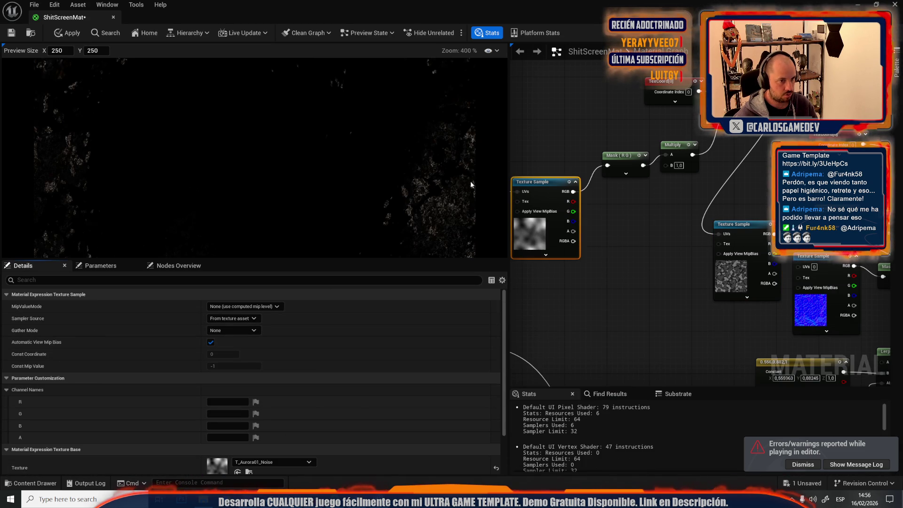
Apply the material changes and launch a play session to test the new texture.
{"action": "scroll", "coordinate": [668, 88], "scroll_direction": "down", "scroll_amount": 5}
{"action": "scroll", "coordinate": [651, 182], "scroll_direction": "up", "scroll_amount": 2}
{"action": "scroll", "coordinate": [650, 182], "scroll_direction": "down", "scroll_amount": 3}
{"action": "scroll", "coordinate": [697, 191], "scroll_direction": "up", "scroll_amount": 5}
{"action": "mouse_move", "coordinate": [697, 191]}
{"action": "left_mouse_down"}
{"action": "mouse_move", "coordinate": [649, 216]}
{"action": "mouse_move", "coordinate": [696, 243]}
{"action": "left_mouse_up"}
{"action": "left_click", "coordinate": [60, 32]}
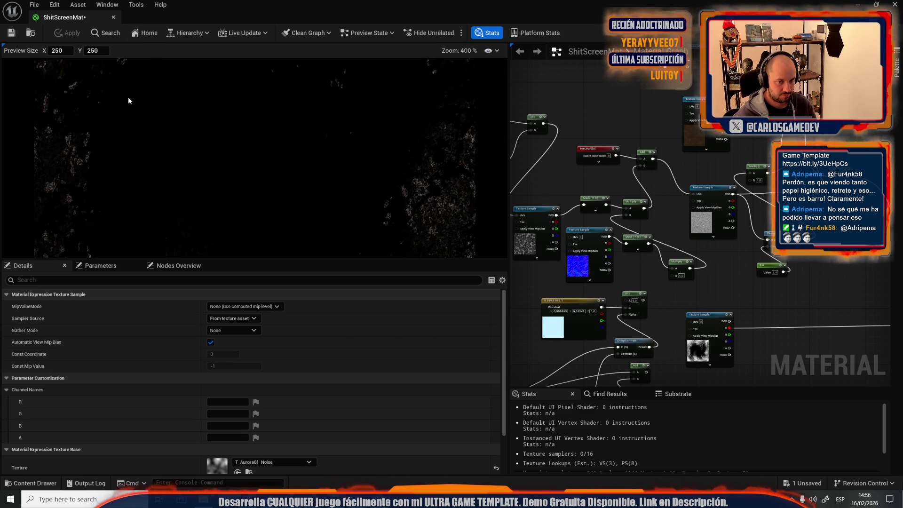
{"action": "key", "text": "alt+Tab"}
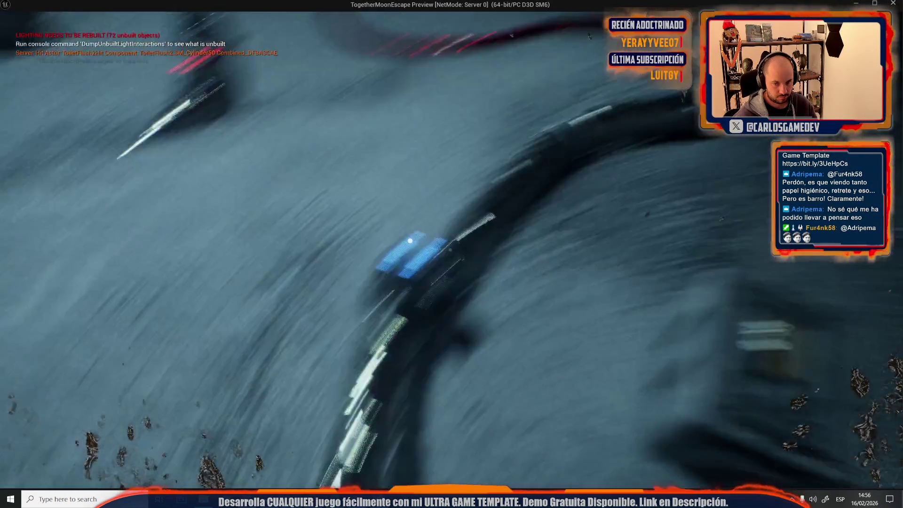
Set the TexCoord UTiling and VTiling to 1.0 and play-test the result.
{"action": "key", "text": "Escape"}
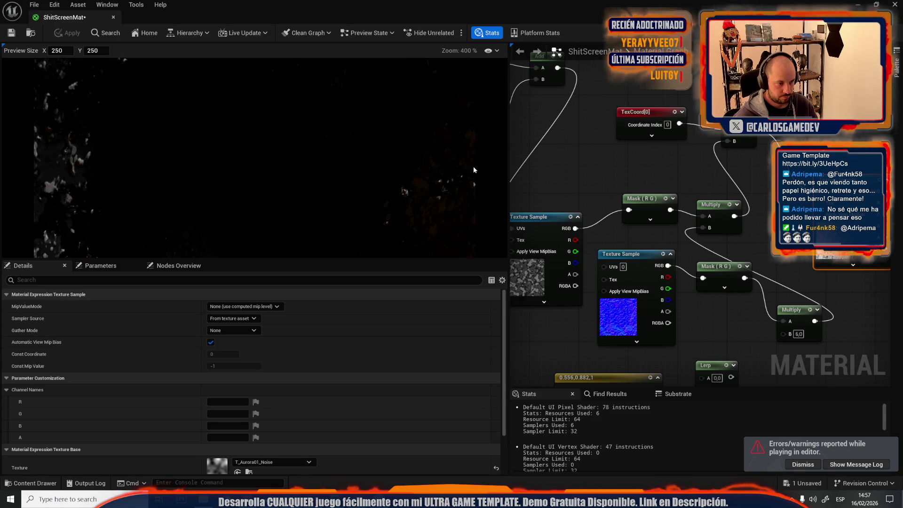
{"action": "left_click", "coordinate": [630, 118]}
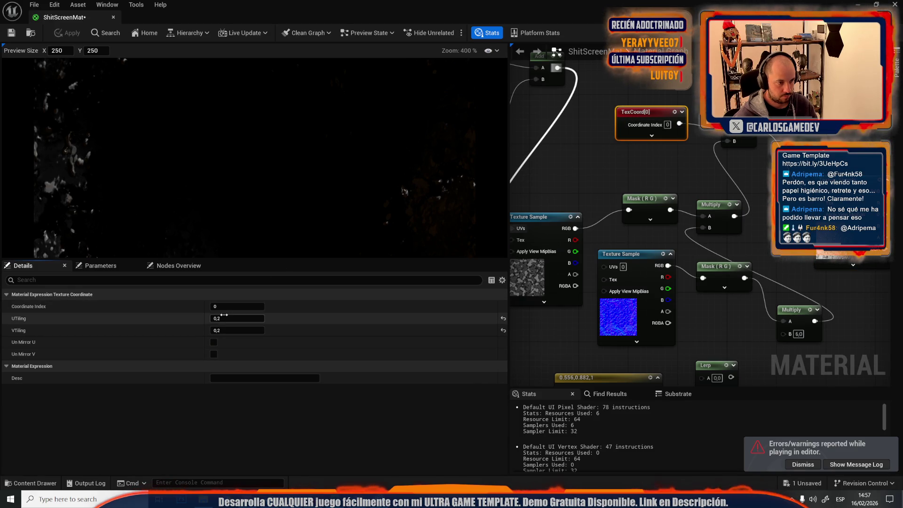
{"action": "key", "text": "Tab"}
{"action": "type", "text": "1"}
{"action": "key", "text": "Return"}
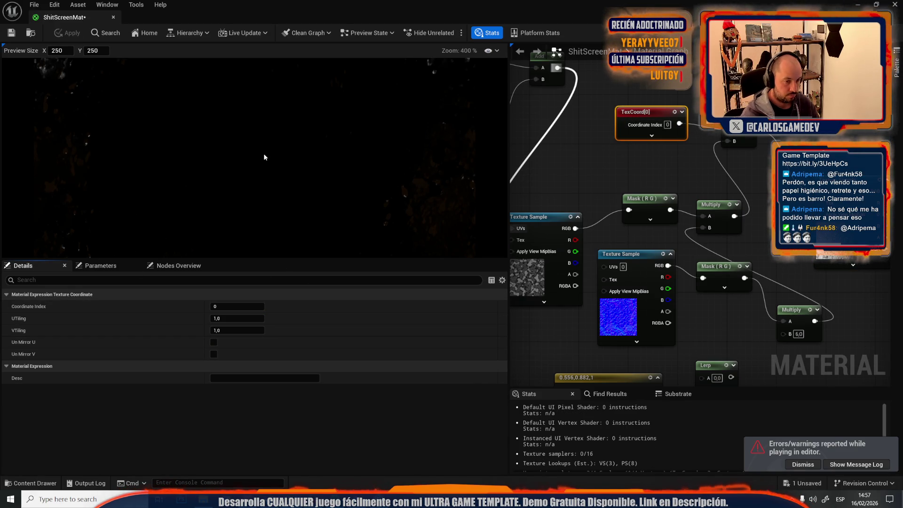
{"action": "key", "text": "alt+p"}
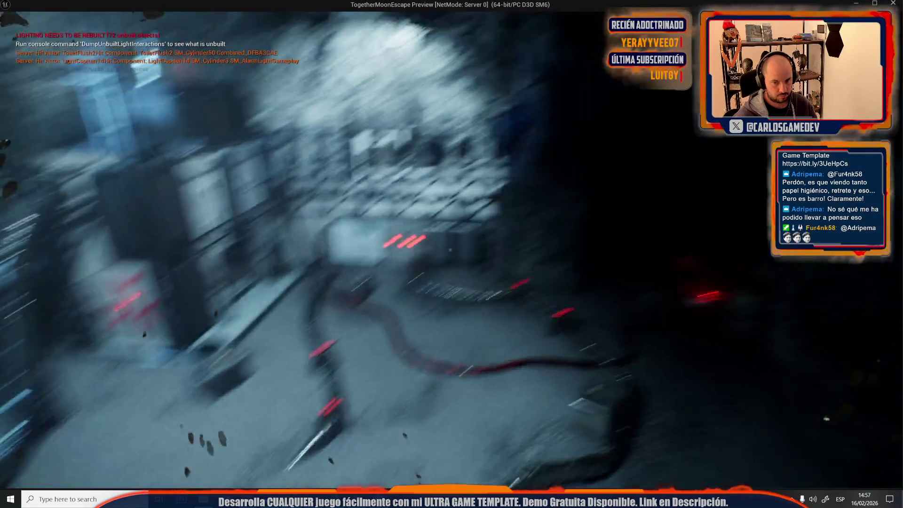
{"action": "key", "text": "Escape"}
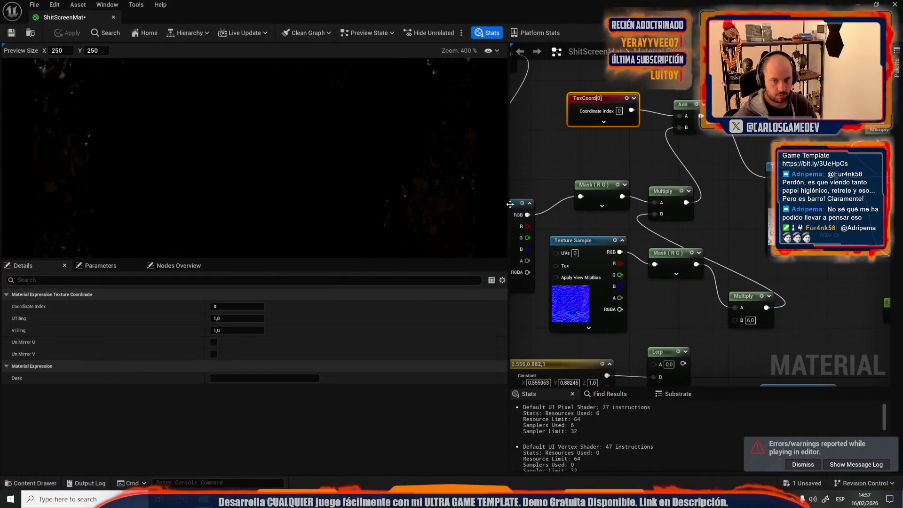
Undo the tiling change and the texture swap, then start another play session.
{"action": "left_click", "coordinate": [594, 143]}
{"action": "key", "text": "ctrl+z"}
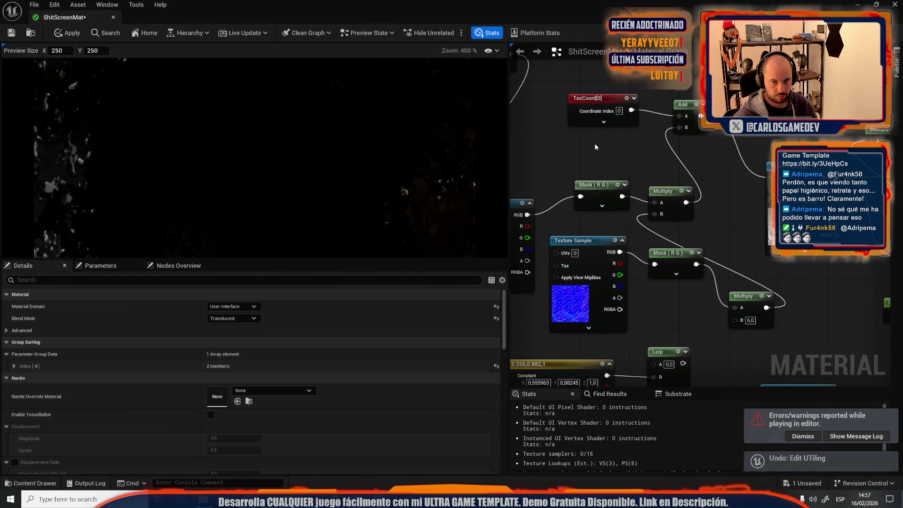
{"action": "key", "text": "ctrl+z"}
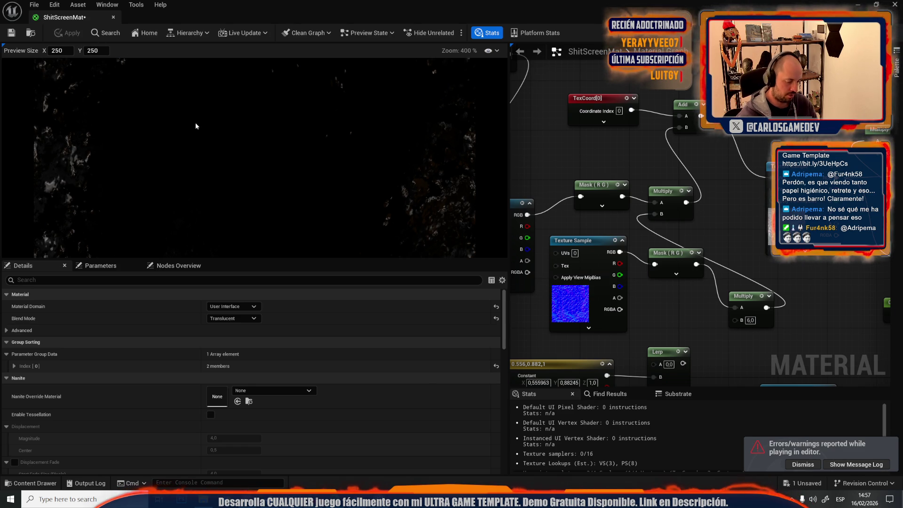
{"action": "key", "text": "alt+p"}
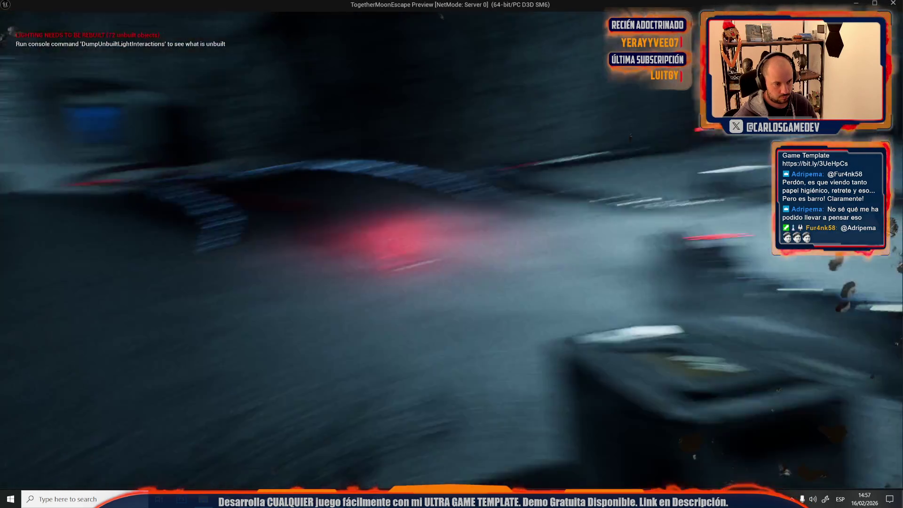
In the running game, try the thumbs-up and Hola! wave emotes from the emote wheel.
{"action": "key", "text": "e"}
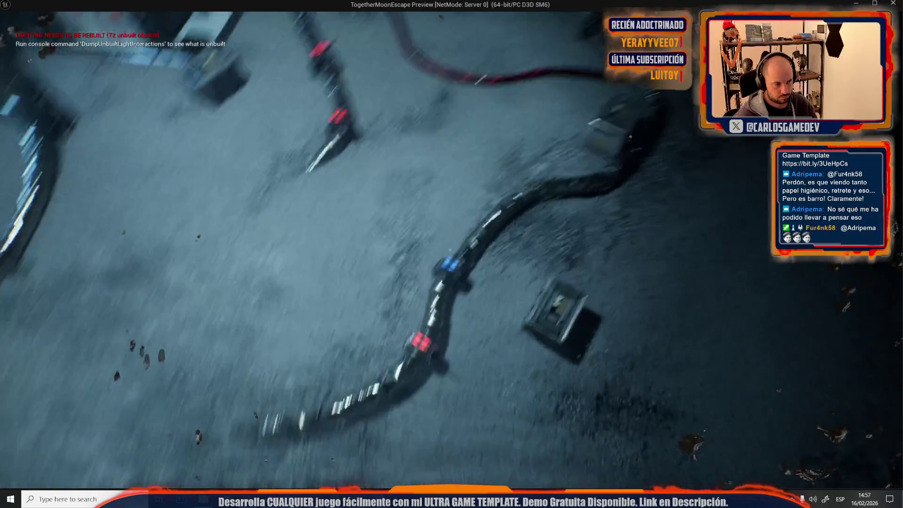
{"action": "key", "text": "Tab"}
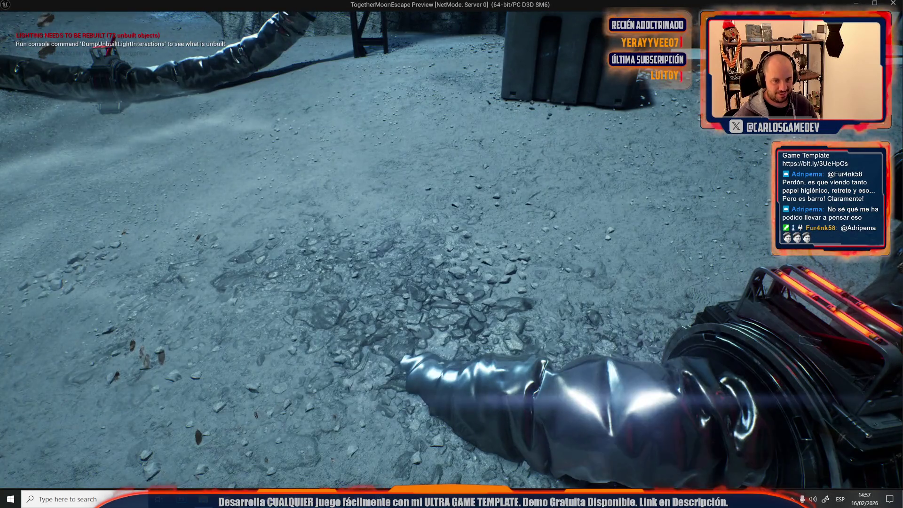
{"action": "key", "text": "Tab"}
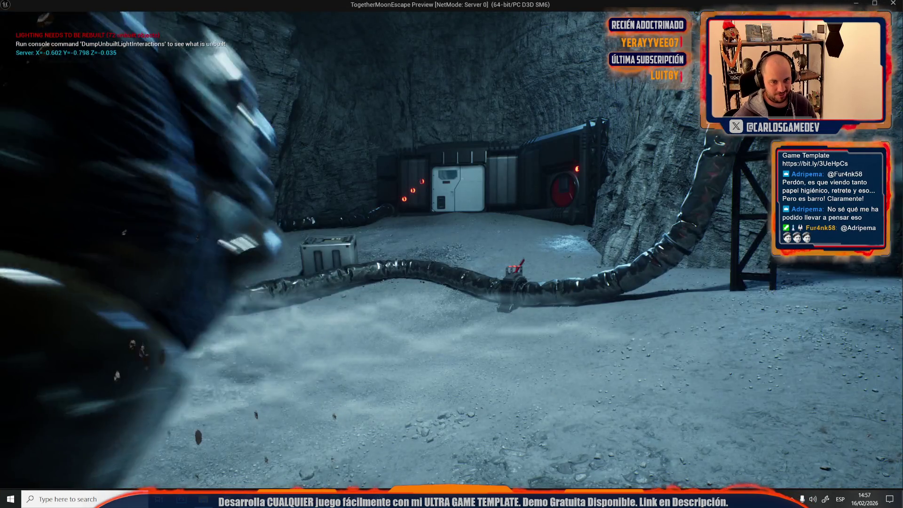
{"action": "key", "text": "Tab"}
{"action": "left_click", "coordinate": [567, 288]}
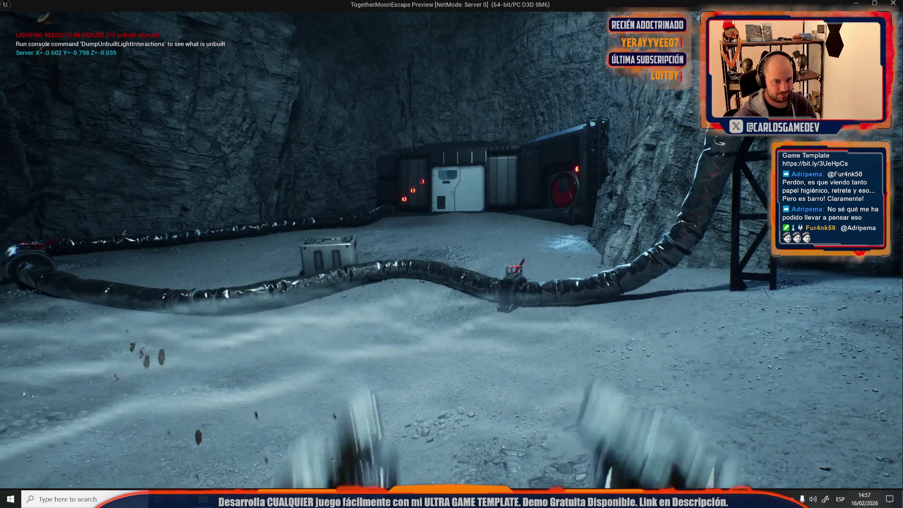
{"action": "key", "text": "Tab"}
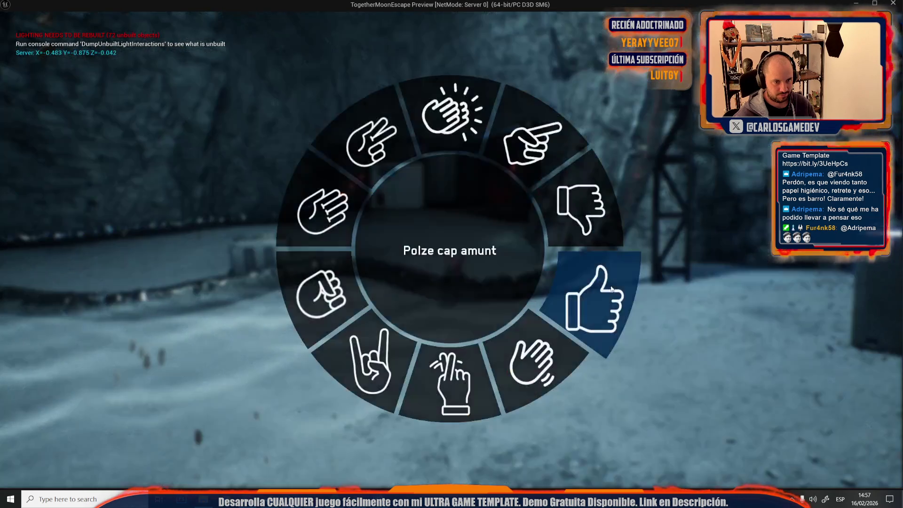
{"action": "left_click", "coordinate": [532, 369]}
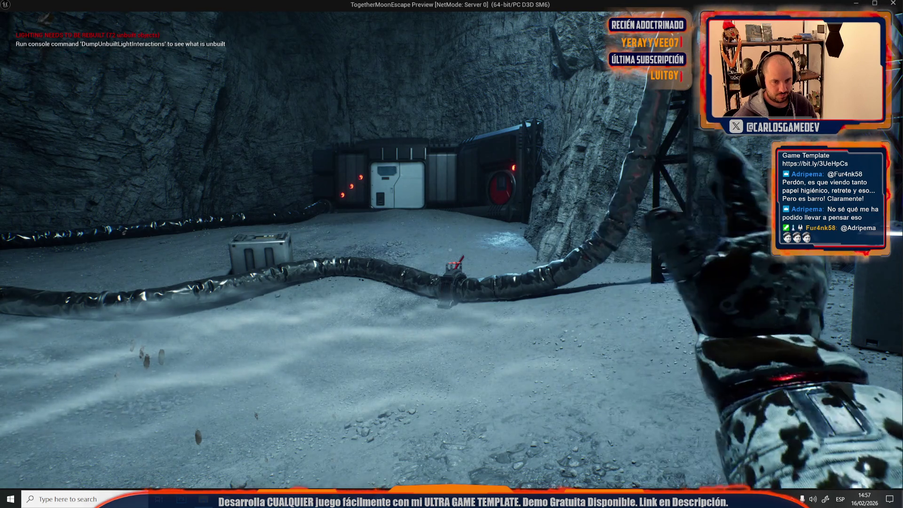
Walk toward the hoses using the pointing emote, then stop the game preview.
{"action": "key", "text": "Tab"}
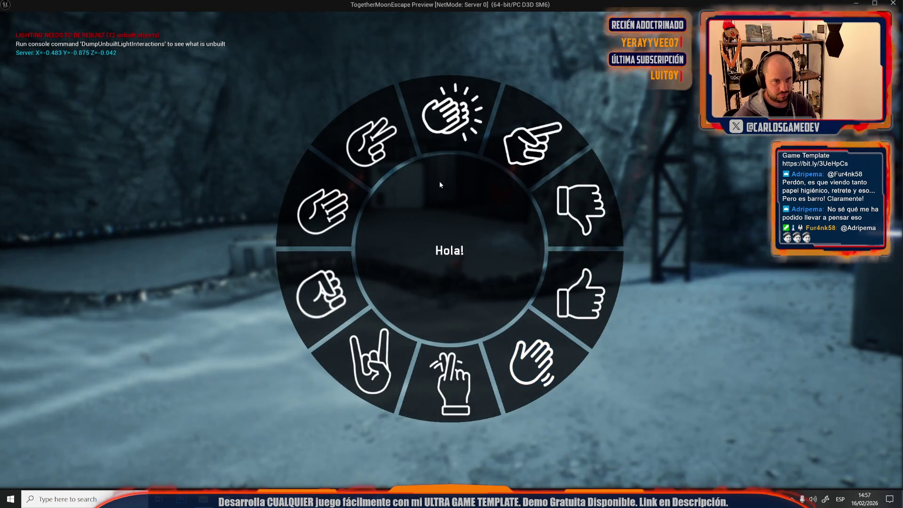
{"action": "left_click", "coordinate": [541, 174]}
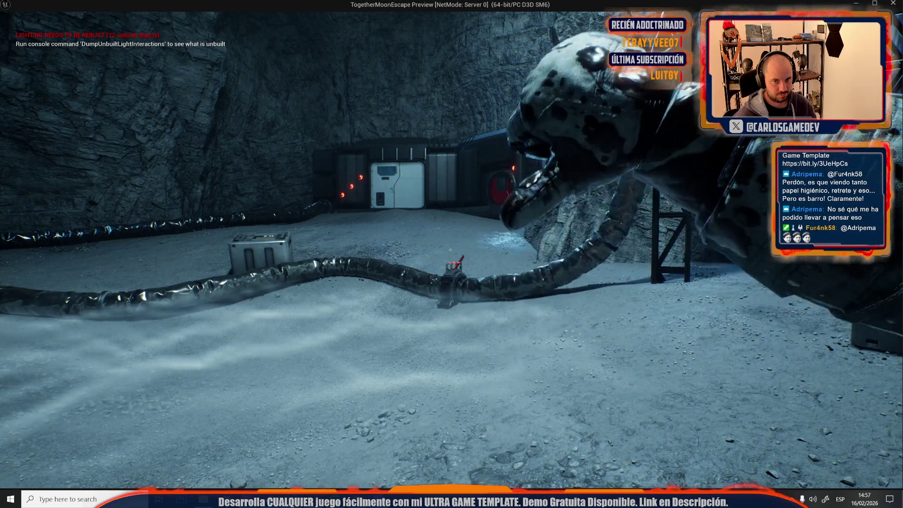
{"action": "key", "text": "w"}
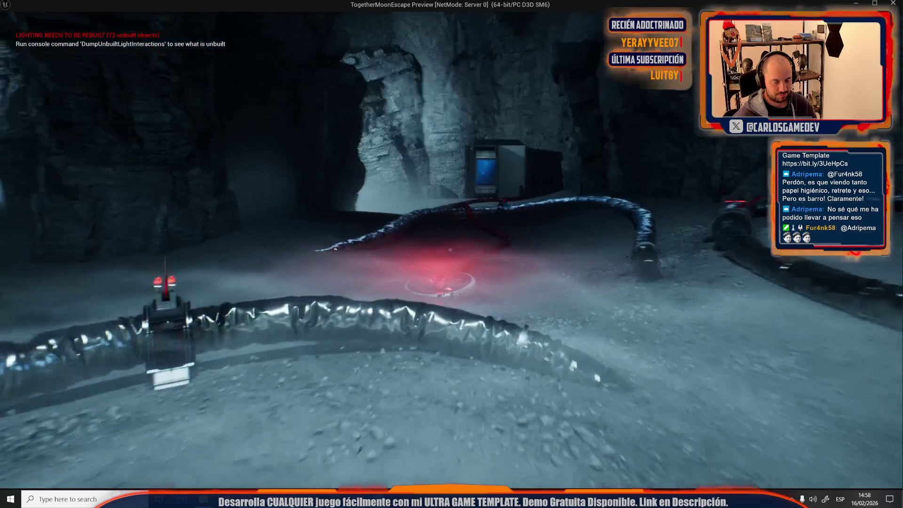
{"action": "key", "text": "Tab"}
{"action": "left_click", "coordinate": [578, 187]}
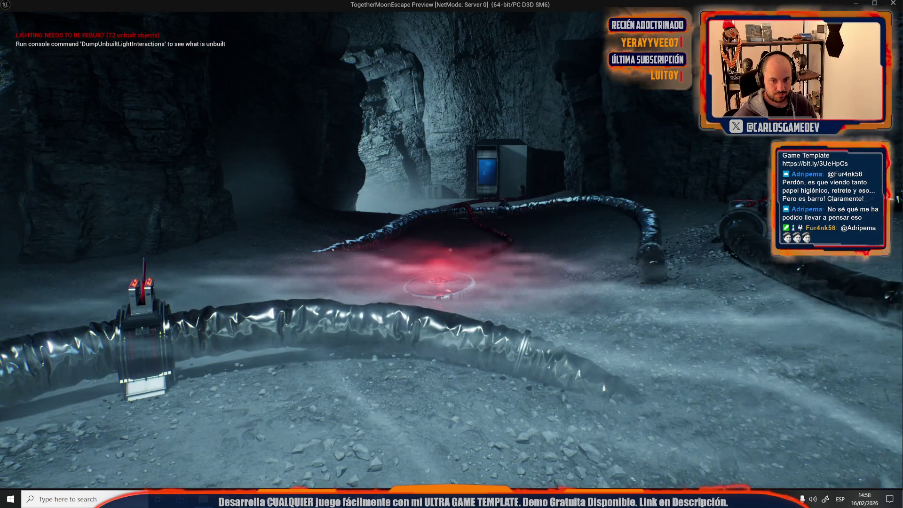
{"action": "key", "text": "Escape"}
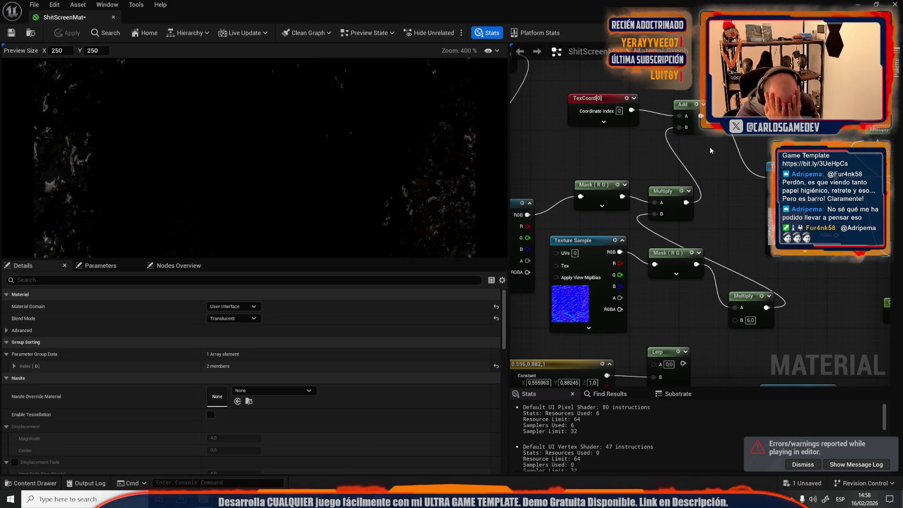
Save ShitScreenMat, return to Moon-04-Cave-Station, dismiss the errors notice, and view the cave.
{"action": "left_click", "coordinate": [11, 33]}
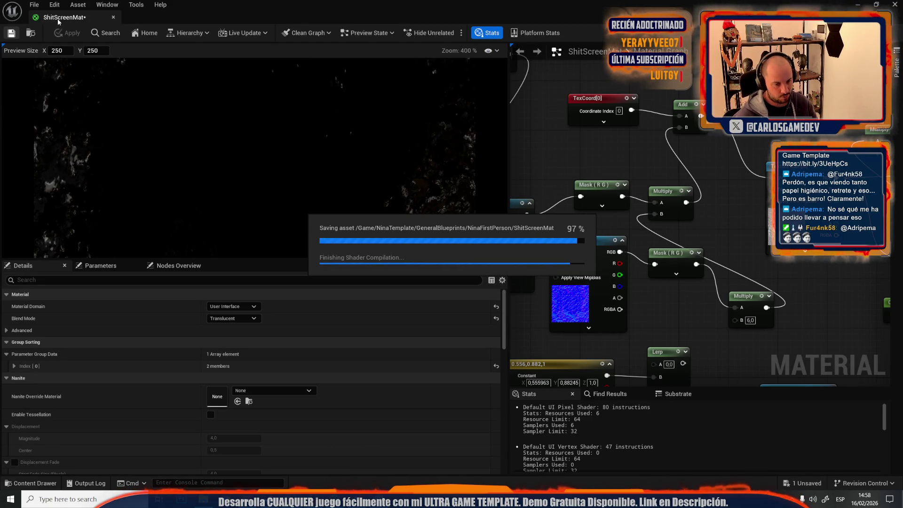
{"action": "key", "text": "alt+Tab"}
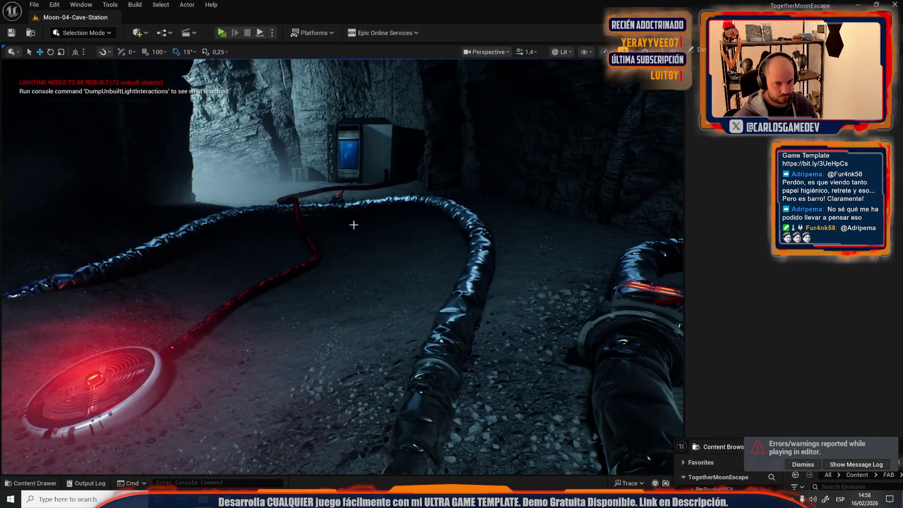
{"action": "left_click", "coordinate": [814, 461]}
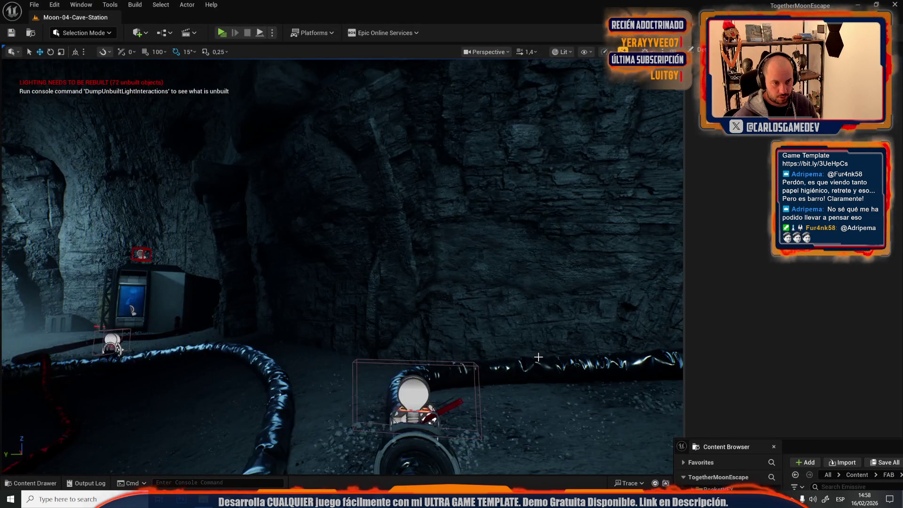
{"action": "scroll", "coordinate": [343, 267], "scroll_direction": "down", "scroll_amount": 1}
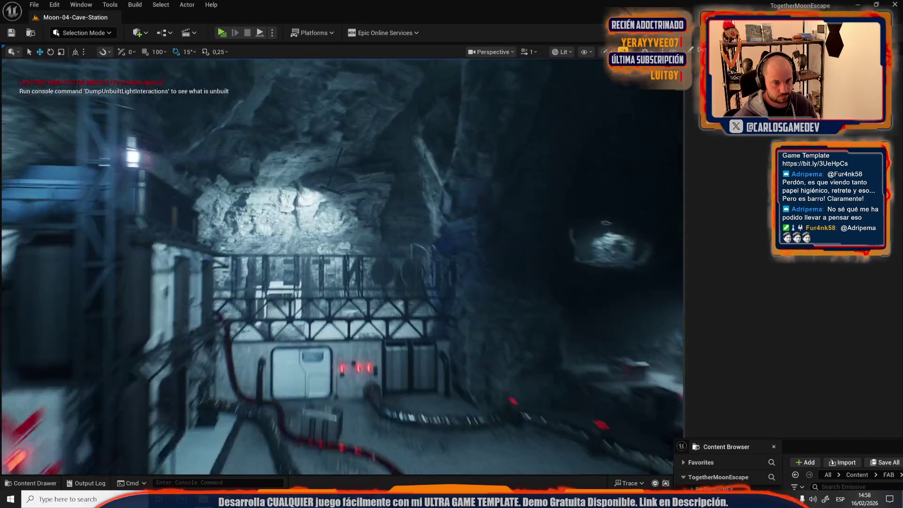
{"action": "scroll", "coordinate": [342, 266], "scroll_direction": "down", "scroll_amount": 1}
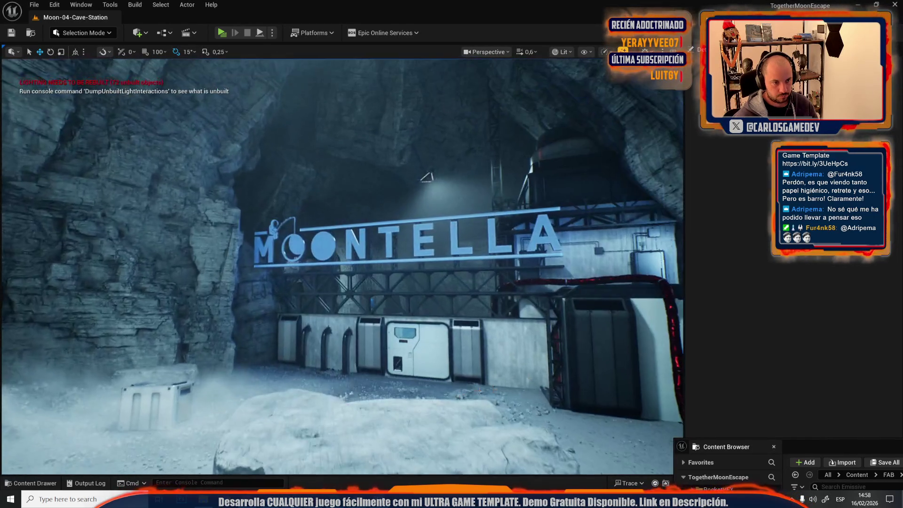
{"action": "scroll", "coordinate": [295, 335], "scroll_direction": "up", "scroll_amount": 1}
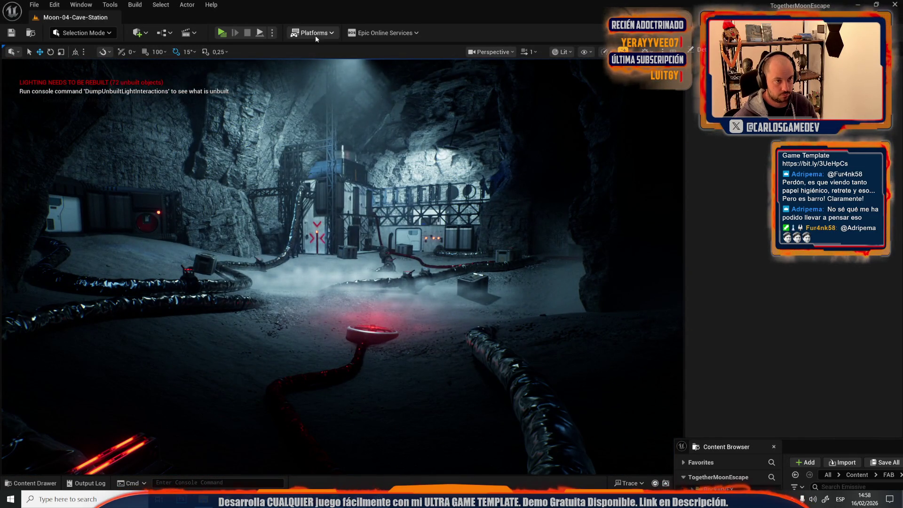
Look at the Platforms build options, then close the menu without packaging.
{"action": "left_click", "coordinate": [315, 36]}
{"action": "mouse_move", "coordinate": [402, 153]}
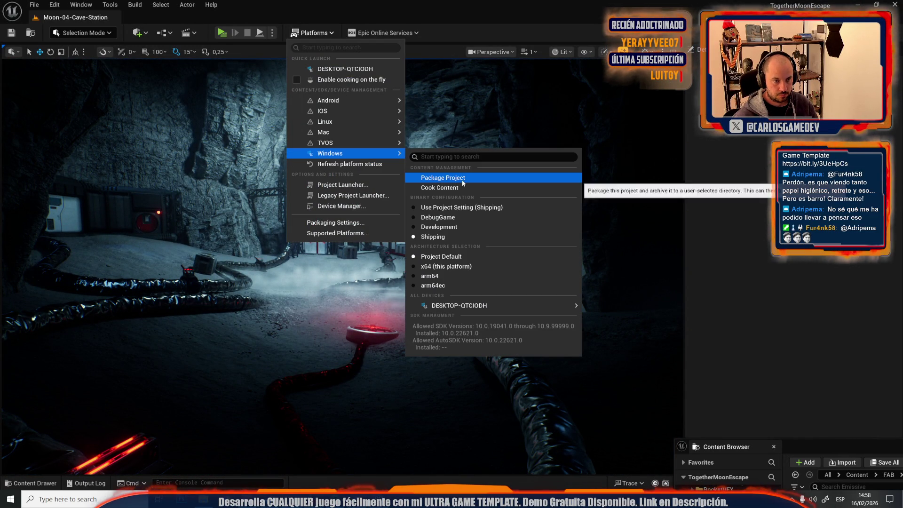
{"action": "key", "text": "Escape"}
Inspect DefaultGameDataAsset from the UltraGameTemplate folder in the Content Drawer.
{"action": "key", "text": "ctrl+space"}
{"action": "scroll", "coordinate": [64, 402], "scroll_direction": "down", "scroll_amount": 5}
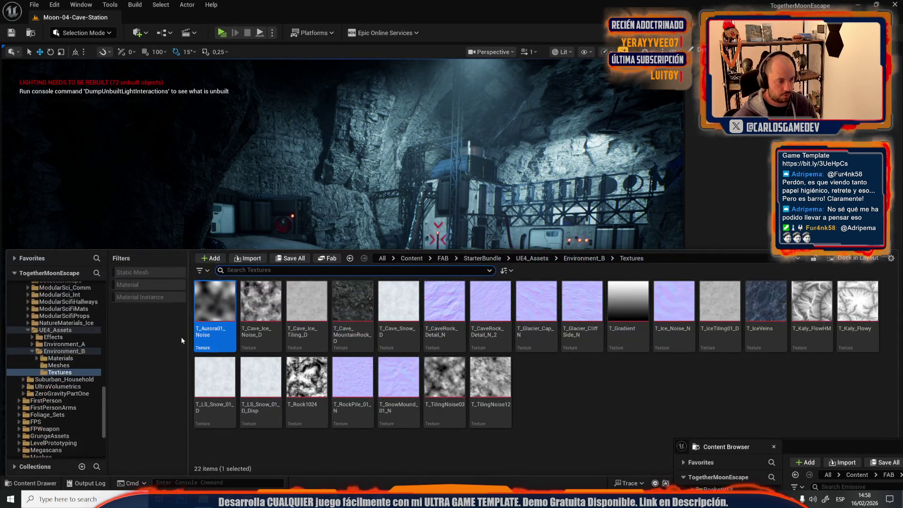
{"action": "left_click", "coordinate": [56, 434]}
{"action": "double_click", "coordinate": [536, 303]}
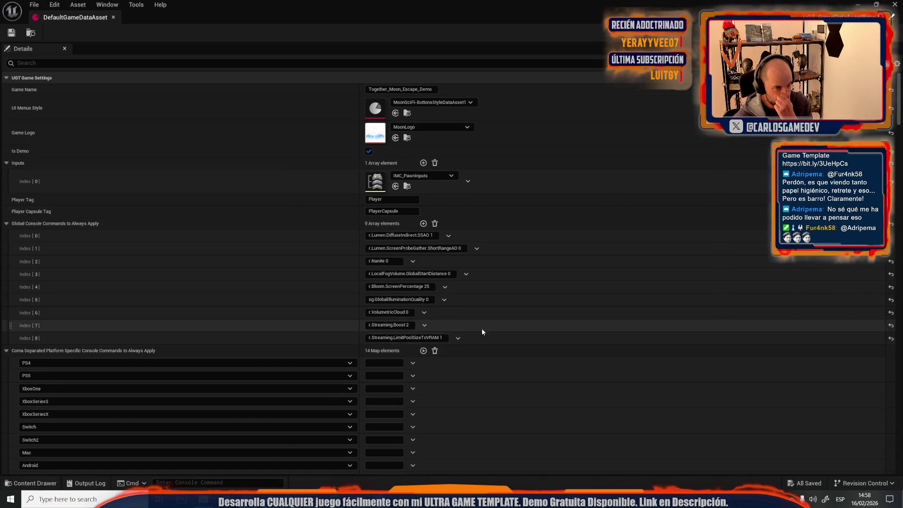
{"action": "mouse_move", "coordinate": [76, 17]}
{"action": "left_mouse_down"}
{"action": "mouse_move", "coordinate": [115, 37]}
{"action": "mouse_move", "coordinate": [165, 278]}
{"action": "left_mouse_up"}
{"action": "key", "text": "ctrl+space"}
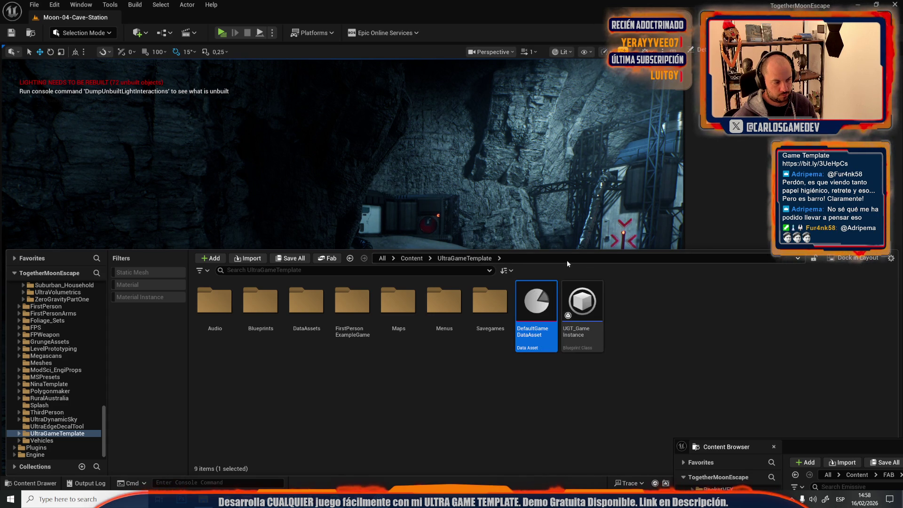
Review the Packaging section of Project Settings, then reopen the Platforms menu.
{"action": "left_click", "coordinate": [55, 5]}
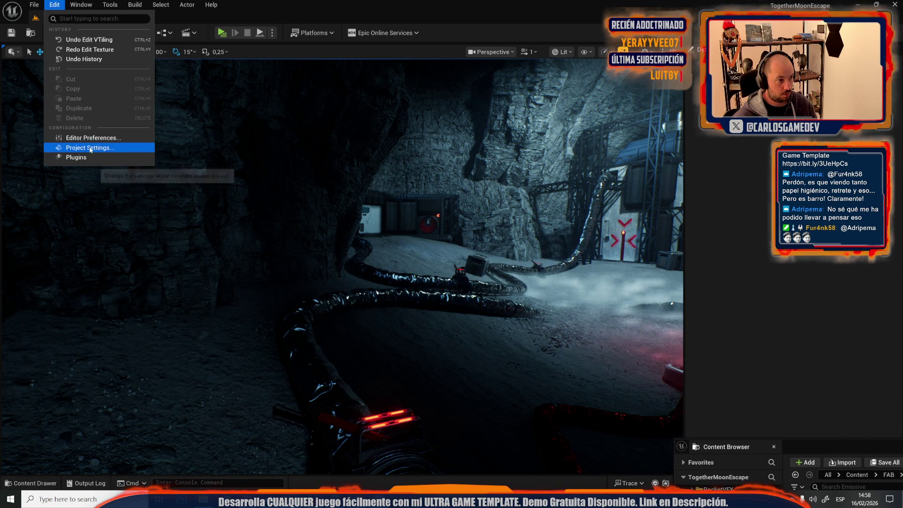
{"action": "left_click", "coordinate": [90, 149]}
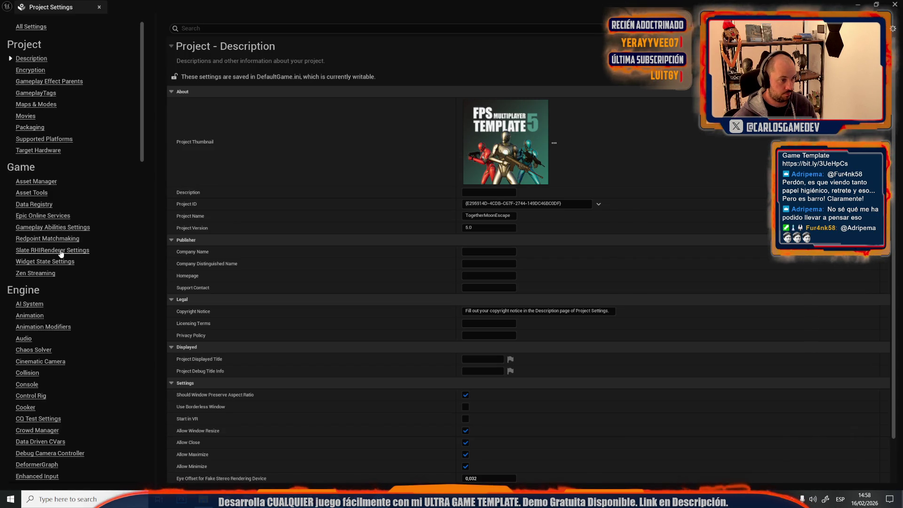
{"action": "left_click", "coordinate": [30, 127]}
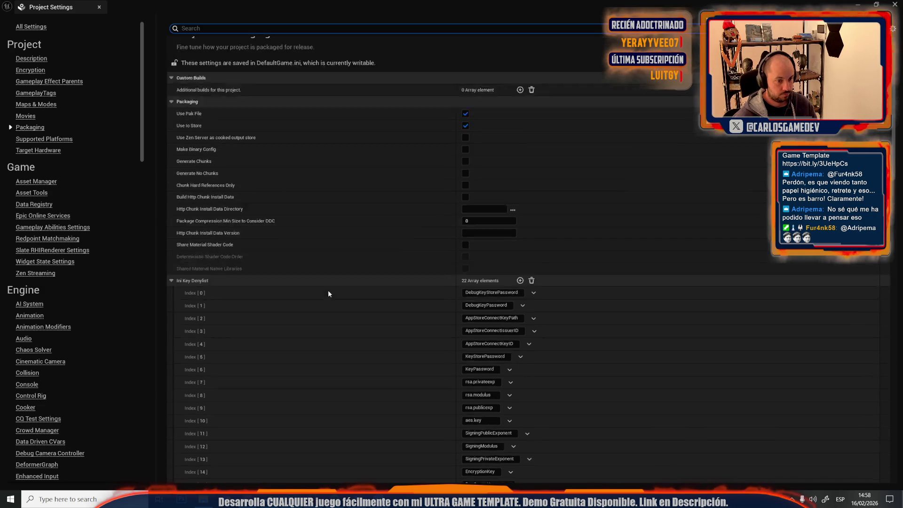
{"action": "scroll", "coordinate": [314, 318], "scroll_direction": "down", "scroll_amount": 15}
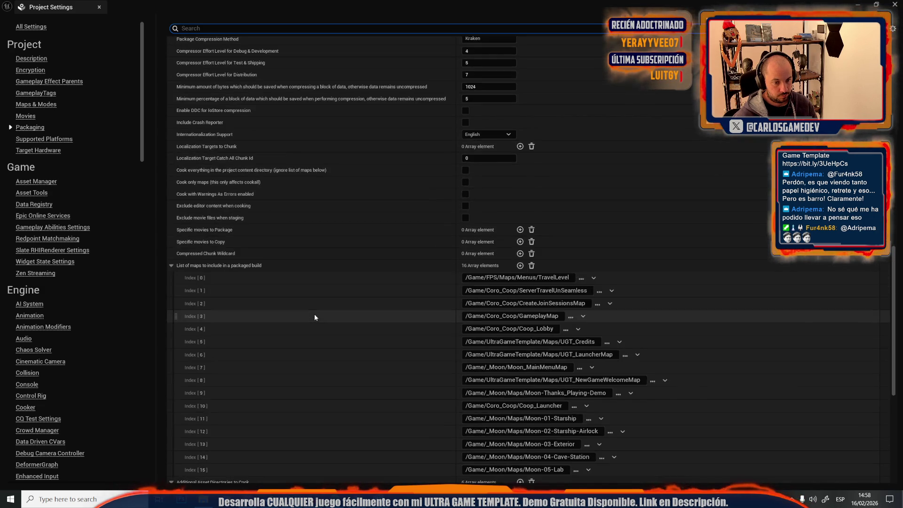
{"action": "scroll", "coordinate": [314, 315], "scroll_direction": "down", "scroll_amount": 4}
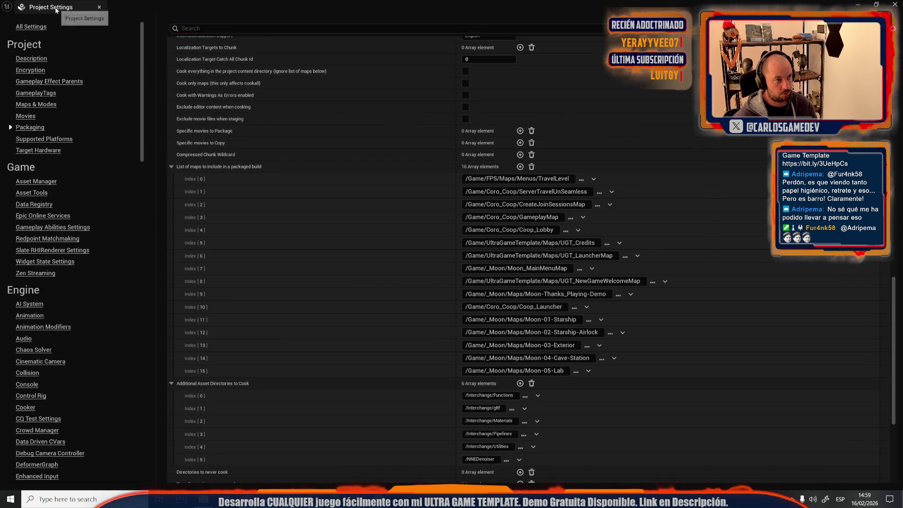
{"action": "left_click", "coordinate": [99, 7]}
{"action": "left_click", "coordinate": [314, 32]}
Package the project for Windows into the OutputBuild/EOS folder and show the output log.
{"action": "mouse_move", "coordinate": [358, 132]}
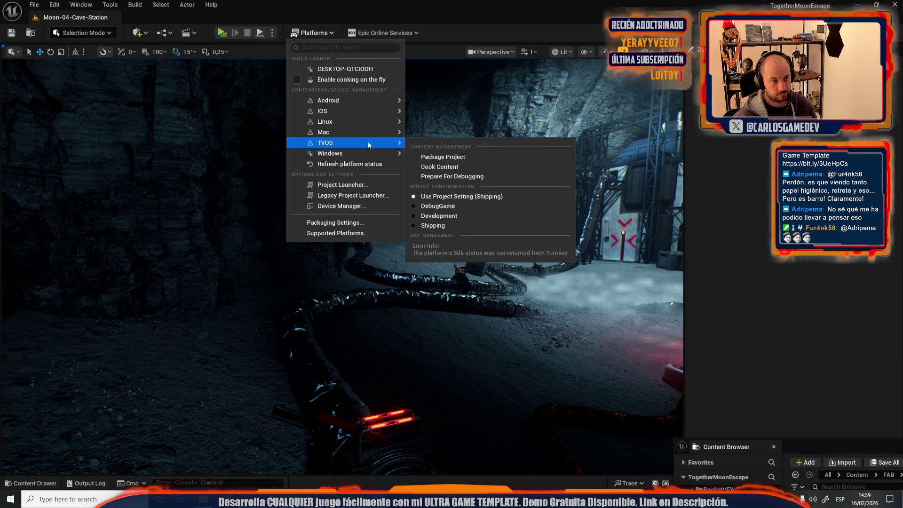
{"action": "mouse_move", "coordinate": [385, 154]}
{"action": "left_click", "coordinate": [482, 177]}
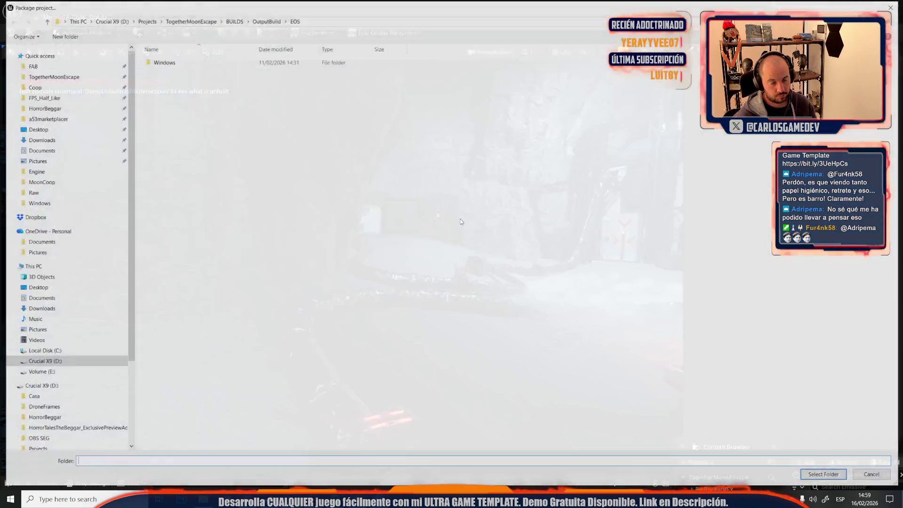
{"action": "left_click", "coordinate": [824, 476]}
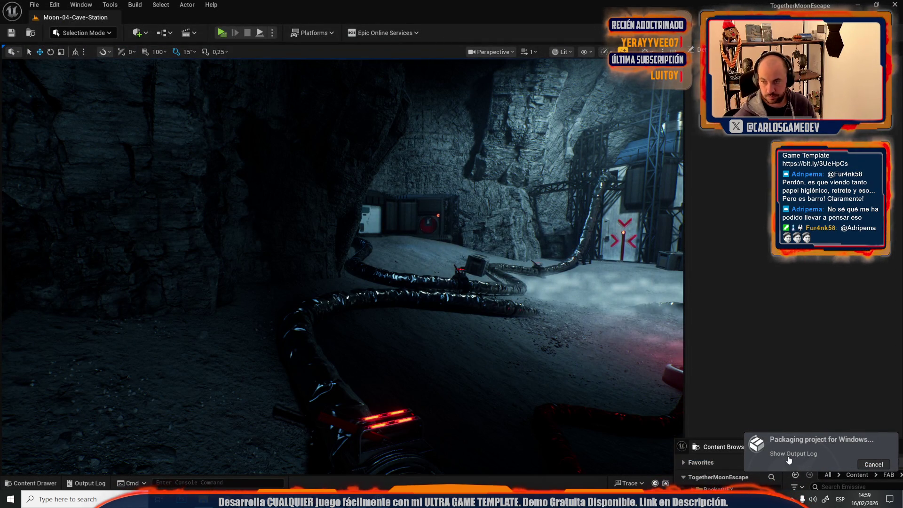
{"action": "left_click", "coordinate": [773, 454]}
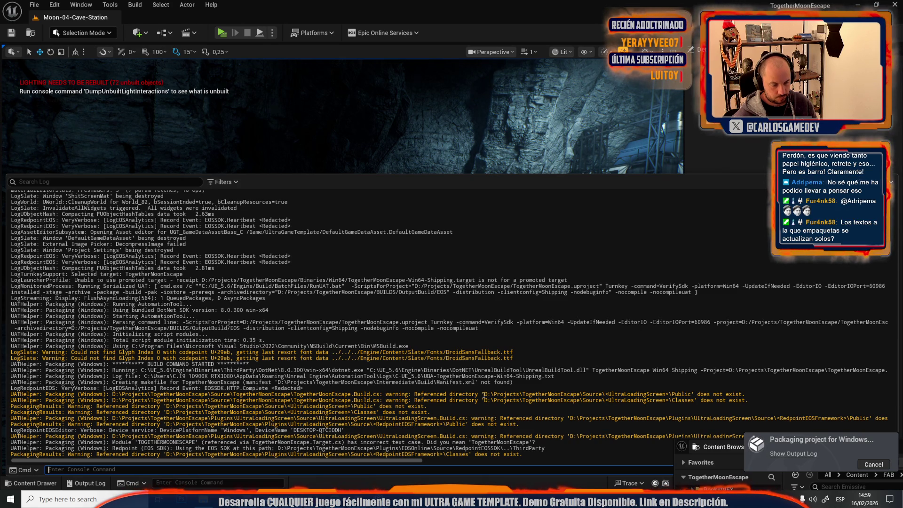
{"action": "key", "text": "alt+Tab"}
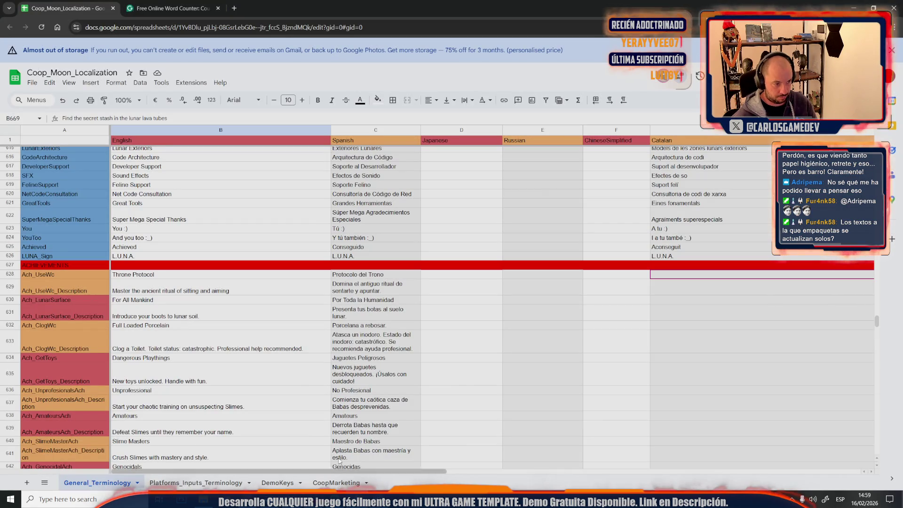
Select cell B635 holding the Ach_GetToys description, then return to the Unreal packaging log.
{"action": "left_click", "coordinate": [292, 384]}
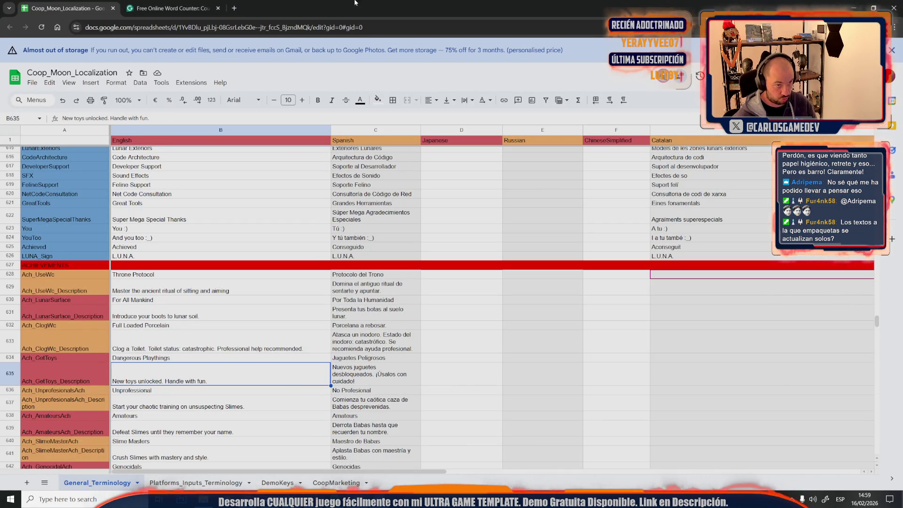
{"action": "key", "text": "alt+Tab"}
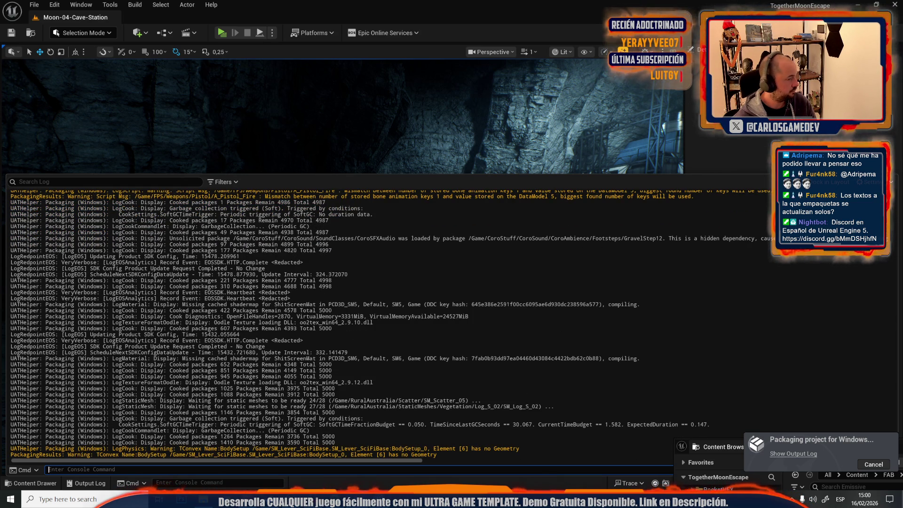
Switch to Chrome and maximize the TogetherMoonEscape_ExternalLocalization spreadsheet window.
{"action": "key", "text": "alt+Tab"}
{"action": "key", "text": "super+Up"}
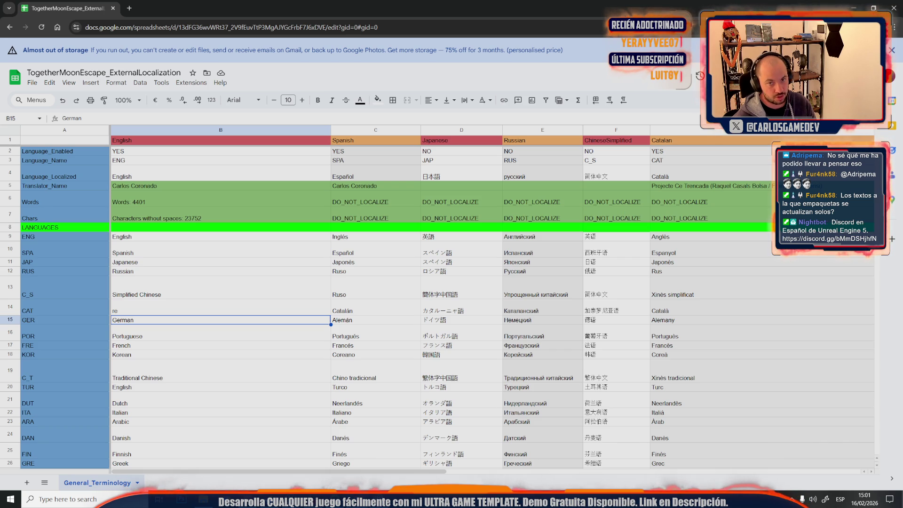
Share the spreadsheet so anyone with the link can view it and copy the link.
{"action": "key", "text": "ctrl+alt+shift+1"}
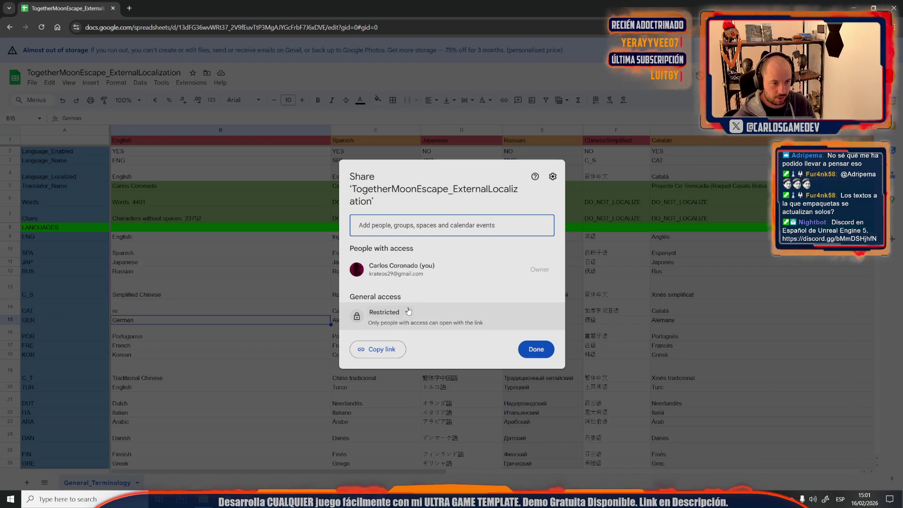
{"action": "left_click", "coordinate": [403, 314]}
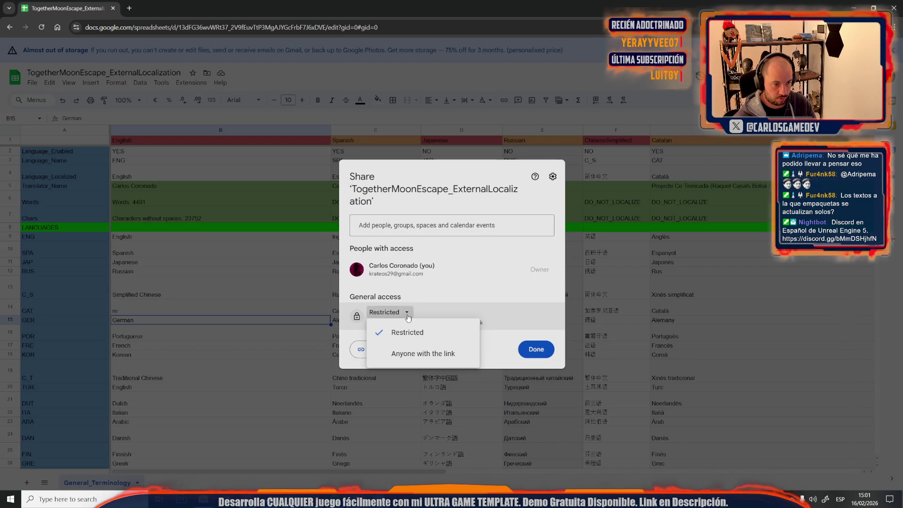
{"action": "left_click", "coordinate": [414, 352]}
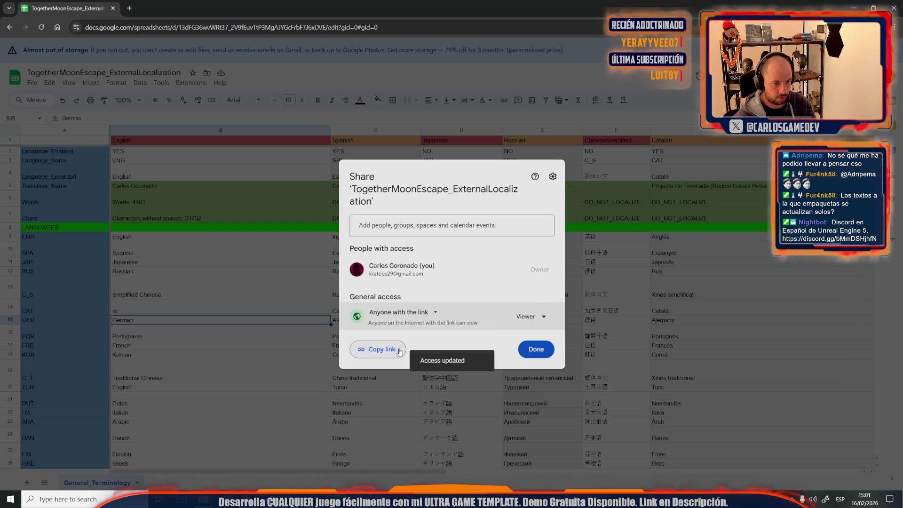
{"action": "left_click", "coordinate": [524, 320]}
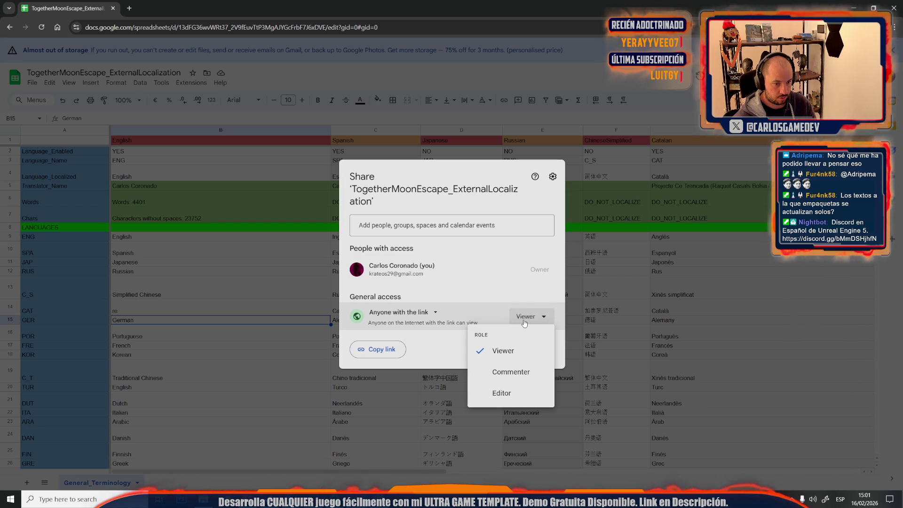
{"action": "left_click", "coordinate": [402, 349]}
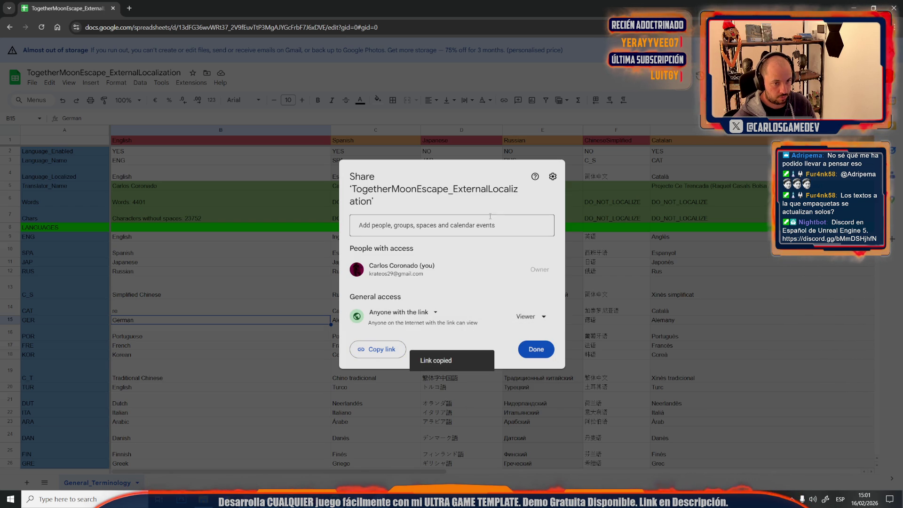
{"action": "left_click", "coordinate": [536, 349]}
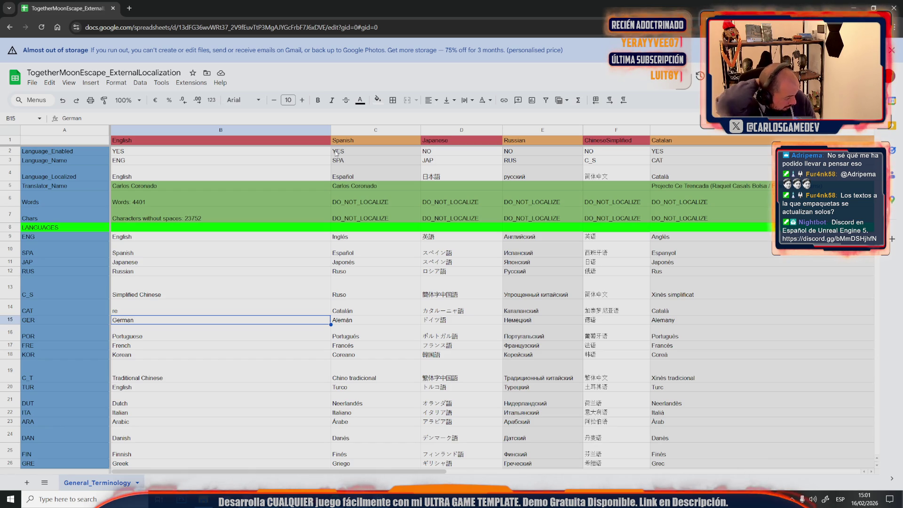
{"action": "key", "text": "alt+Tab"}
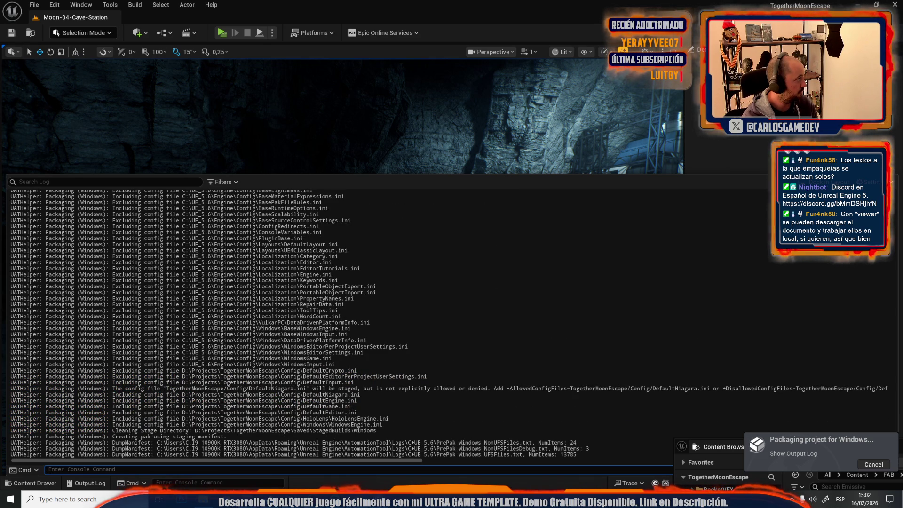
Open the discussions of HORROR TALES: The Beggar's Steam community hub.
{"action": "key", "text": "alt+Tab"}
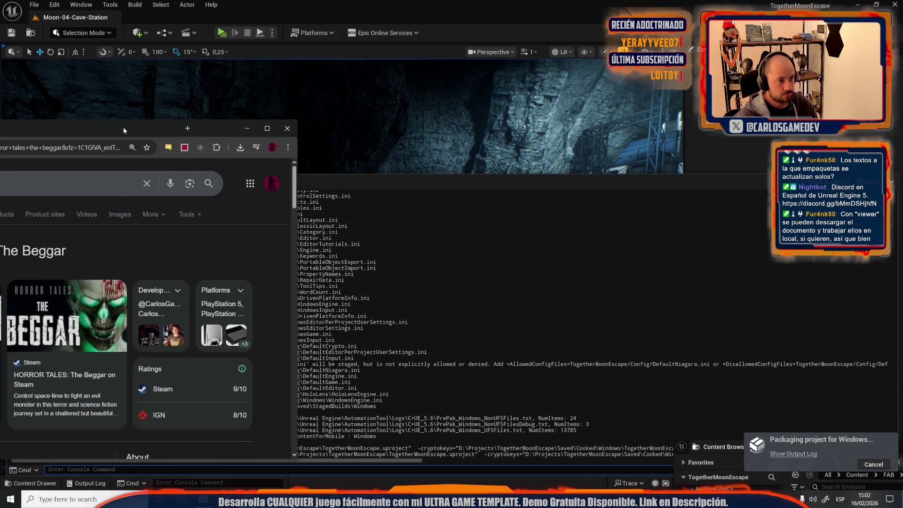
{"action": "double_click", "coordinate": [123, 126]}
{"action": "left_click", "coordinate": [226, 370]}
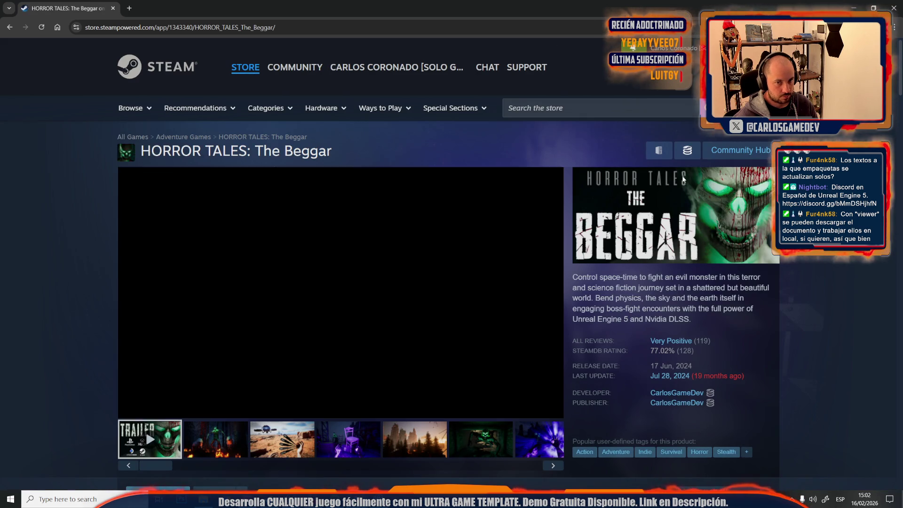
{"action": "left_click", "coordinate": [713, 154]}
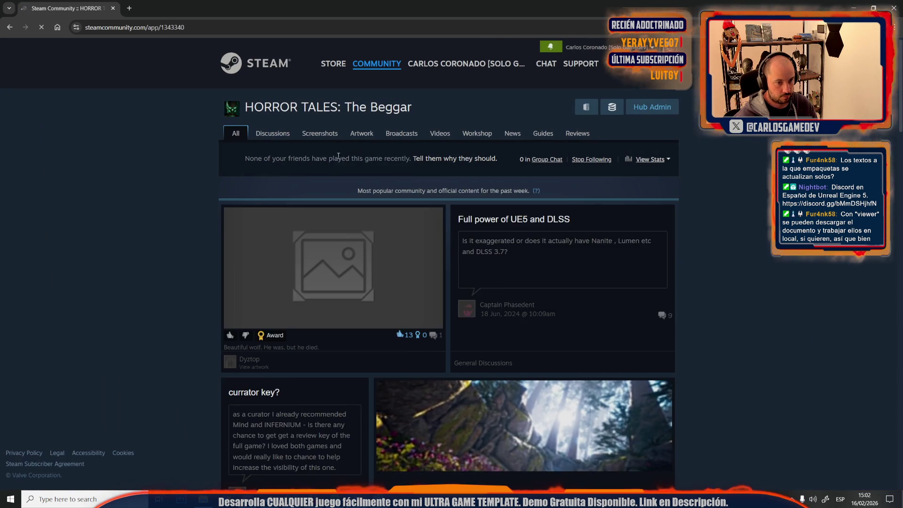
{"action": "left_click", "coordinate": [279, 138]}
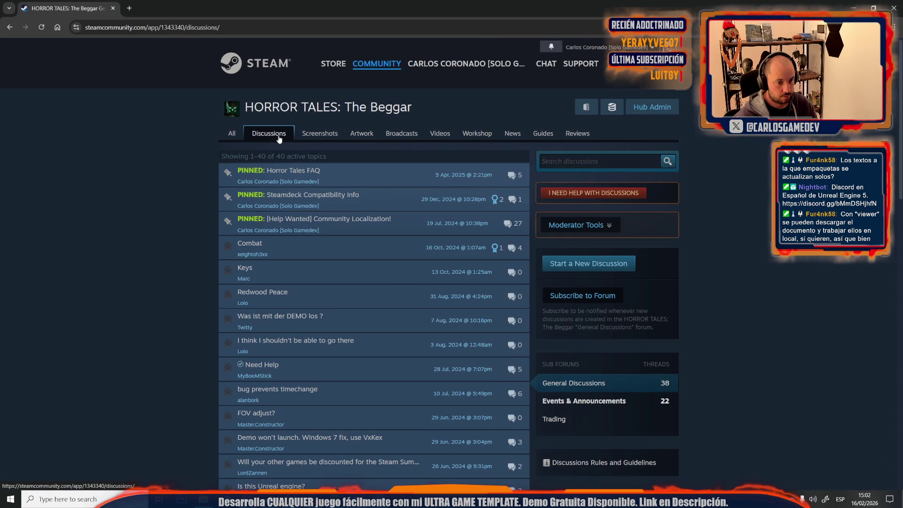
Look at the wolf artwork on The Beggar's community hub, then close it.
{"action": "left_click", "coordinate": [6, 28]}
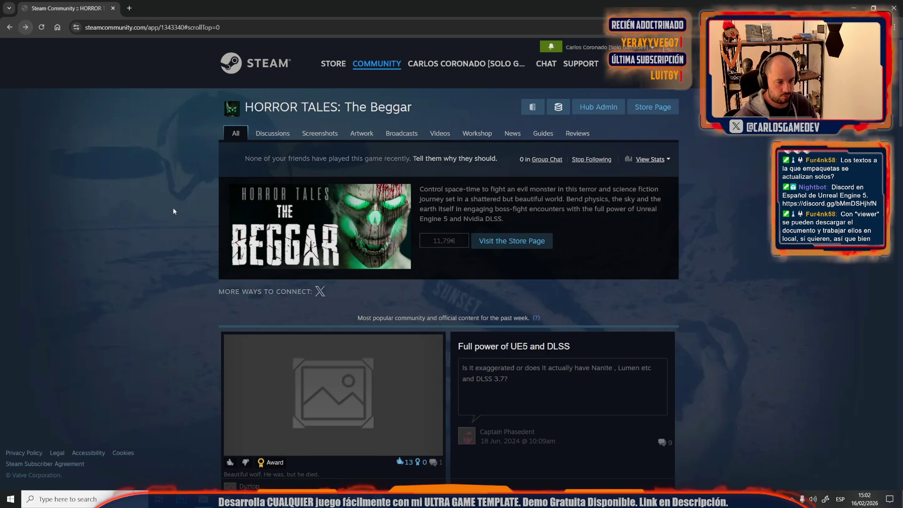
{"action": "left_click", "coordinate": [286, 372]}
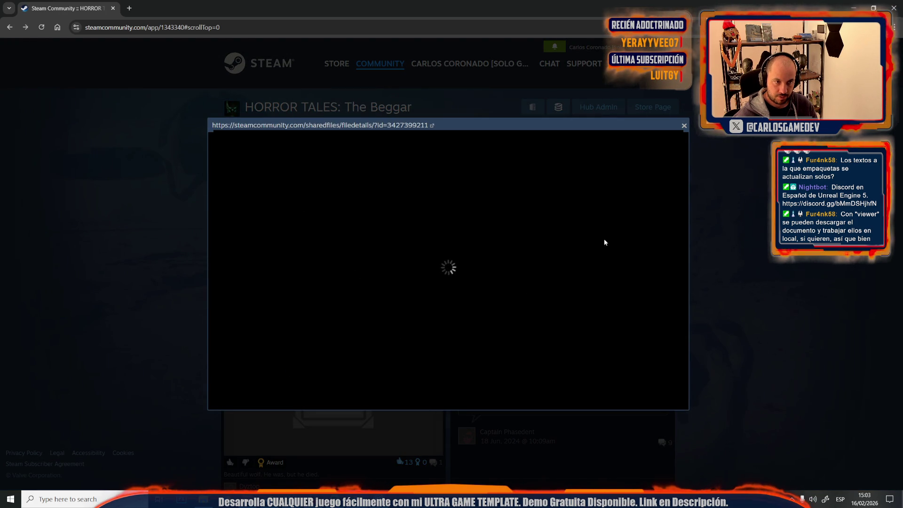
{"action": "left_click", "coordinate": [405, 125]}
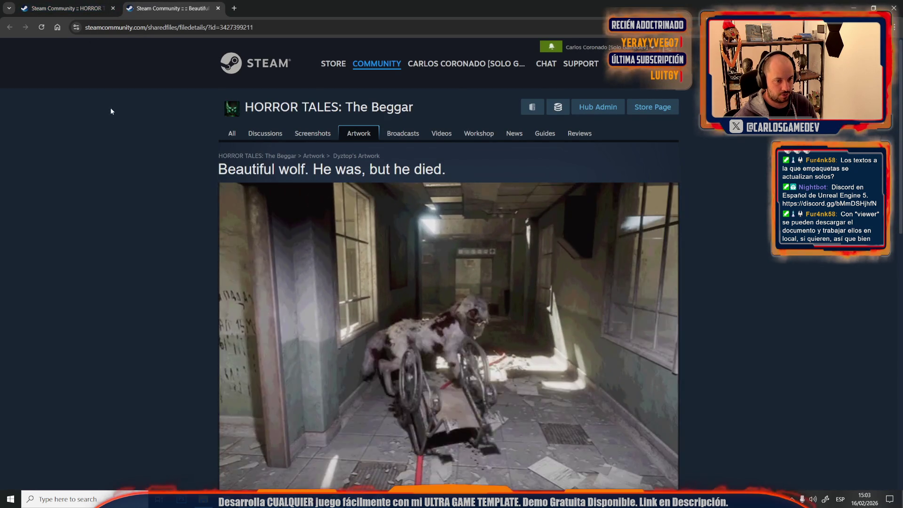
{"action": "scroll", "coordinate": [184, 264], "scroll_direction": "down", "scroll_amount": 5}
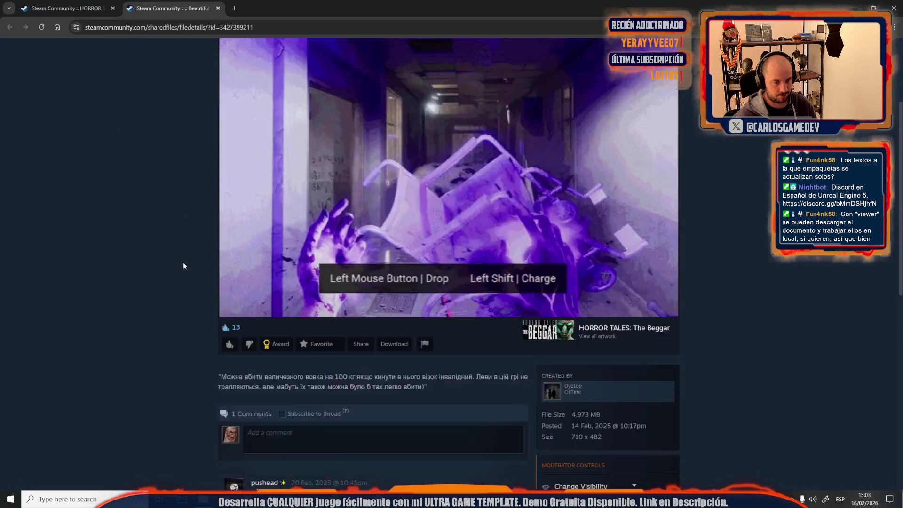
{"action": "key", "text": "ctrl+w"}
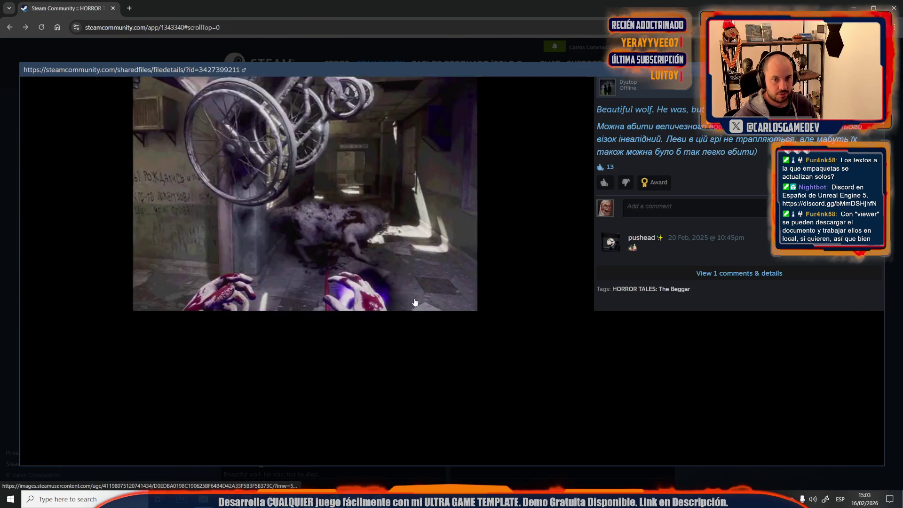
{"action": "key", "text": "Escape"}
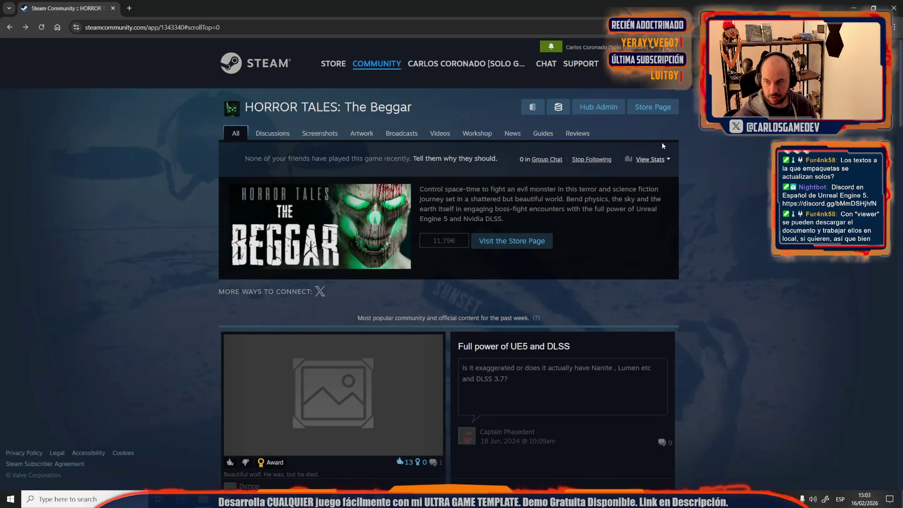
Open the pinned Community Localization topic and select its title.
{"action": "left_click", "coordinate": [277, 134]}
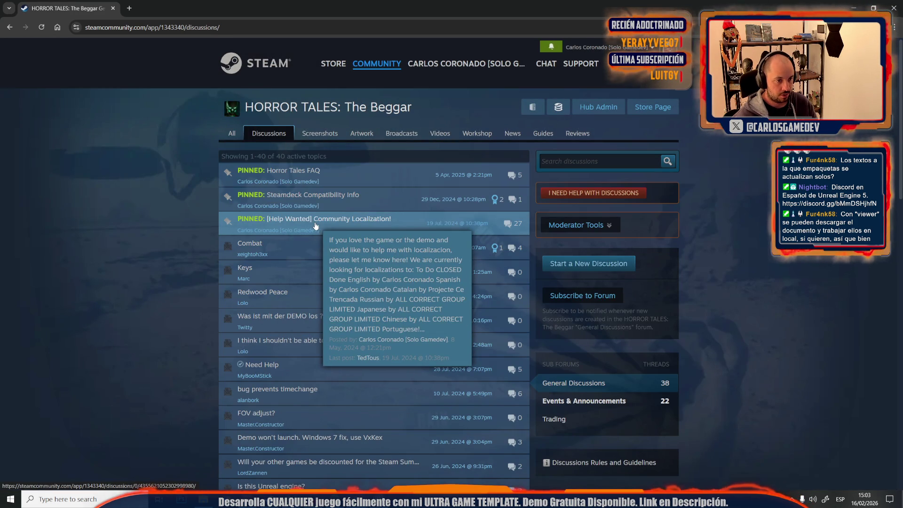
{"action": "left_click", "coordinate": [315, 226]}
{"action": "left_click_drag", "start_coordinate": [250, 230], "coordinate": [524, 228]}
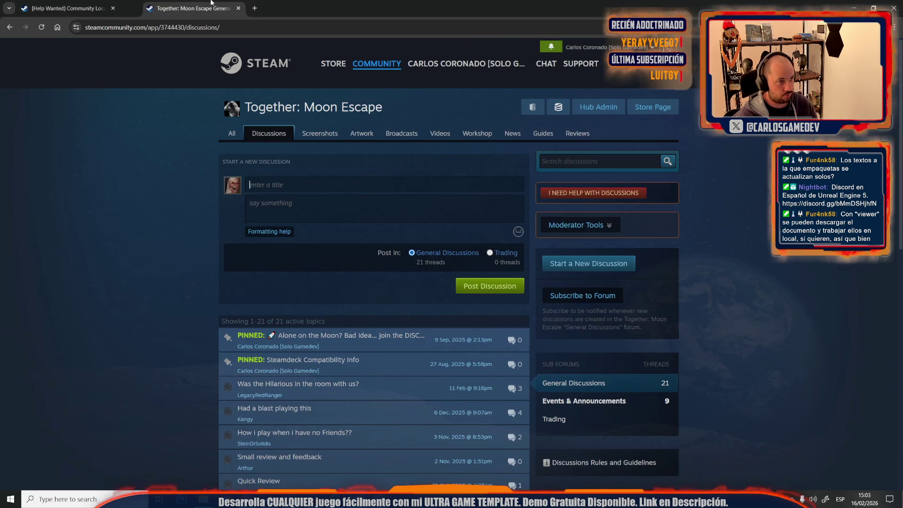
Paste the Community Localization title and post body into Together: Moon Escape's new discussion.
{"action": "key", "text": "ctrl+v"}
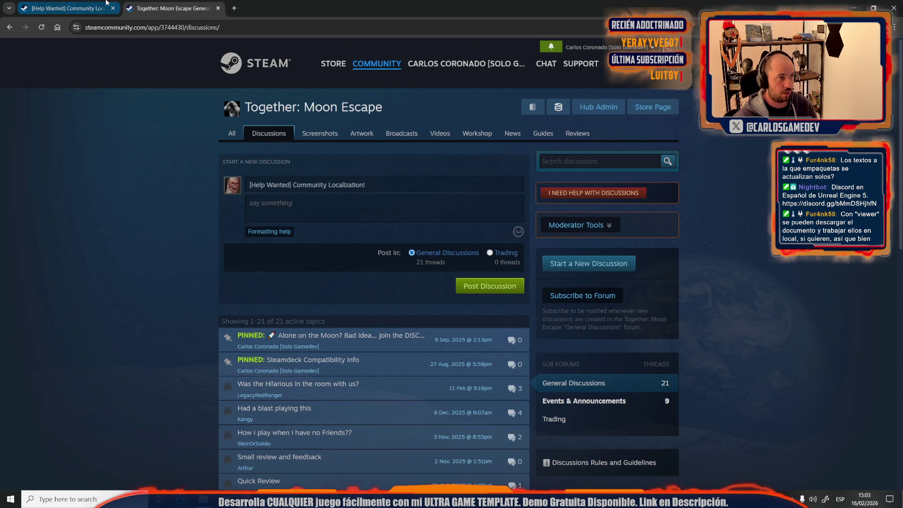
{"action": "left_click", "coordinate": [104, 3]}
{"action": "left_click", "coordinate": [266, 267]}
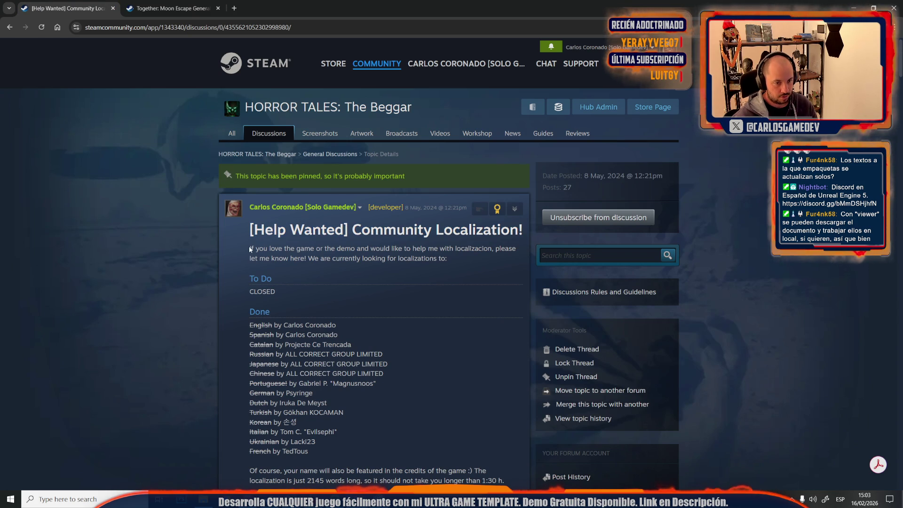
{"action": "mouse_move", "coordinate": [249, 248]}
{"action": "left_mouse_down"}
{"action": "mouse_move", "coordinate": [291, 282]}
{"action": "mouse_move", "coordinate": [309, 271]}
{"action": "mouse_move", "coordinate": [326, 308]}
{"action": "mouse_move", "coordinate": [513, 487]}
{"action": "mouse_move", "coordinate": [358, 376]}
{"action": "mouse_move", "coordinate": [330, 311]}
{"action": "mouse_move", "coordinate": [313, 301]}
{"action": "mouse_move", "coordinate": [513, 362]}
{"action": "mouse_move", "coordinate": [505, 352]}
{"action": "left_mouse_up"}
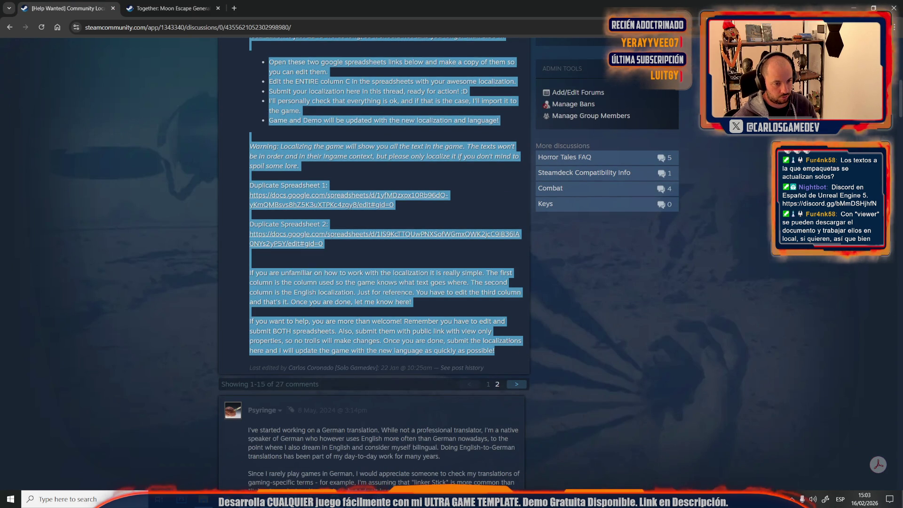
{"action": "left_click", "coordinate": [195, 2]}
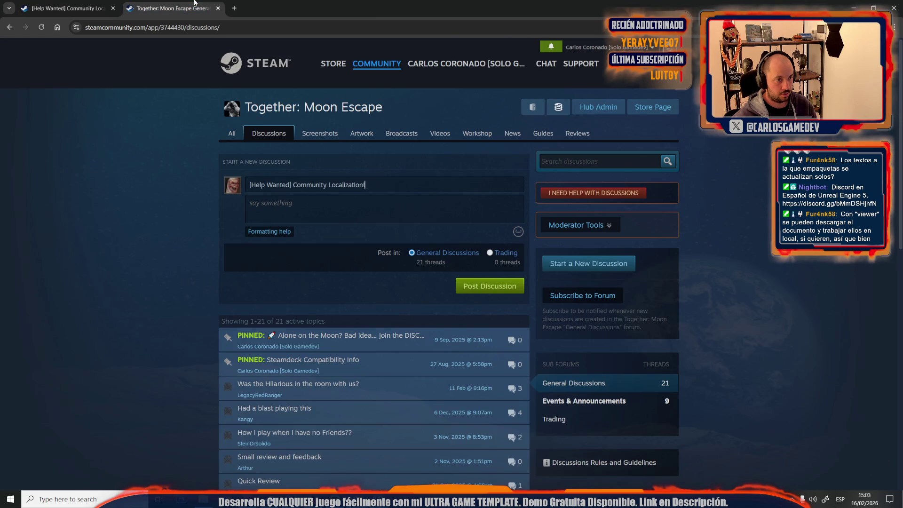
{"action": "left_click", "coordinate": [287, 210]}
{"action": "key", "text": "ctrl+v"}
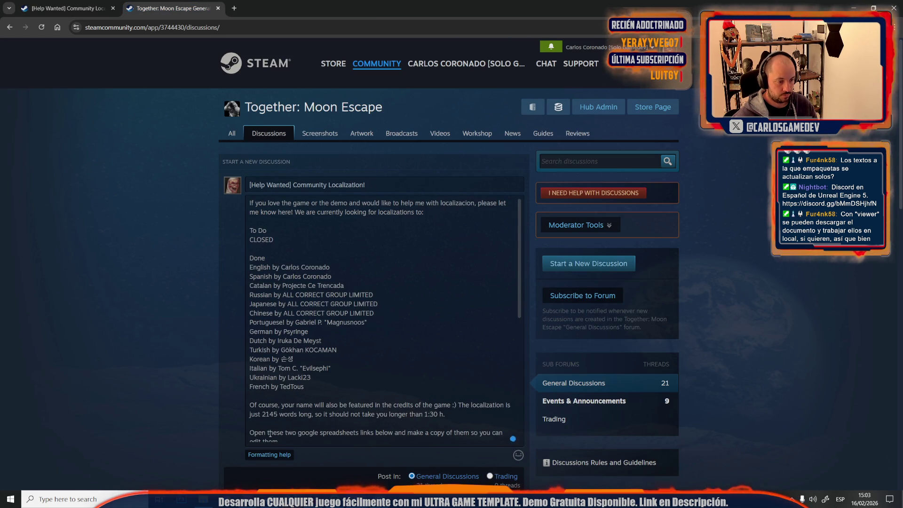
Maximize File Explorer and open the TogetherMoonEscape BUILDS folder.
{"action": "key", "text": "alt+Tab"}
{"action": "key", "text": "super+Up"}
{"action": "double_click", "coordinate": [171, 132]}
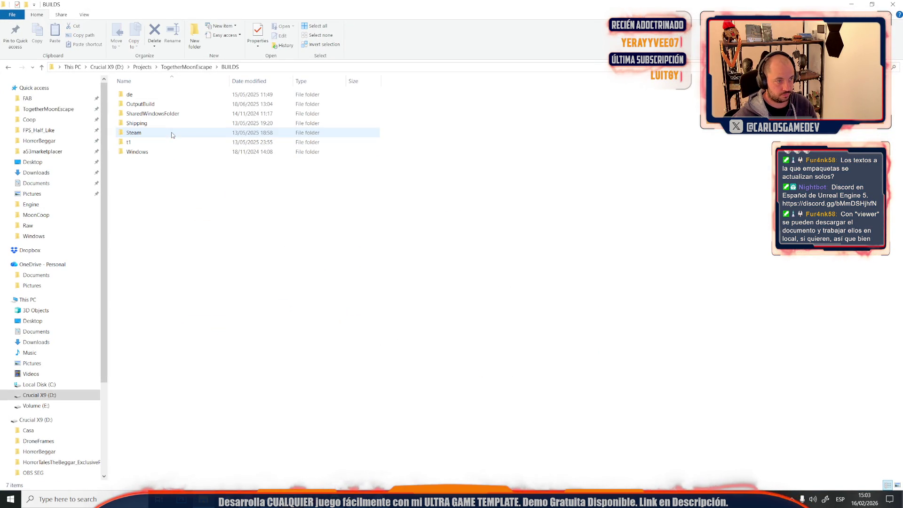
Select all five items of the OutputBuild > EOS > Windows build.
{"action": "double_click", "coordinate": [206, 104]}
{"action": "double_click", "coordinate": [190, 92]}
{"action": "double_click", "coordinate": [190, 92]}
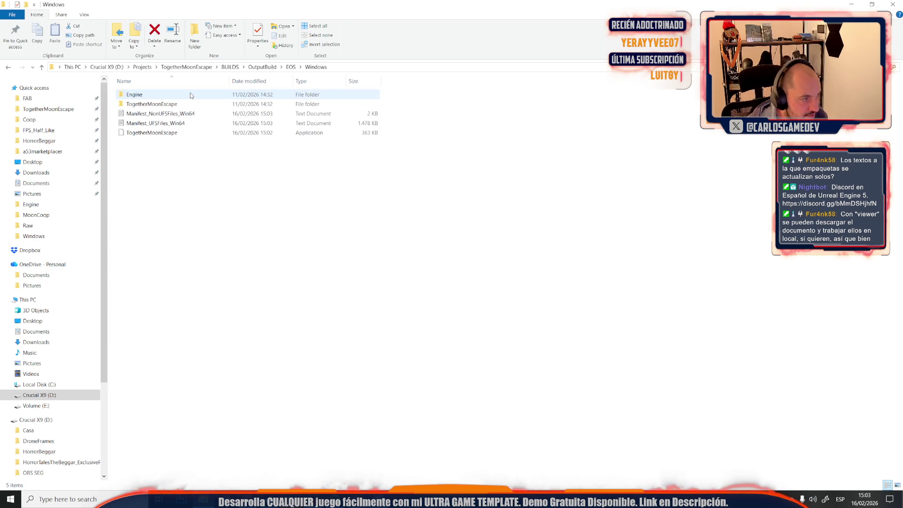
{"action": "key", "text": "ctrl+a"}
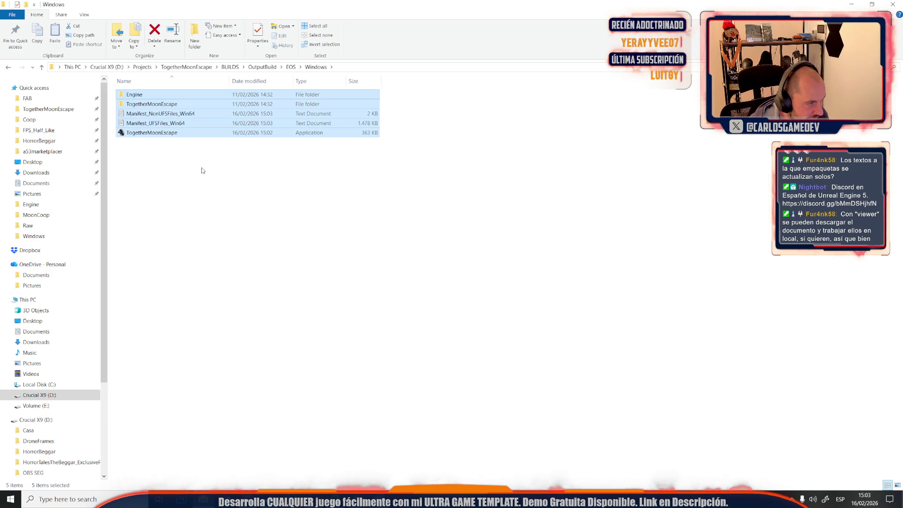
{"action": "left_click", "coordinate": [8, 67]}
{"action": "left_click", "coordinate": [8, 67]}
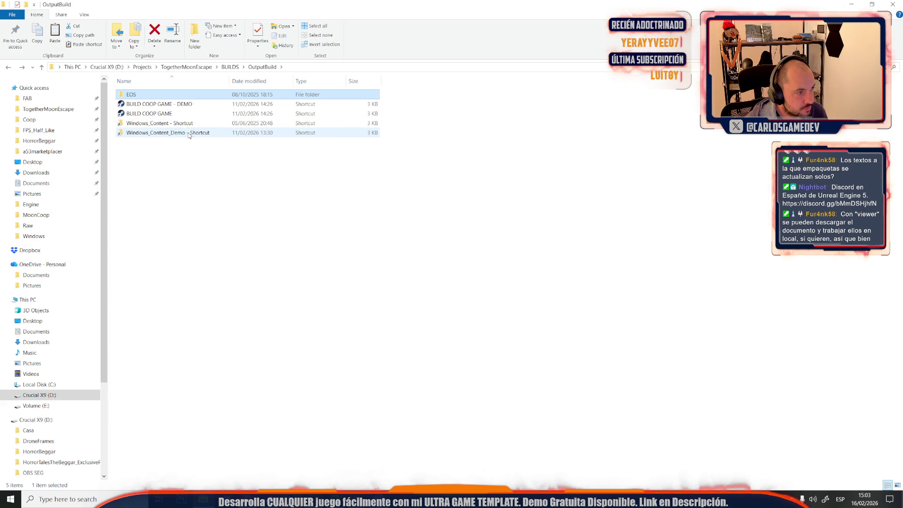
{"action": "double_click", "coordinate": [150, 95]}
{"action": "double_click", "coordinate": [150, 94]}
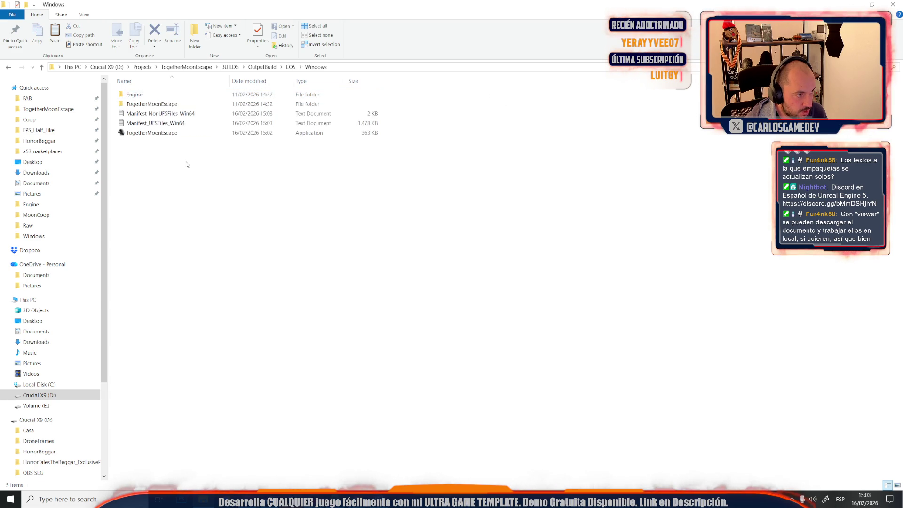
{"action": "key", "text": "ctrl+a"}
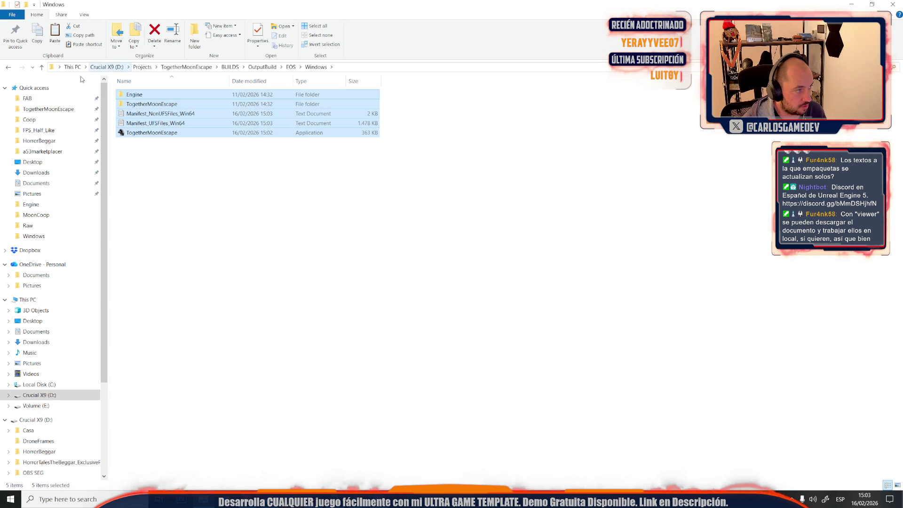
Paste the build into Windows_Content_Demo > MoonCoop, replacing the existing files.
{"action": "left_click", "coordinate": [12, 67]}
{"action": "double_click", "coordinate": [133, 133]}
{"action": "double_click", "coordinate": [134, 97]}
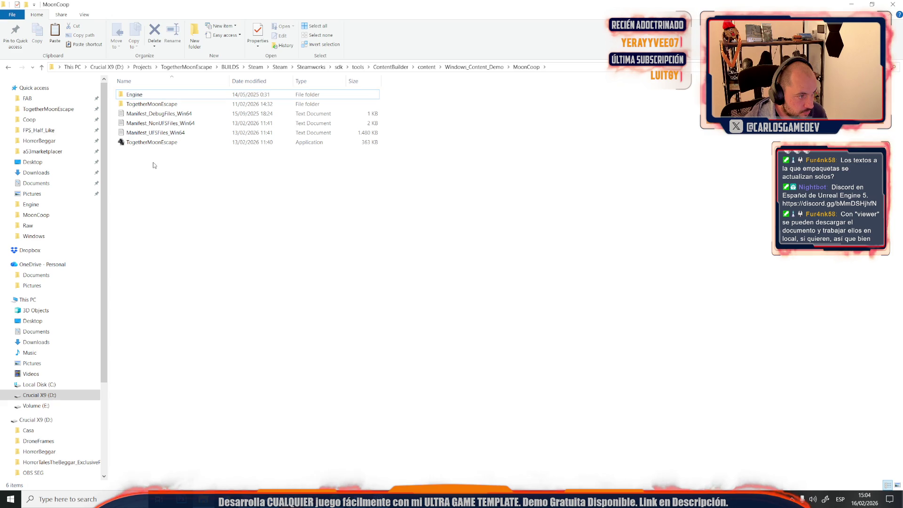
{"action": "key", "text": "ctrl+v"}
{"action": "left_click", "coordinate": [277, 206]}
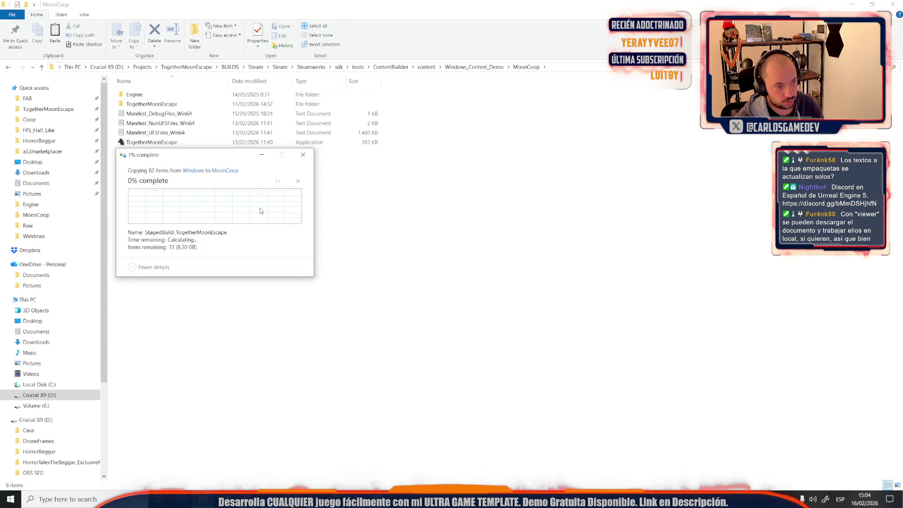
{"action": "mouse_move", "coordinate": [346, 498]}
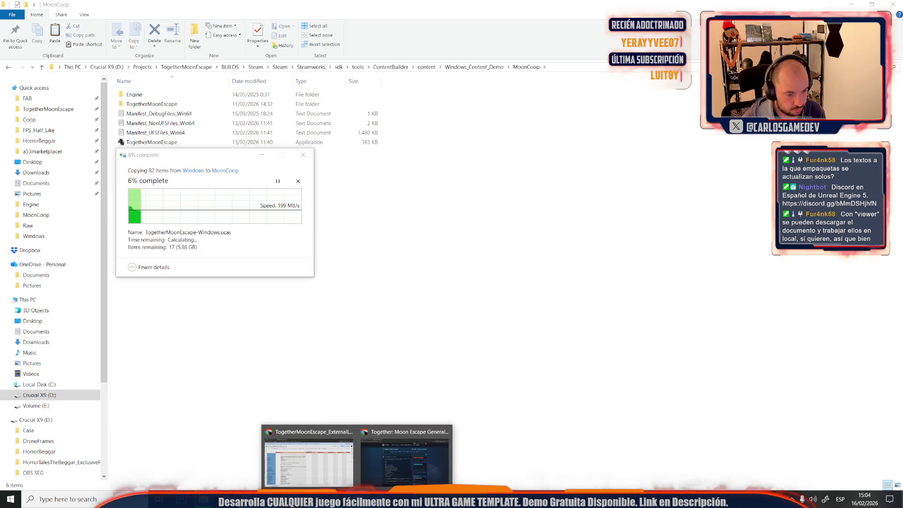
{"action": "left_click", "coordinate": [380, 472]}
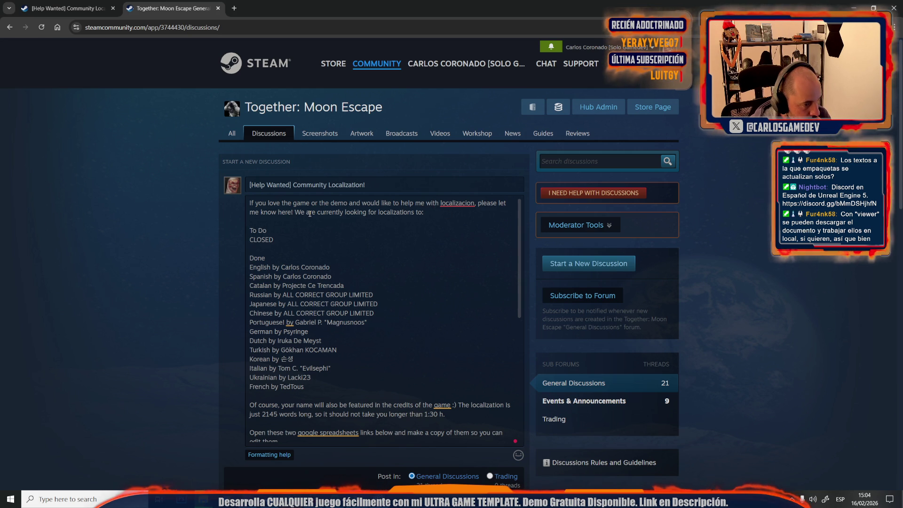
Change the sentence's opening letter to C and add a 'Doing' heading below CLOSED.
{"action": "left_click_drag", "start_coordinate": [320, 213], "coordinate": [295, 213]}
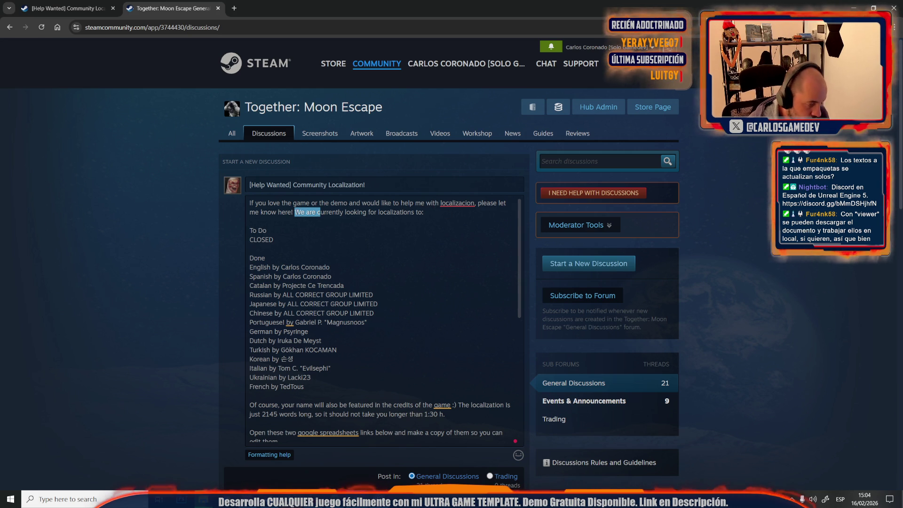
{"action": "type", "text": "C"}
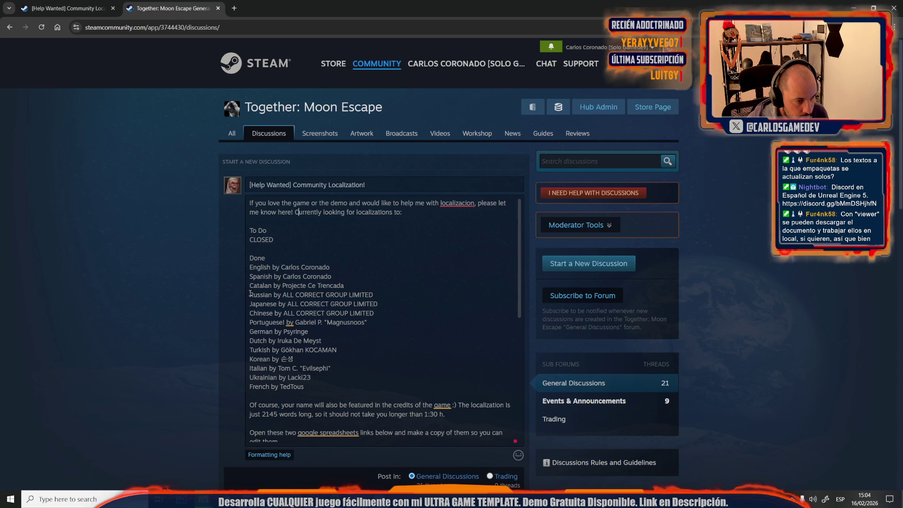
{"action": "left_click", "coordinate": [286, 240]}
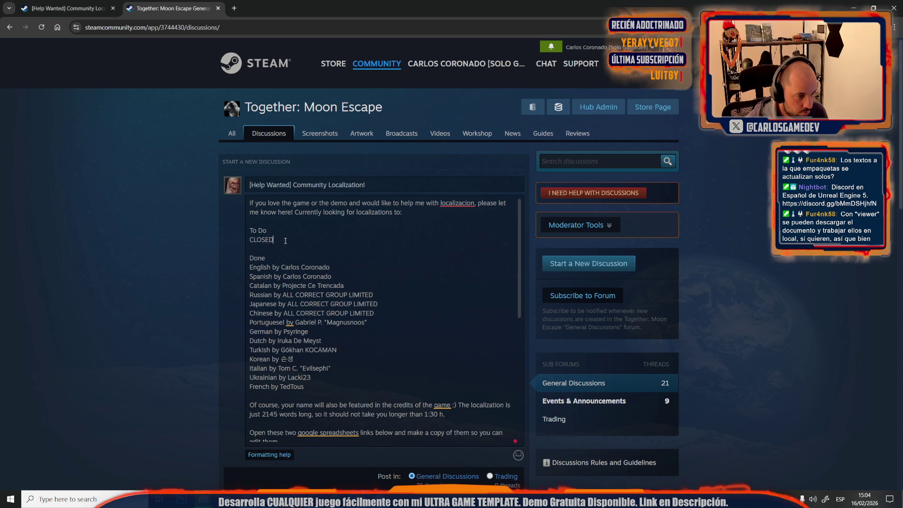
{"action": "key", "text": "Return"}
{"action": "key", "text": "Return"}
{"action": "type", "text": "DO"}
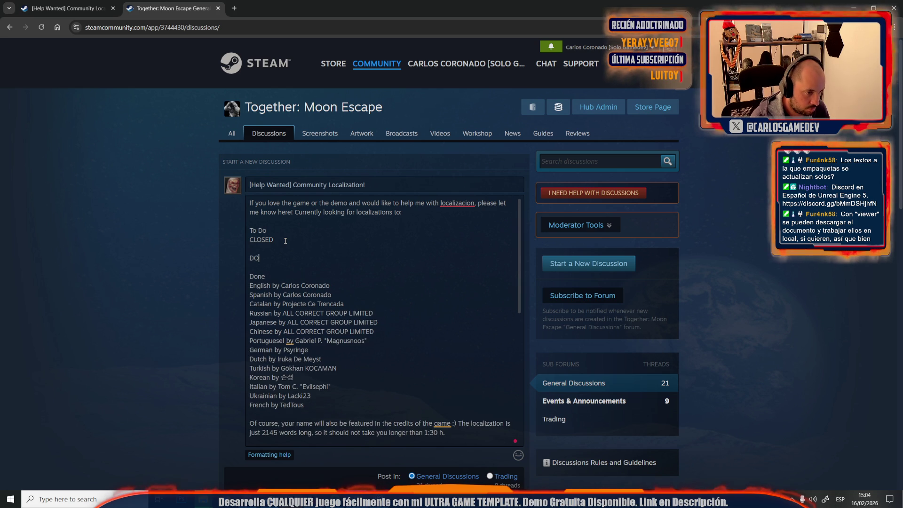
{"action": "key", "text": "BackSpace"}
{"action": "type", "text": "oing"}
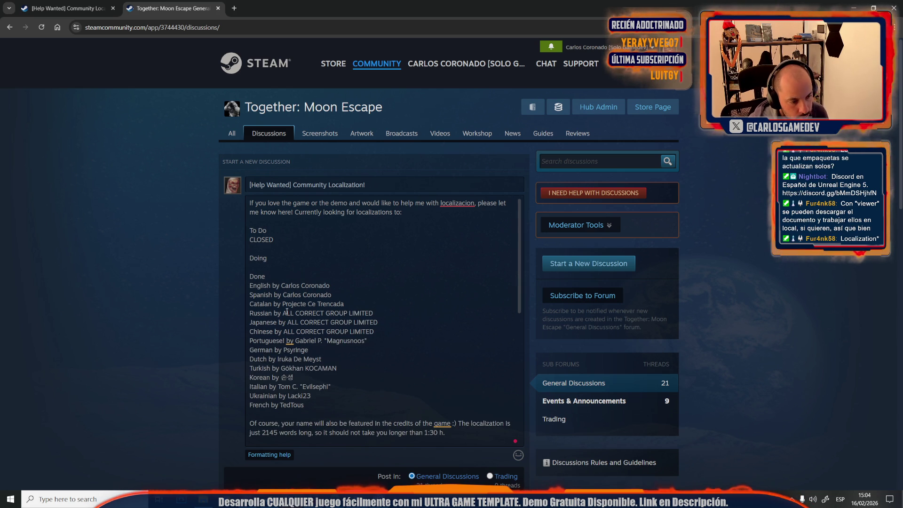
Move the Russian, Japanese and Chinese lines under Doing and delete CLOSED.
{"action": "mouse_move", "coordinate": [249, 311]}
{"action": "left_mouse_down"}
{"action": "mouse_move", "coordinate": [379, 335]}
{"action": "mouse_move", "coordinate": [372, 343]}
{"action": "mouse_move", "coordinate": [400, 331]}
{"action": "left_mouse_up"}
{"action": "key", "text": "ctrl+c"}
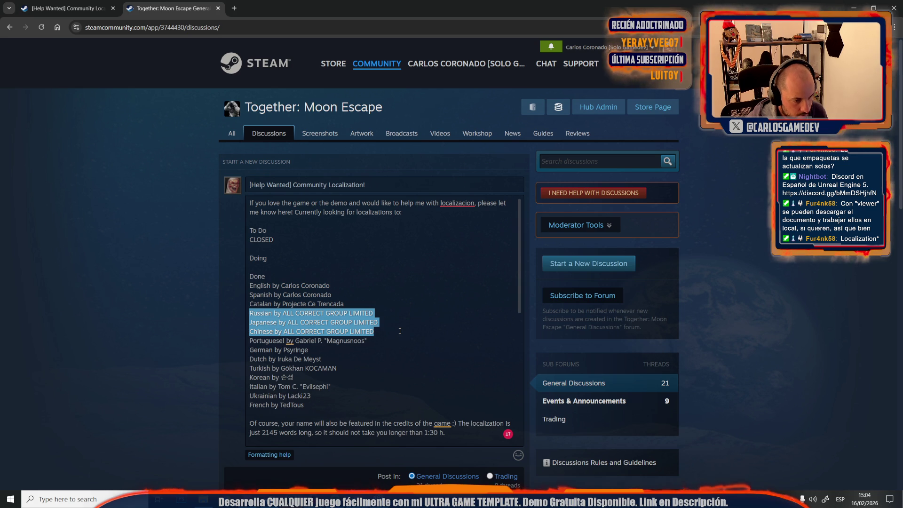
{"action": "key", "text": "BackSpace"}
{"action": "key", "text": "BackSpace"}
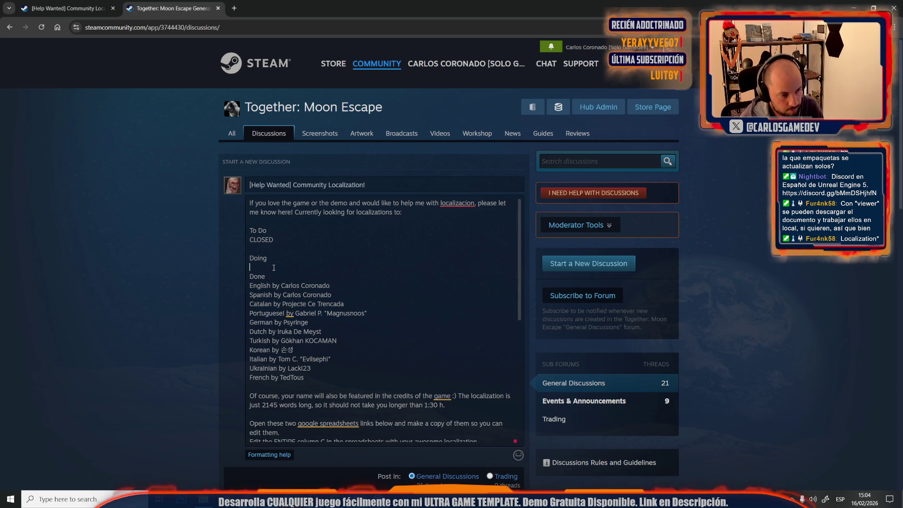
{"action": "key", "text": "ctrl+v"}
{"action": "key", "text": "Return"}
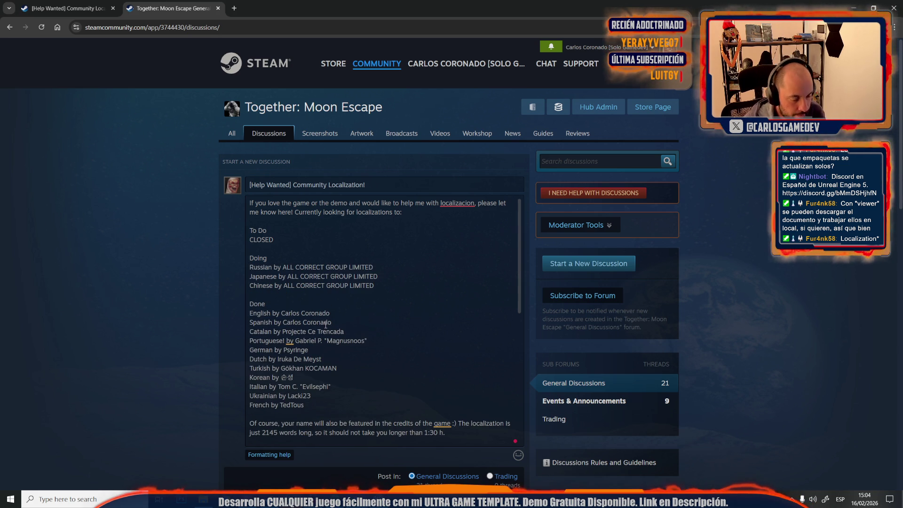
{"action": "left_click_drag", "start_coordinate": [278, 243], "coordinate": [237, 240]}
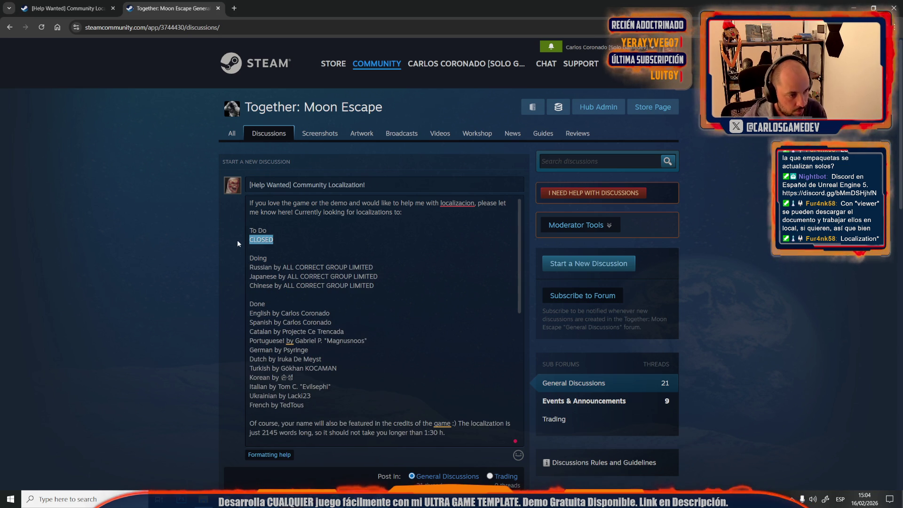
{"action": "key", "text": "BackSpace"}
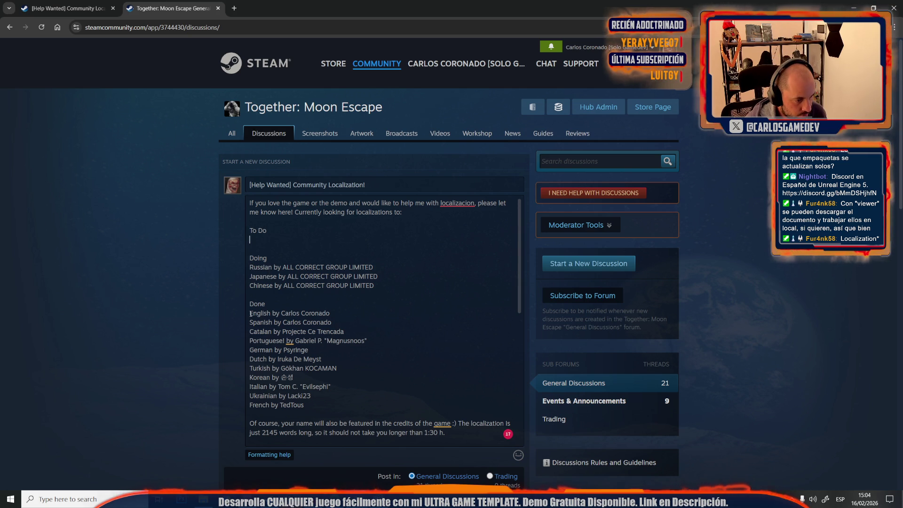
Cut the Portuguese through French lines out of the Done list.
{"action": "left_click_drag", "start_coordinate": [250, 313], "coordinate": [372, 327]}
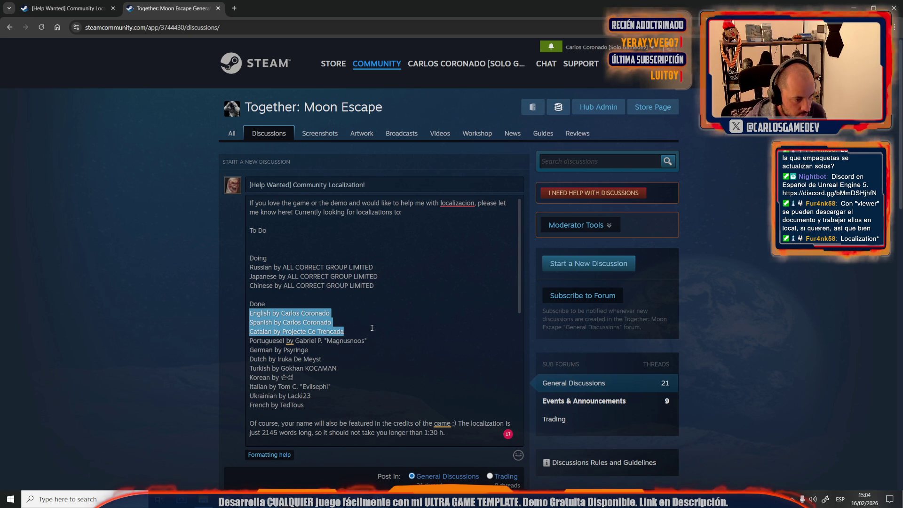
{"action": "key", "text": "ctrl+x"}
{"action": "left_click", "coordinate": [259, 239]}
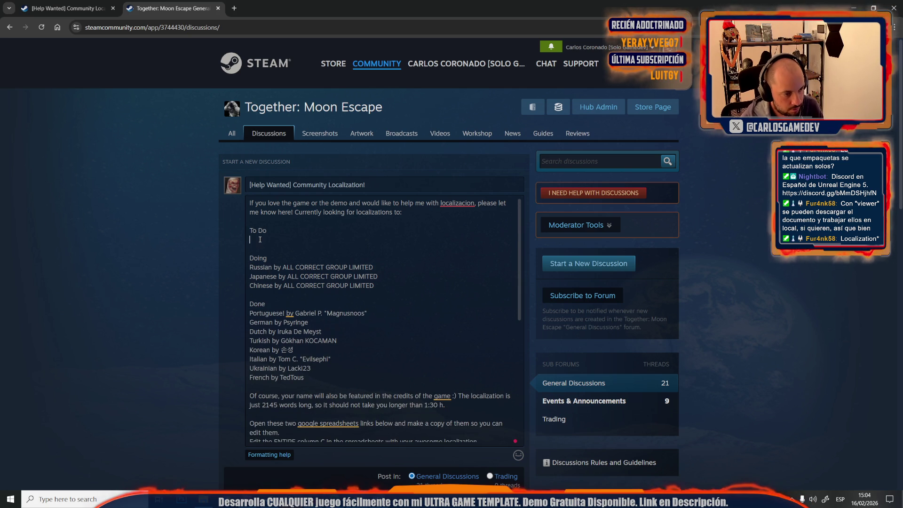
{"action": "key", "text": "ctrl+z"}
{"action": "key", "text": "ctrl+z"}
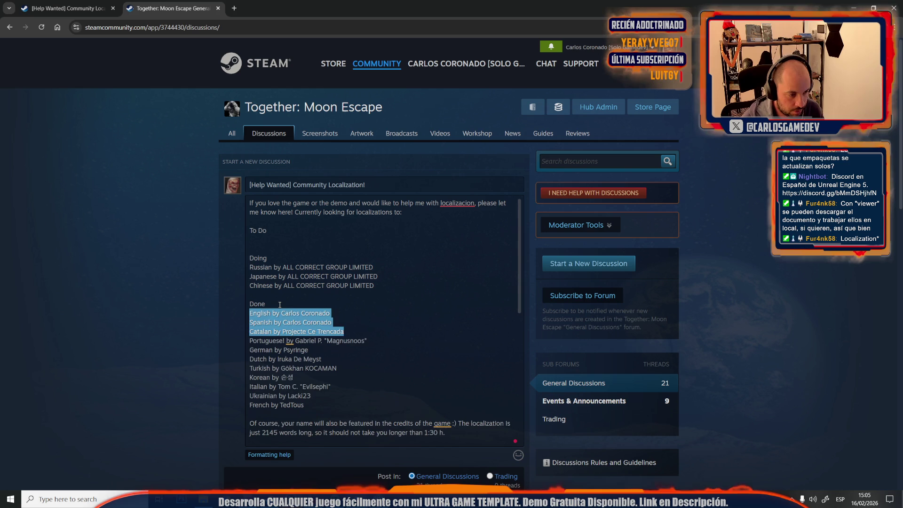
{"action": "left_click", "coordinate": [299, 374]}
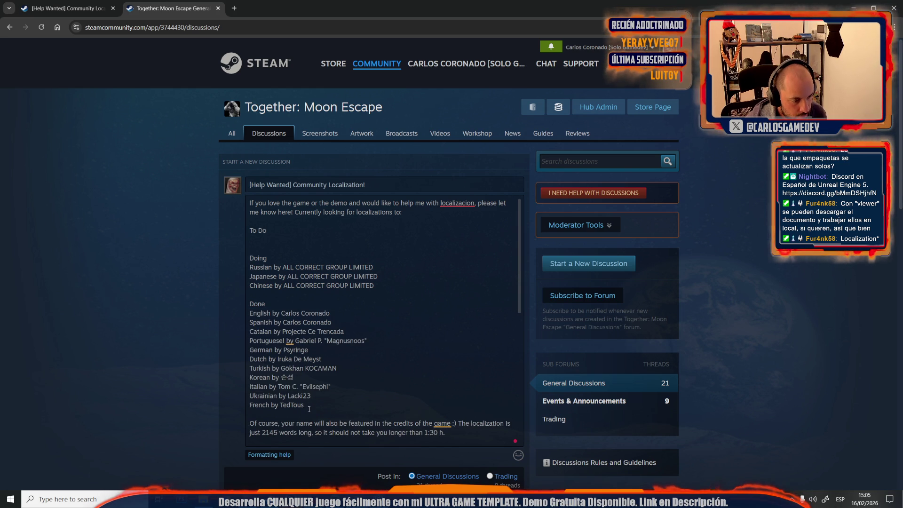
{"action": "left_click_drag", "start_coordinate": [312, 408], "coordinate": [236, 343]}
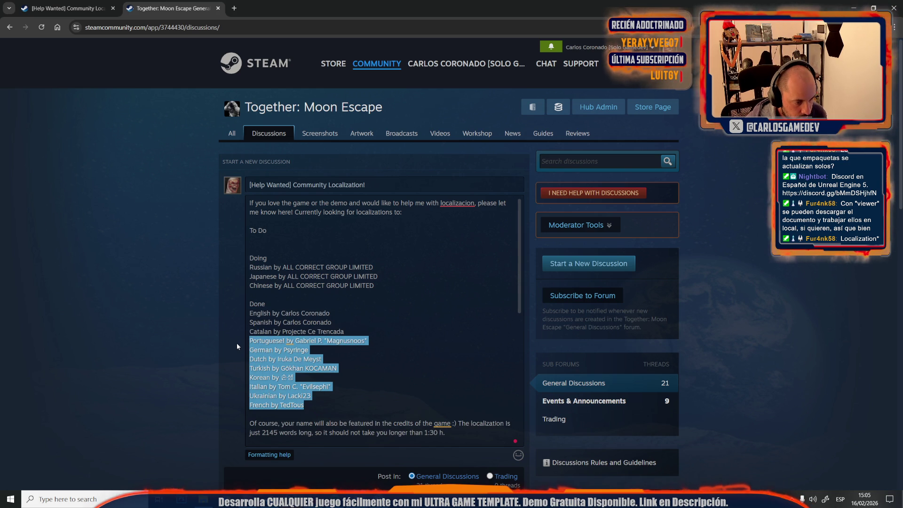
{"action": "key", "text": "ctrl+x"}
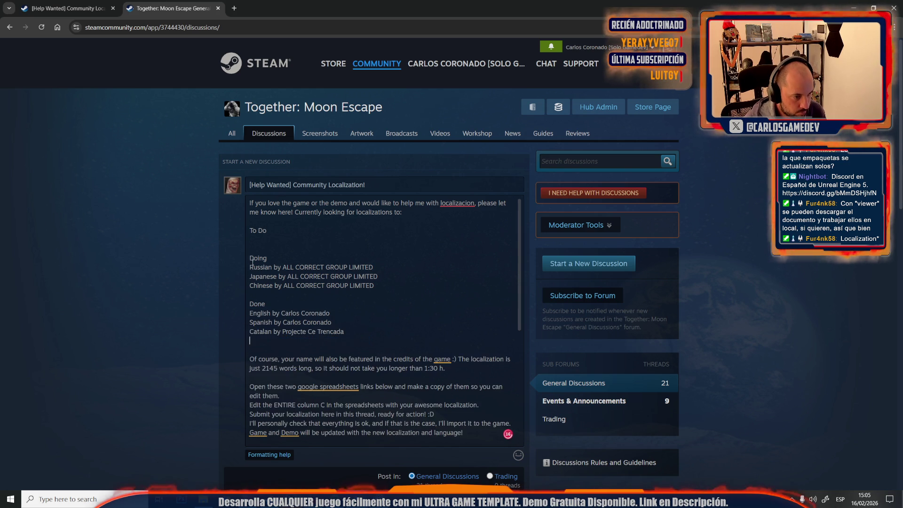
Paste the unfinished languages under To Do; remove Portuguese, German and Turkish translator credits.
{"action": "key", "text": "ctrl+v"}
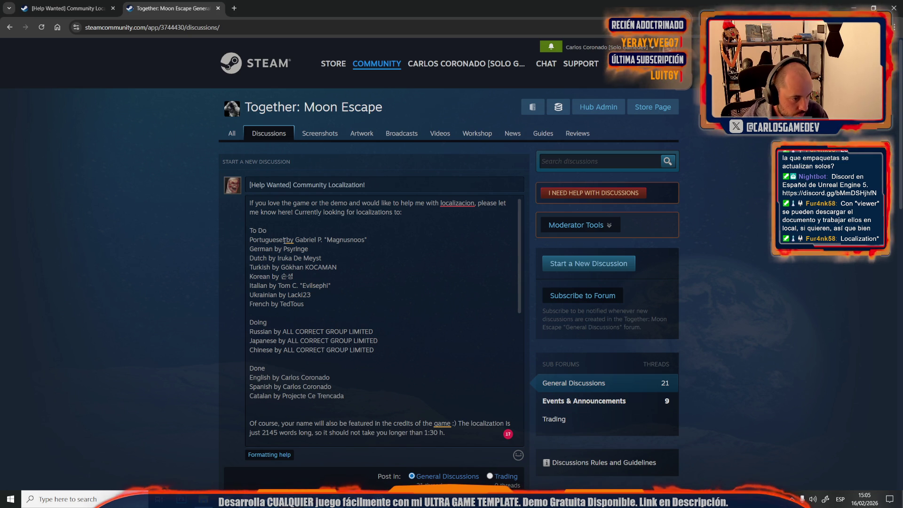
{"action": "left_click_drag", "start_coordinate": [284, 240], "coordinate": [379, 243]}
{"action": "key", "text": "BackSpace"}
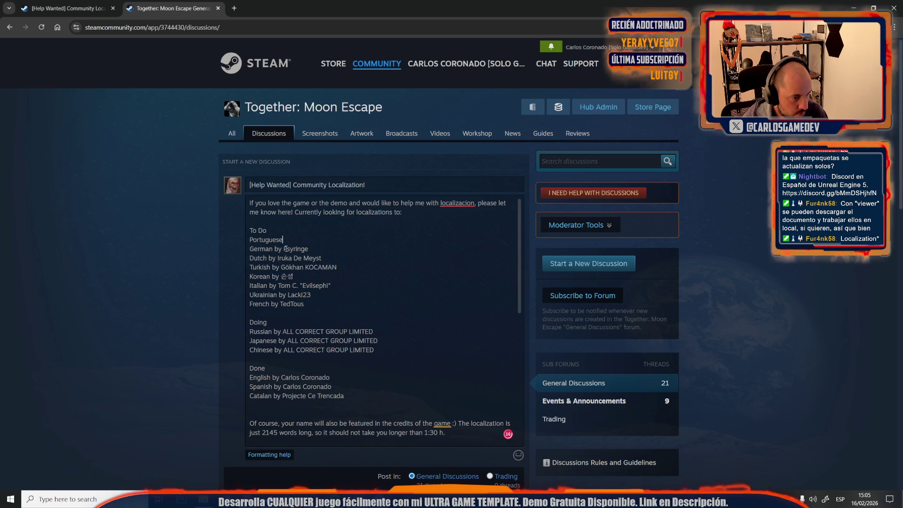
{"action": "left_click_drag", "start_coordinate": [272, 250], "coordinate": [348, 260]}
{"action": "key", "text": "BackSpace"}
{"action": "key", "text": "BackSpace"}
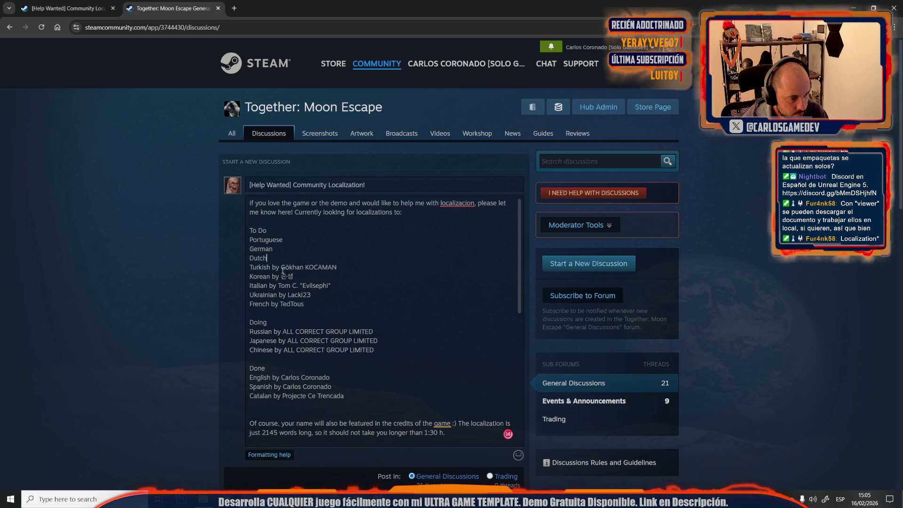
{"action": "left_click_drag", "start_coordinate": [271, 267], "coordinate": [337, 267]}
{"action": "key", "text": "BackSpace"}
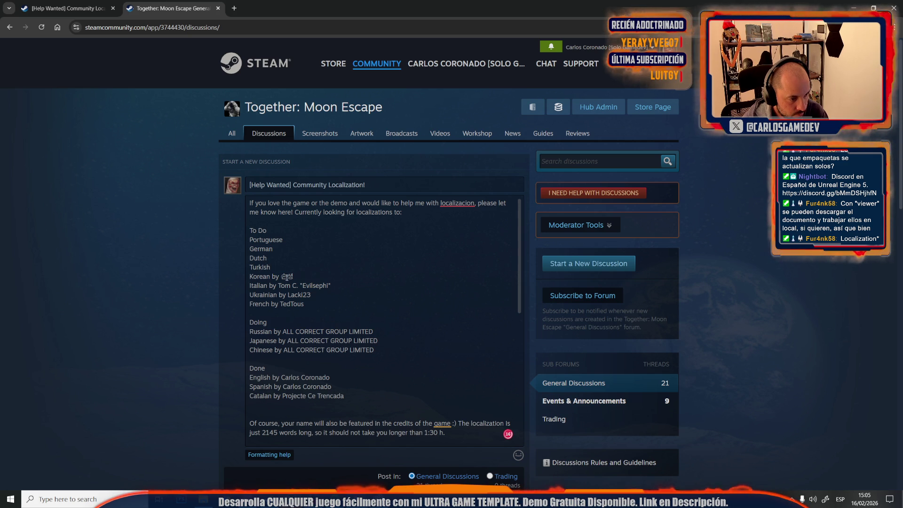
Delete the Korean, Italian, Ukrainian and French translator credits.
{"action": "key", "text": "BackSpace"}
{"action": "mouse_move", "coordinate": [270, 276]}
{"action": "left_mouse_down"}
{"action": "mouse_move", "coordinate": [296, 277]}
{"action": "mouse_move", "coordinate": [276, 285]}
{"action": "mouse_move", "coordinate": [332, 285]}
{"action": "left_mouse_up"}
{"action": "key", "text": "BackSpace"}
{"action": "left_click_drag", "start_coordinate": [277, 294], "coordinate": [385, 292]}
{"action": "key", "text": "BackSpace"}
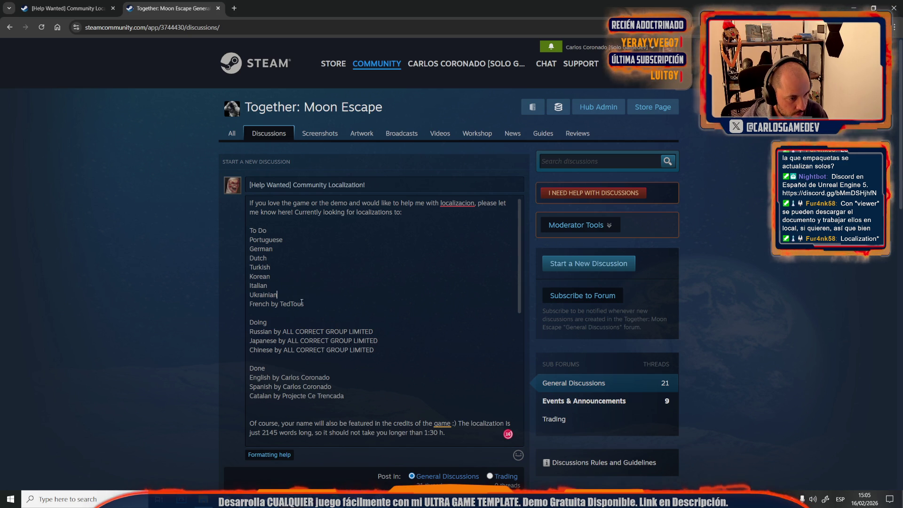
{"action": "left_click_drag", "start_coordinate": [270, 305], "coordinate": [305, 305]}
{"action": "key", "text": "BackSpace"}
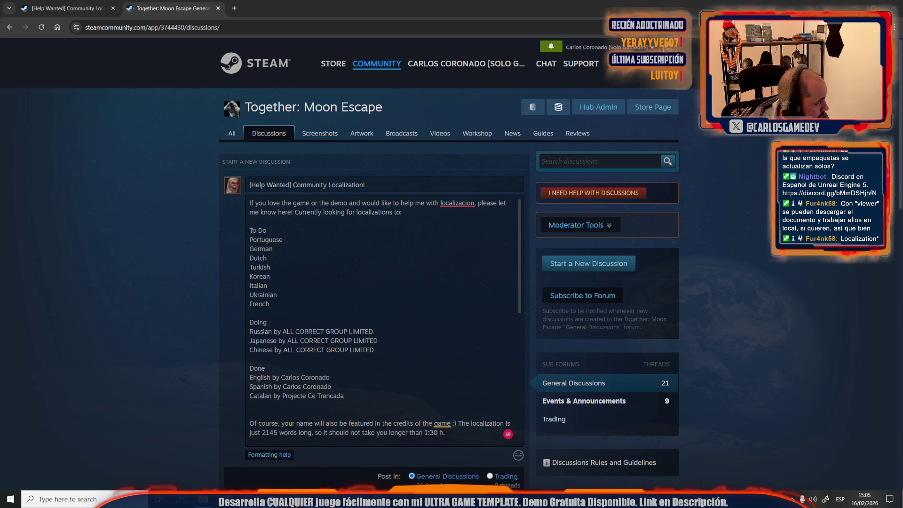
Add Arabic, Danish, Finnish, Greek and Polish to the To Do list after French.
{"action": "left_click", "coordinate": [287, 308]}
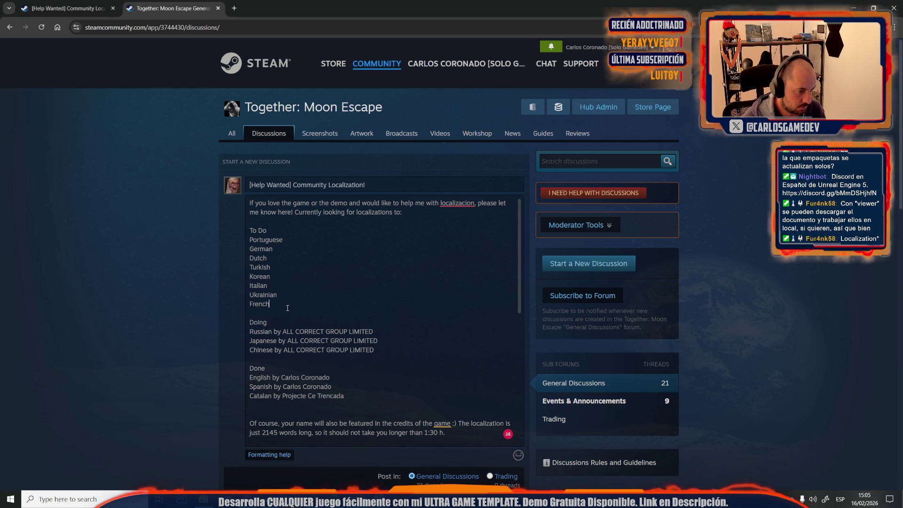
{"action": "key", "text": "Return"}
{"action": "type", "text": "Arabic"}
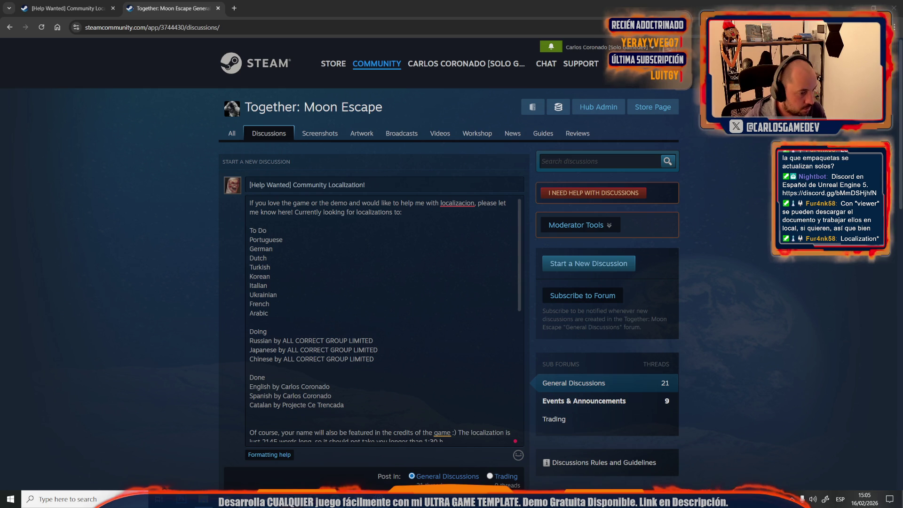
{"action": "left_click", "coordinate": [276, 311]}
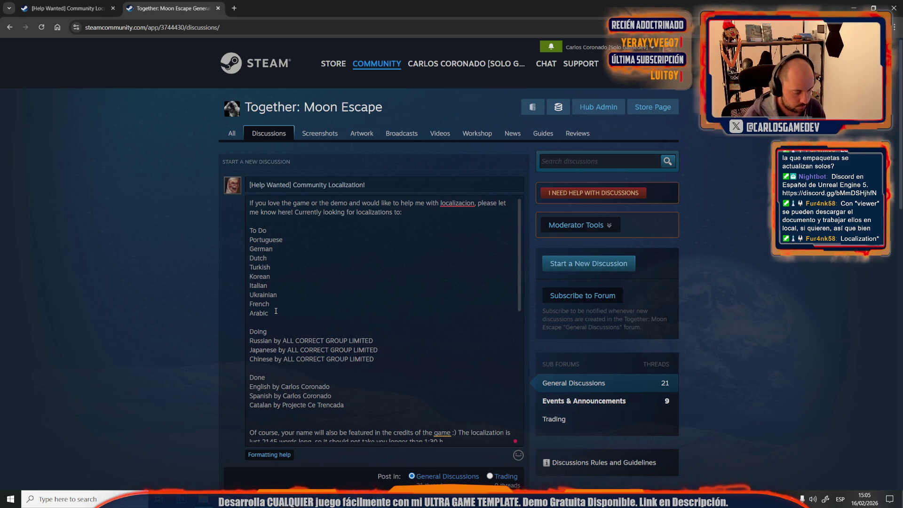
{"action": "key", "text": "Return"}
{"action": "type", "text": "Dan"}
{"action": "key", "text": "BackSpace"}
{"action": "key", "text": "BackSpace"}
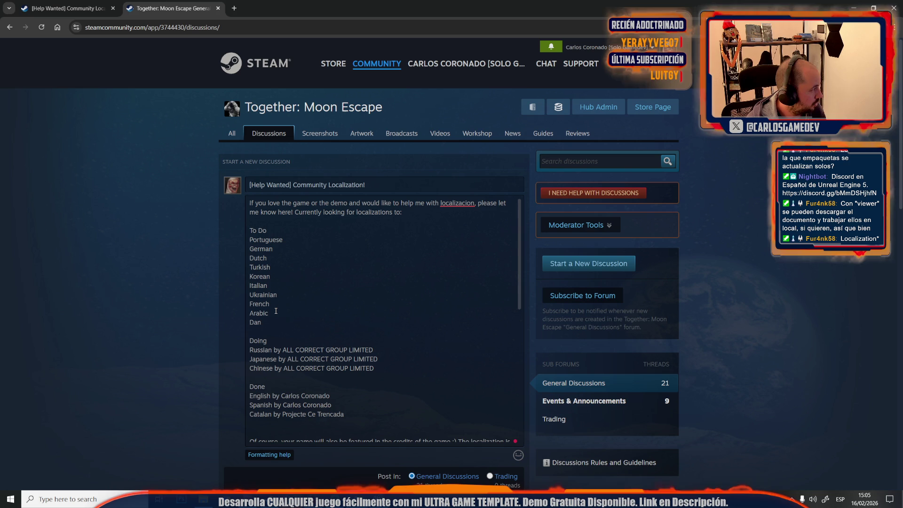
{"action": "key", "text": "Return"}
{"action": "type", "text": "Finn"}
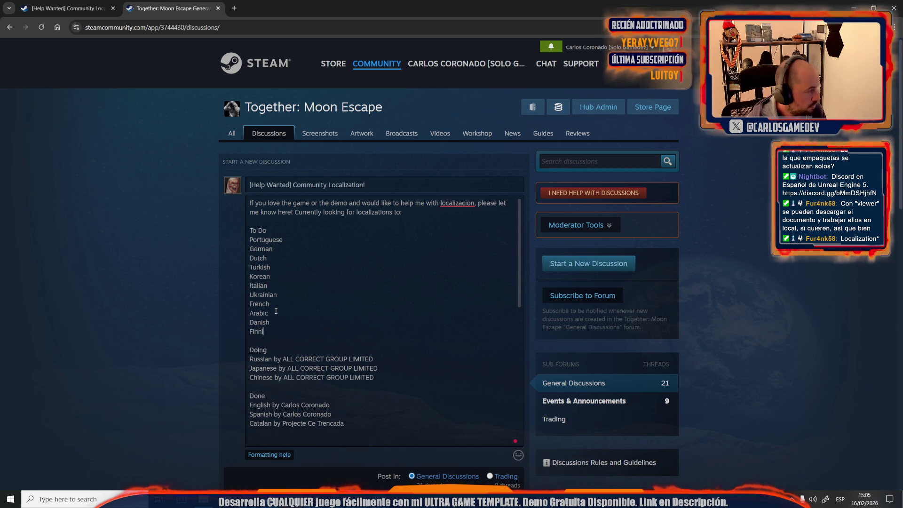
{"action": "type", "text": "ishg"}
{"action": "key", "text": "BackSpace"}
{"action": "key", "text": "Return"}
{"action": "type", "text": "Greek"}
{"action": "key", "text": "Return"}
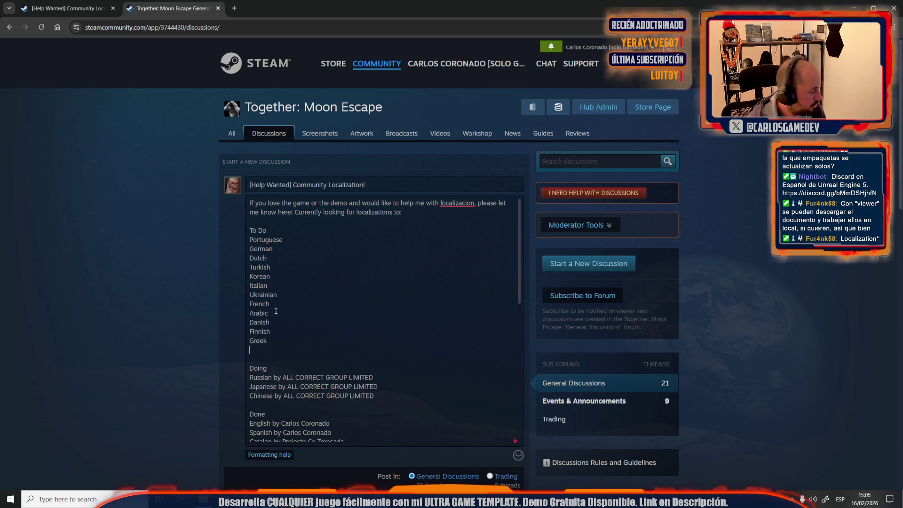
{"action": "type", "text": "Polish"}
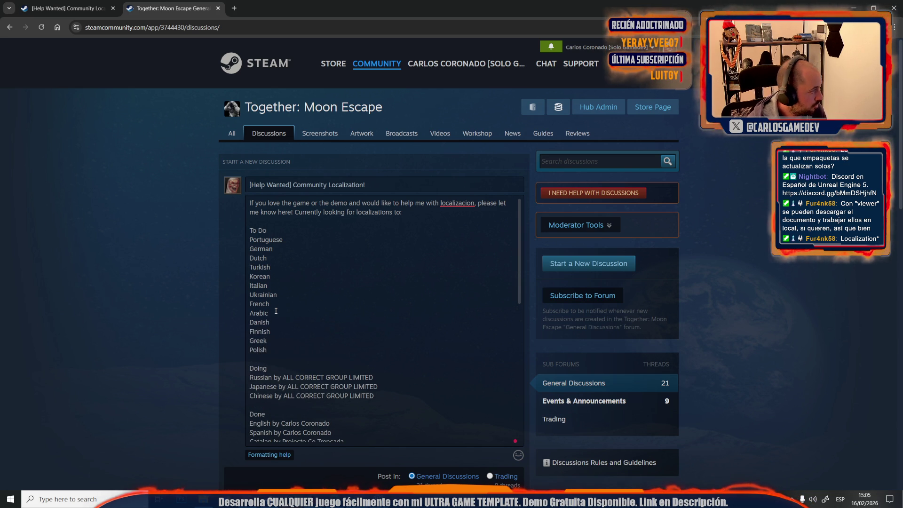
Add Swedish, Thai, Hindi, Indonesian and Bengali to the end of the To Do list.
{"action": "key", "text": "Return"}
{"action": "type", "text": "Swedish"}
{"action": "key", "text": "Return"}
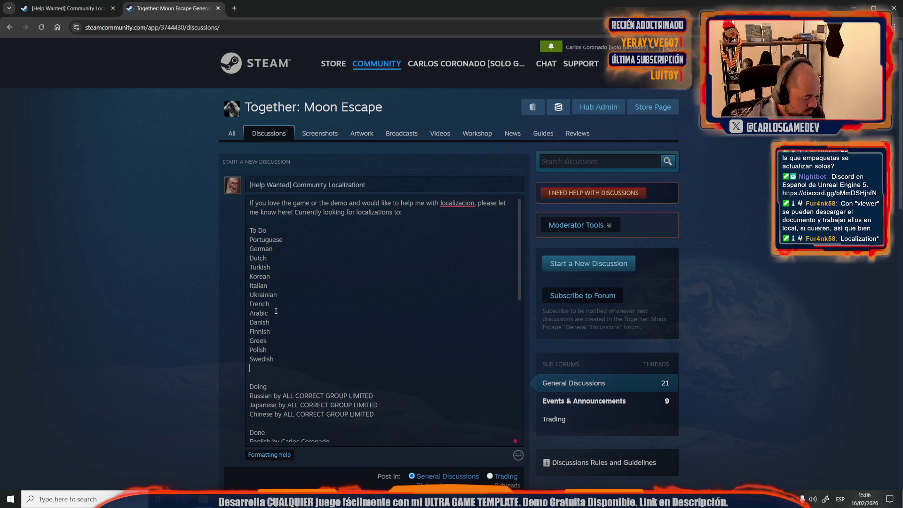
{"action": "type", "text": "Thai"}
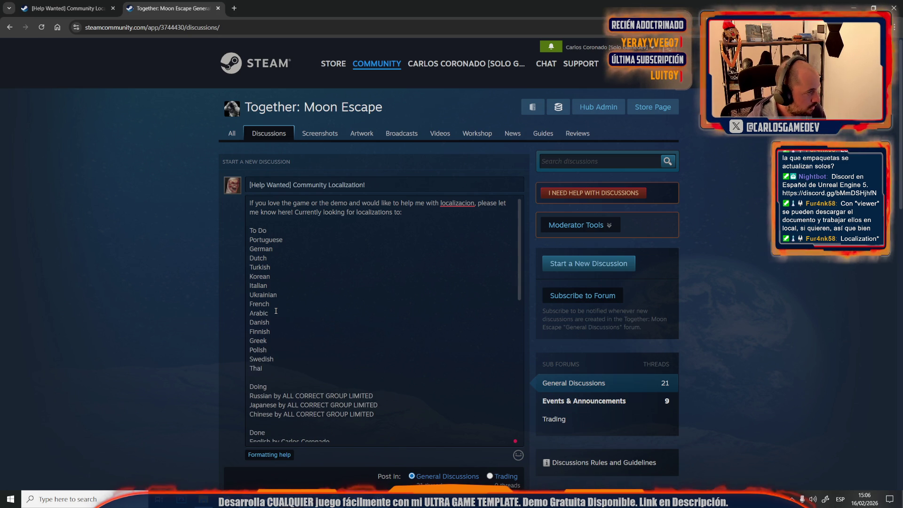
{"action": "key", "text": "Return"}
{"action": "type", "text": "Hindi"}
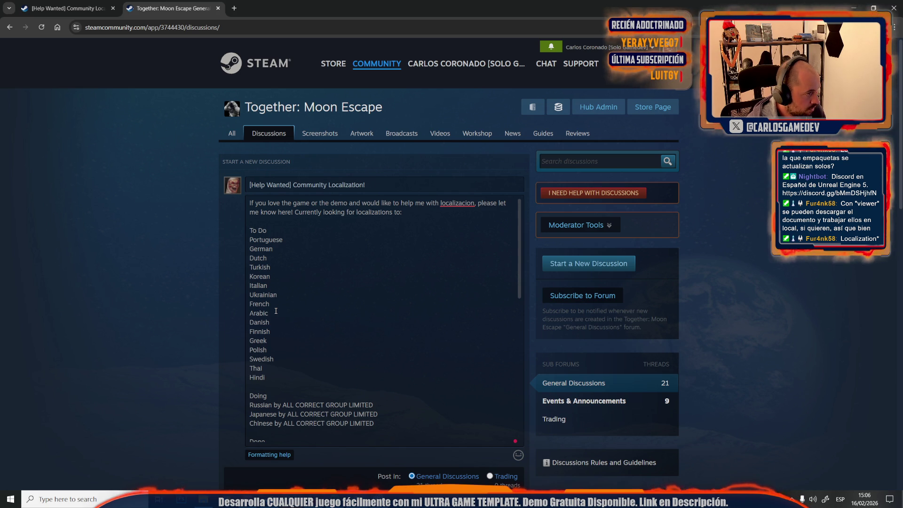
{"action": "key", "text": "Return"}
{"action": "type", "text": "In"}
{"action": "key", "text": "Return"}
{"action": "type", "text": "engali"}
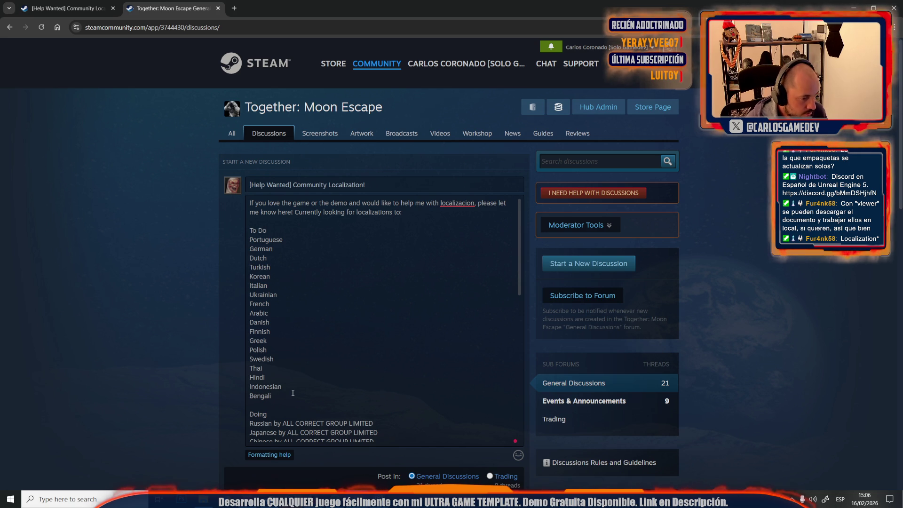
{"action": "double_click", "coordinate": [277, 249]}
Delete German from To Do and start a 'German by' line under Doing.
{"action": "key", "text": "BackSpace"}
{"action": "key", "text": "BackSpace"}
{"action": "left_click", "coordinate": [274, 405]}
{"action": "key", "text": "Return"}
{"action": "type", "text": "German"}
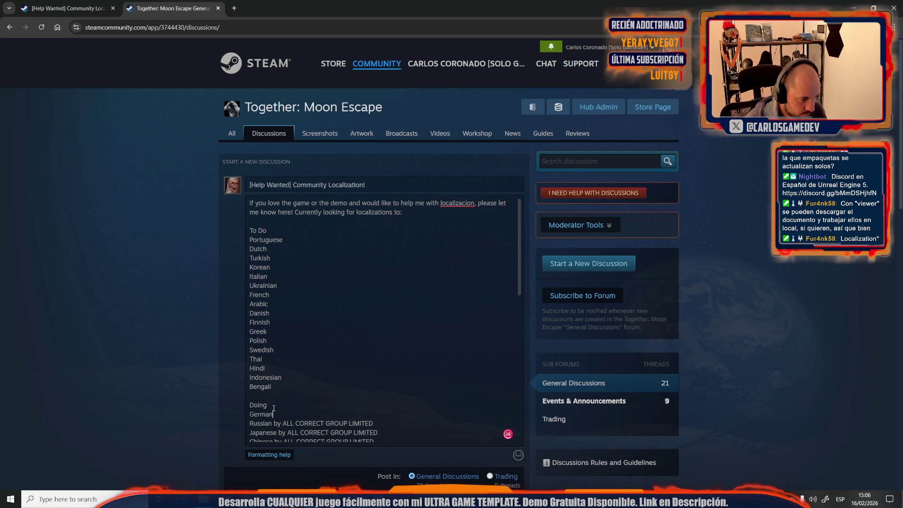
{"action": "type", "text": " by"}
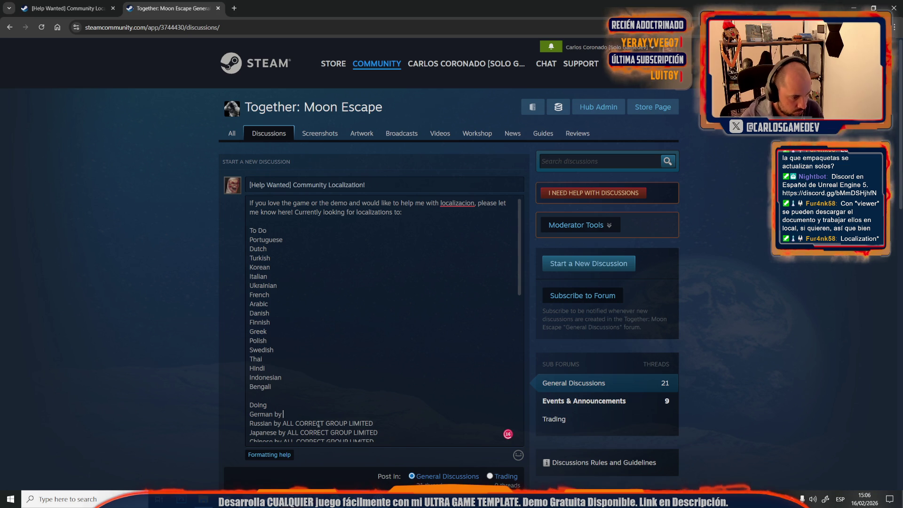
Pick the account in the Steam sign-in prompt, then close the prompt.
{"action": "left_click", "coordinate": [409, 261]}
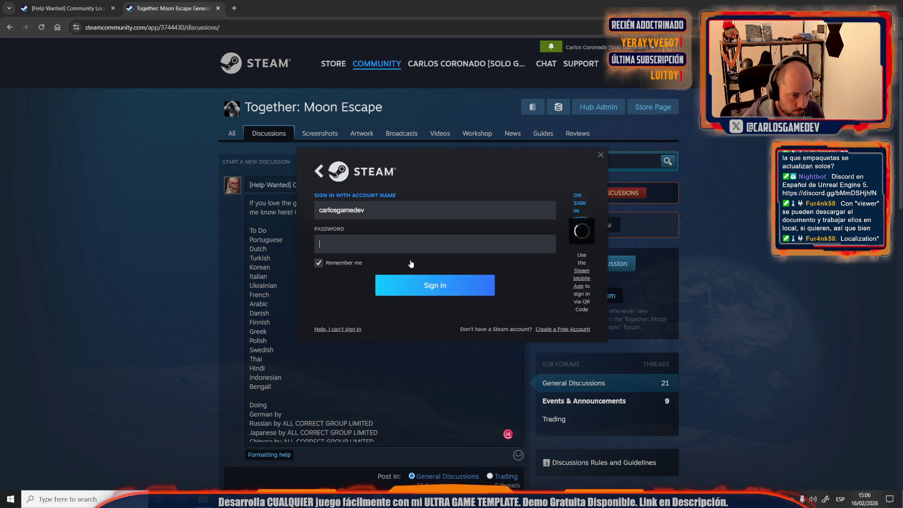
{"action": "left_click", "coordinate": [601, 155]}
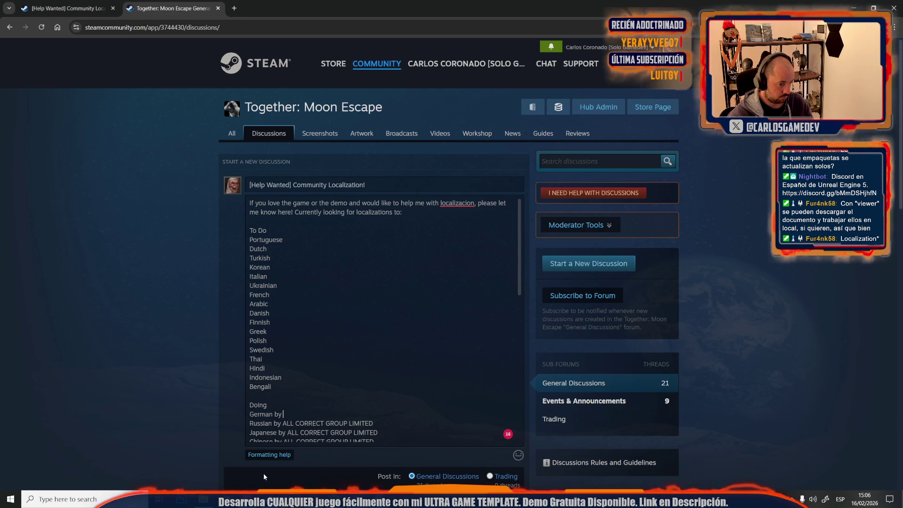
{"action": "mouse_move", "coordinate": [290, 499]}
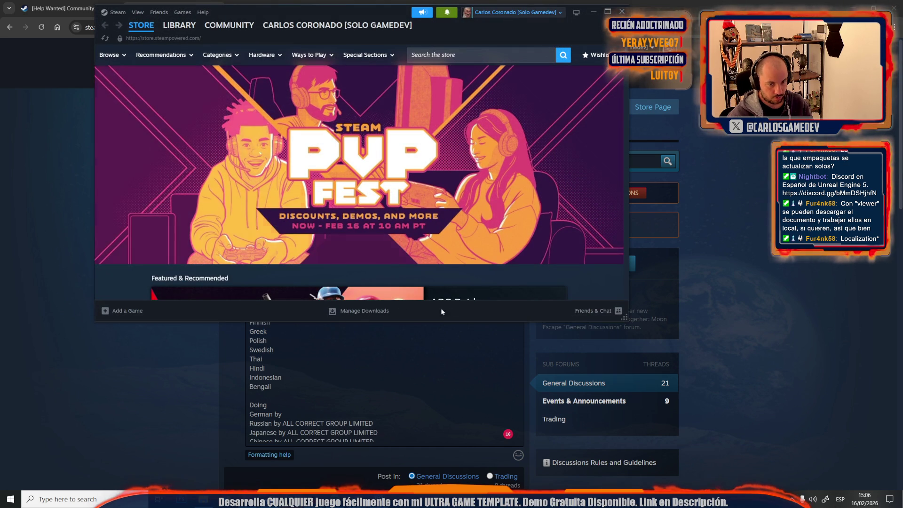
{"action": "left_click", "coordinate": [589, 311]}
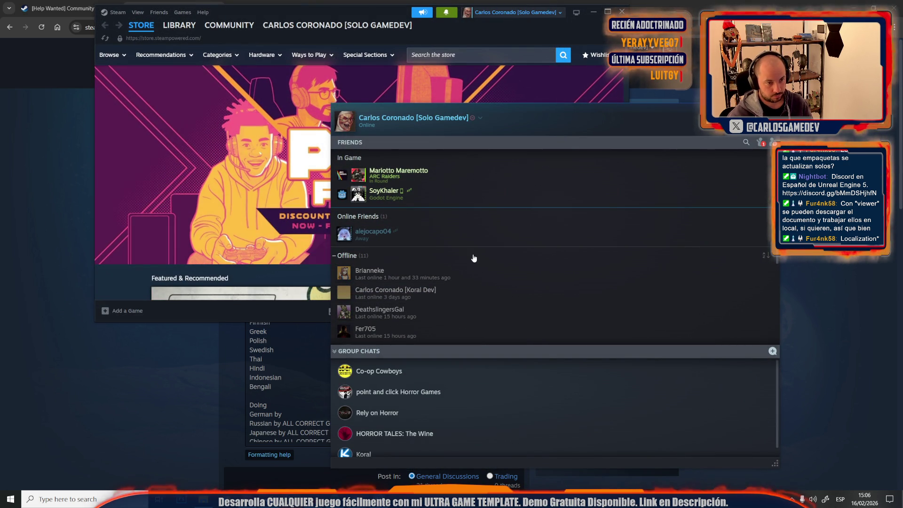
{"action": "scroll", "coordinate": [457, 295], "scroll_direction": "down", "scroll_amount": 3}
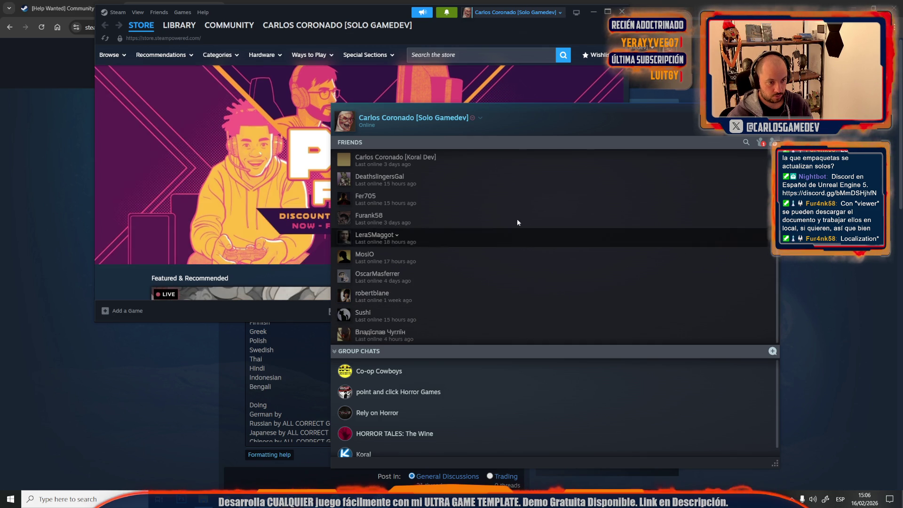
{"action": "left_click", "coordinate": [261, 385]}
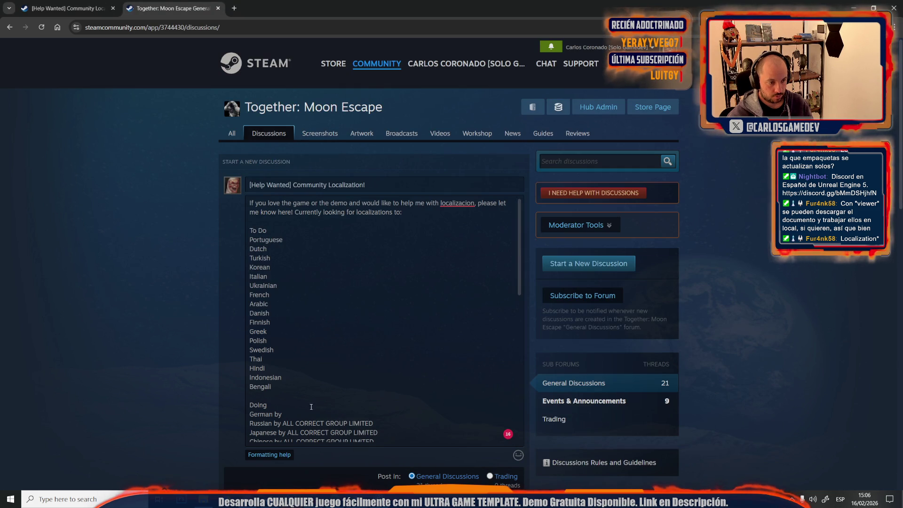
Add the translator's name after 'German by' and look over the finished post.
{"action": "type", "text": "Sush"}
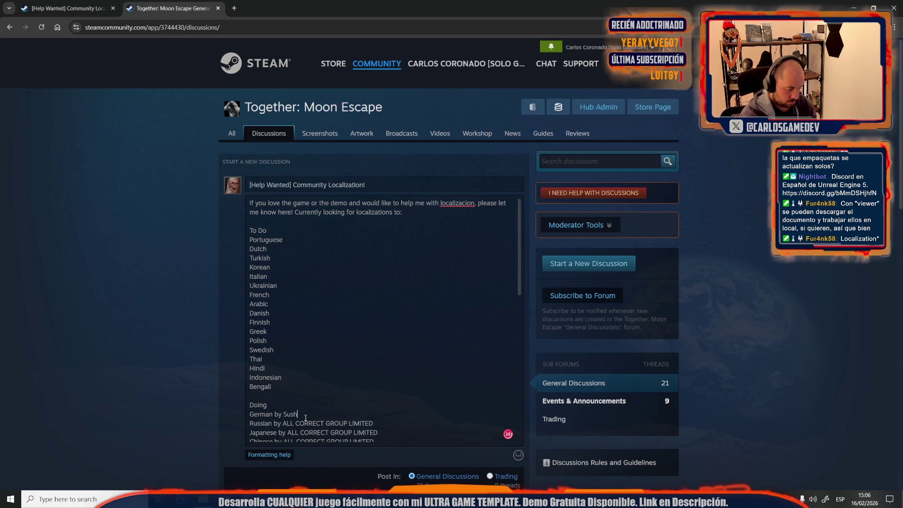
{"action": "type", "text": "i"}
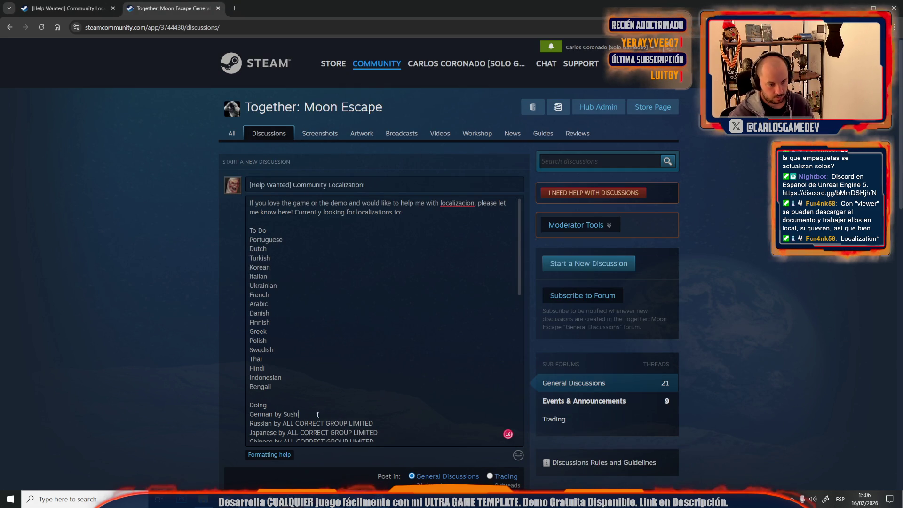
{"action": "scroll", "coordinate": [330, 405], "scroll_direction": "down", "scroll_amount": 2}
{"action": "scroll", "coordinate": [329, 406], "scroll_direction": "down", "scroll_amount": 2}
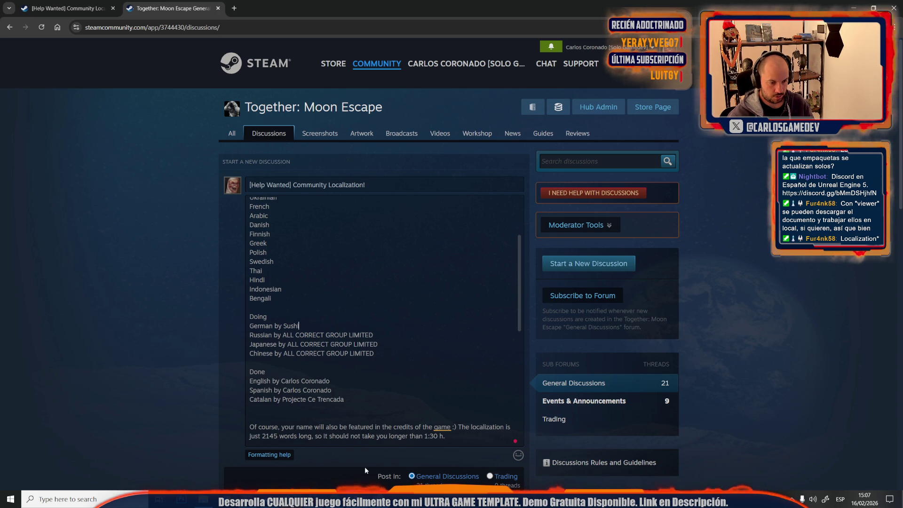
{"action": "mouse_move", "coordinate": [264, 498]}
{"action": "left_click", "coordinate": [244, 459]}
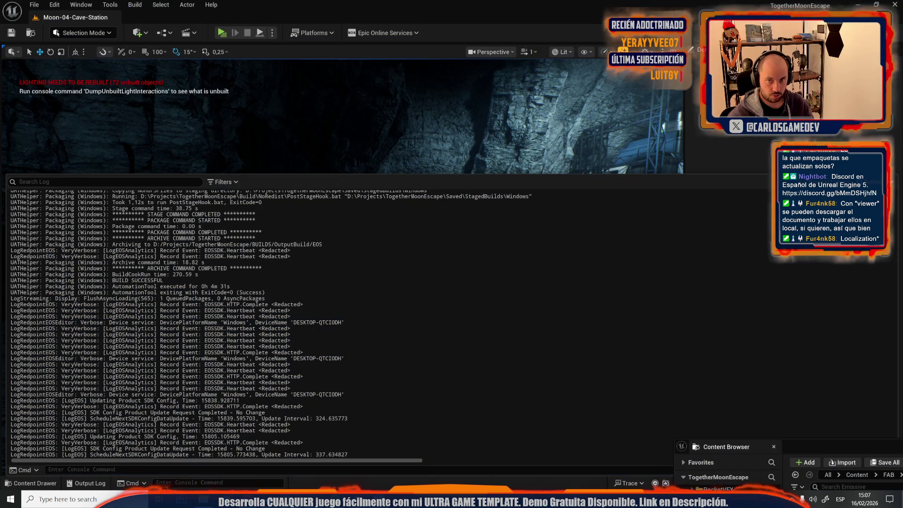
{"action": "left_click", "coordinate": [892, 2]}
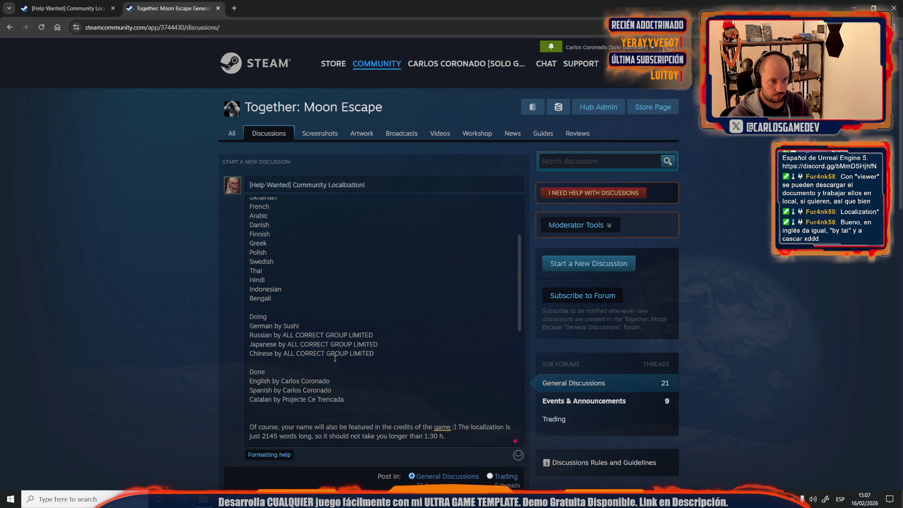
{"action": "scroll", "coordinate": [335, 358], "scroll_direction": "up", "scroll_amount": 2}
{"action": "scroll", "coordinate": [301, 282], "scroll_direction": "down", "scroll_amount": 5}
{"action": "scroll", "coordinate": [301, 283], "scroll_direction": "up", "scroll_amount": 2}
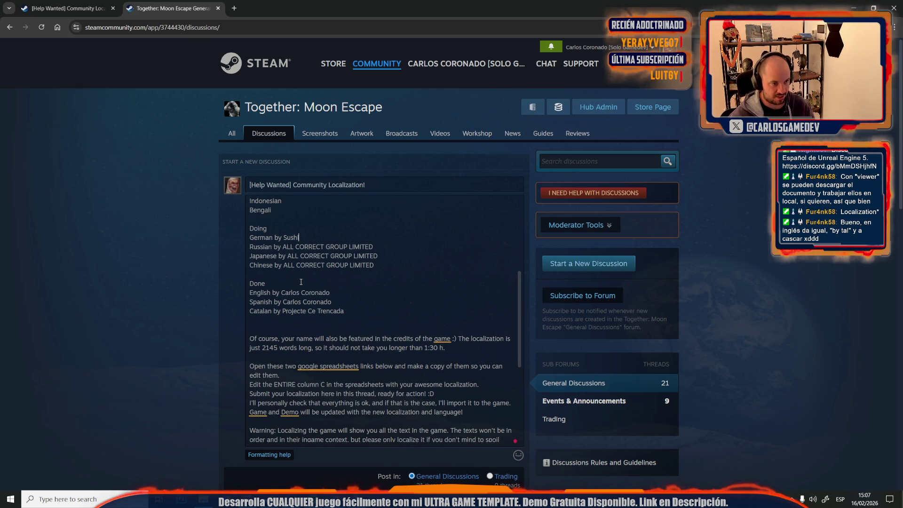
In File Explorer, clear the selection and go back to the OutputBuild folder.
{"action": "left_click", "coordinate": [203, 499]}
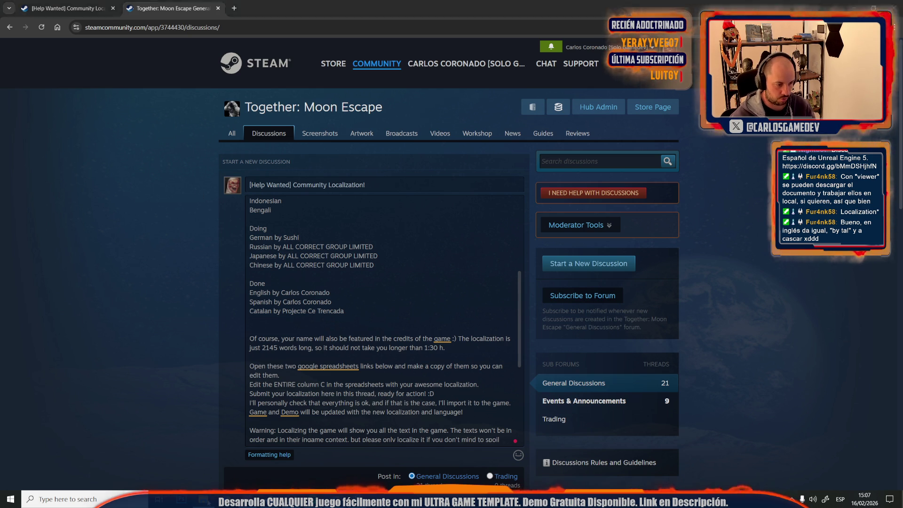
{"action": "left_click", "coordinate": [243, 357]}
{"action": "key", "text": "alt+Left"}
{"action": "key", "text": "alt+Left"}
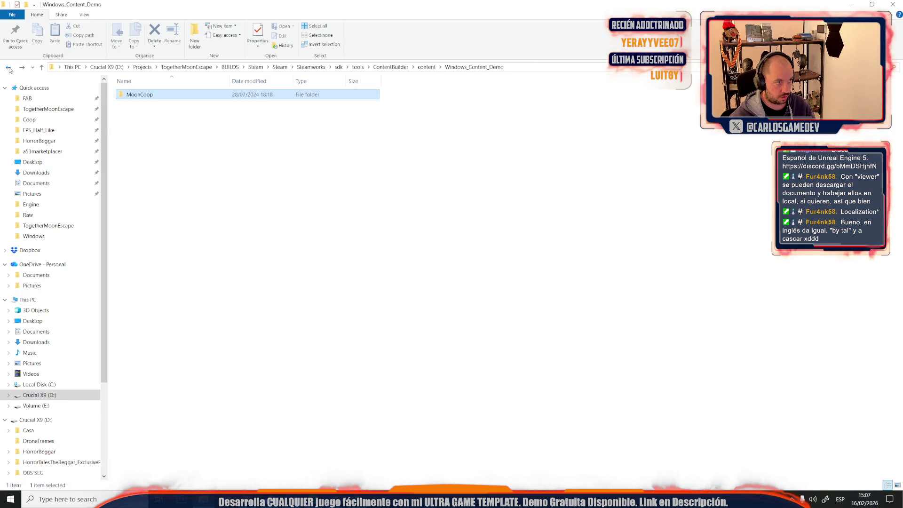
Run the BUILD COOP GAME - DEMO upload script in SteamCMD.
{"action": "double_click", "coordinate": [162, 104]}
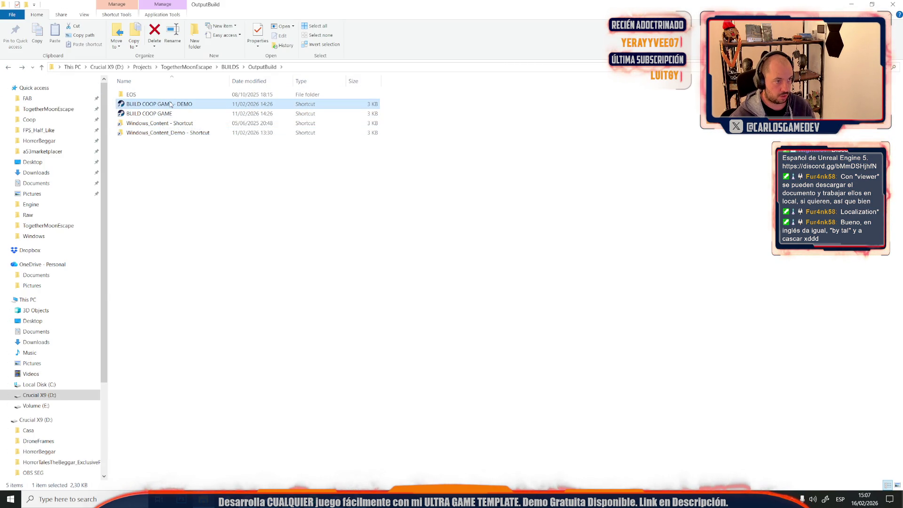
{"action": "mouse_move", "coordinate": [327, 498]}
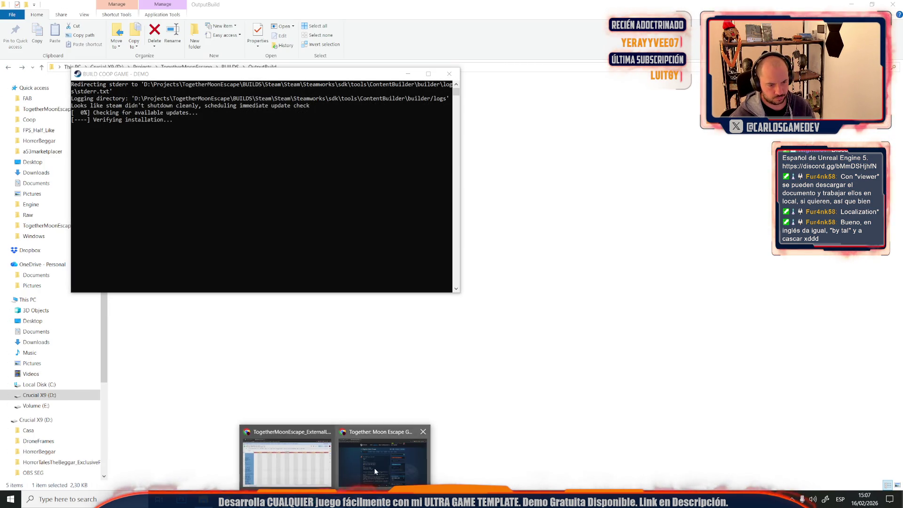
{"action": "left_click", "coordinate": [374, 468]}
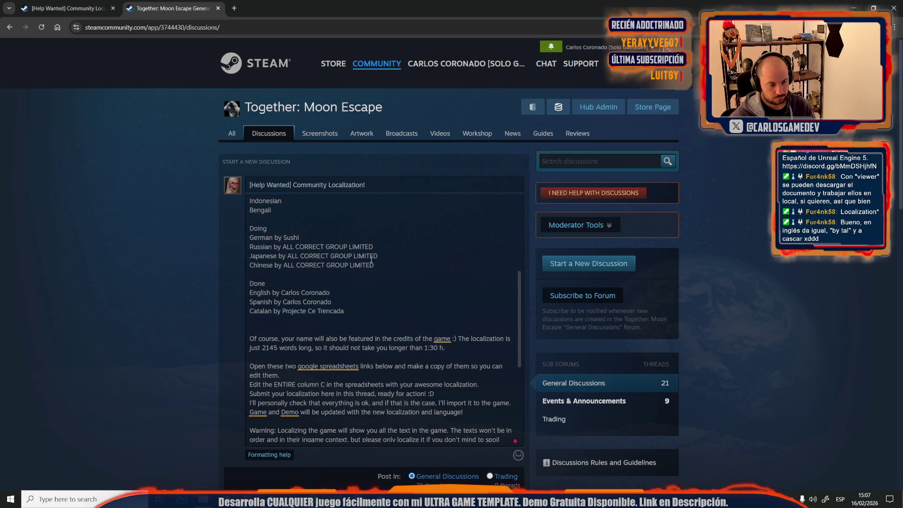
{"action": "key", "text": "alt+Tab"}
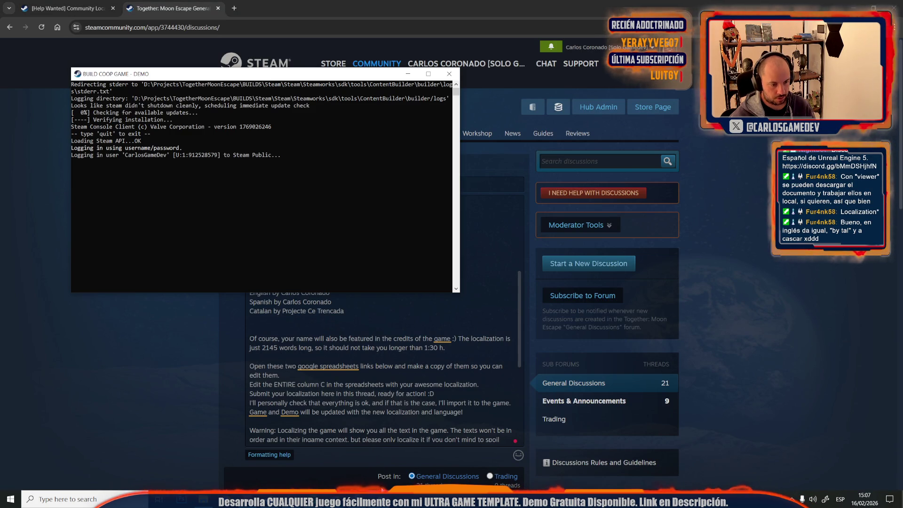
Open the Steam client from the hidden notification-area icons.
{"action": "left_click", "coordinate": [802, 499]}
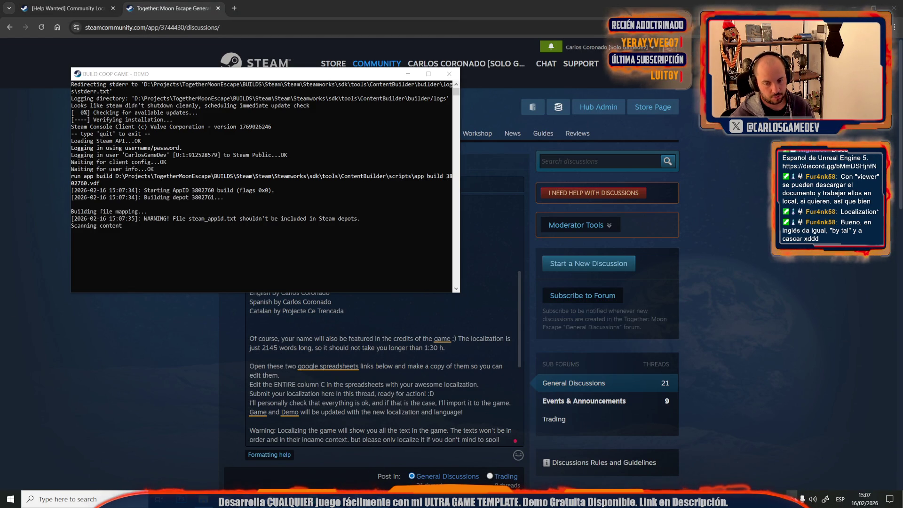
{"action": "left_click", "coordinate": [793, 499]}
{"action": "left_click", "coordinate": [765, 448]}
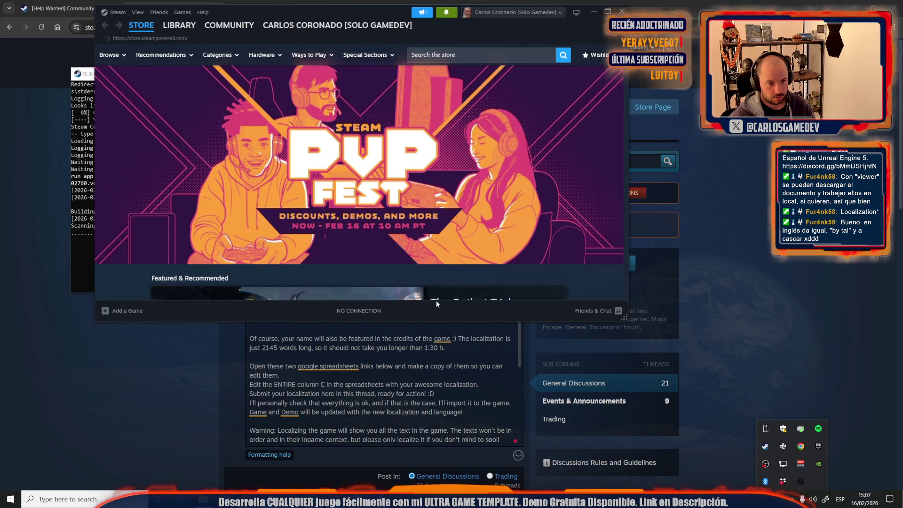
Quit the Steam client from its notification-area menu.
{"action": "left_click", "coordinate": [591, 312]}
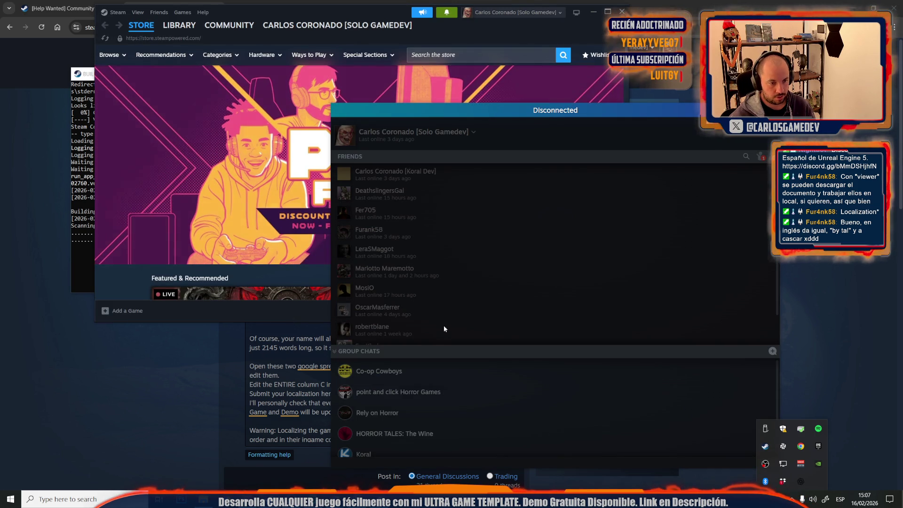
{"action": "scroll", "coordinate": [470, 295], "scroll_direction": "down", "scroll_amount": 2}
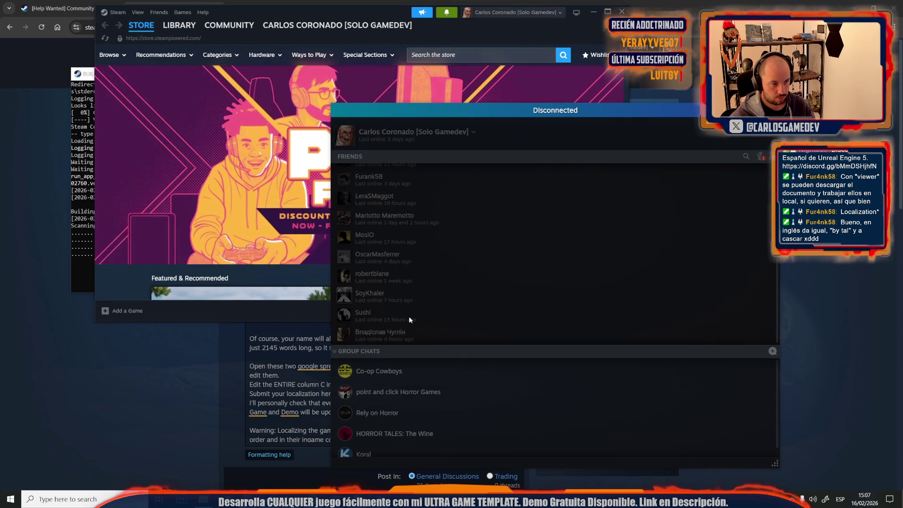
{"action": "left_click", "coordinate": [793, 499]}
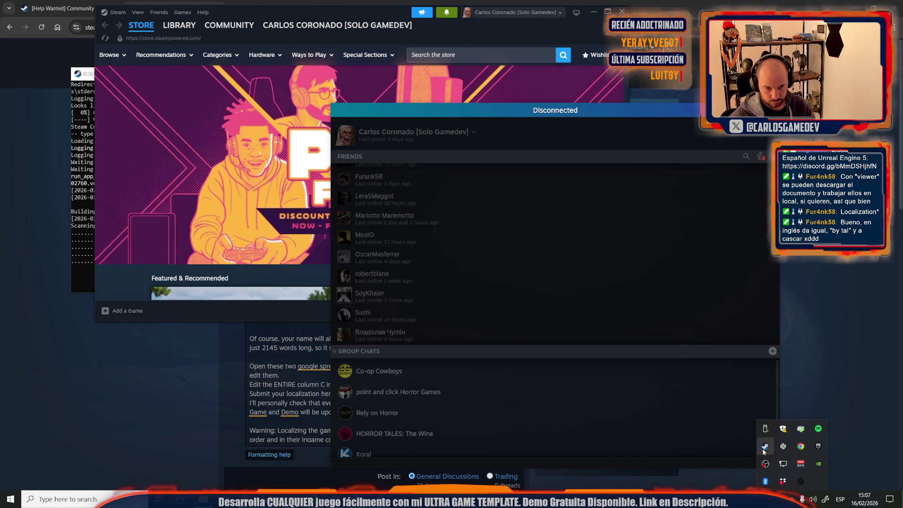
{"action": "right_click", "coordinate": [765, 445]}
{"action": "left_click", "coordinate": [677, 443]}
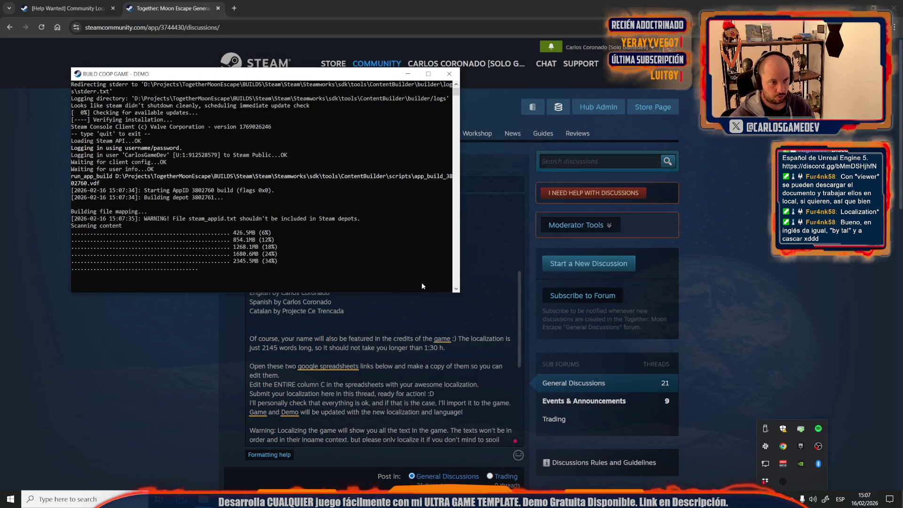
Relaunch Steam, sign in with the account and dismiss the Lunar New Year promotion.
{"action": "type", "text": "steam"}
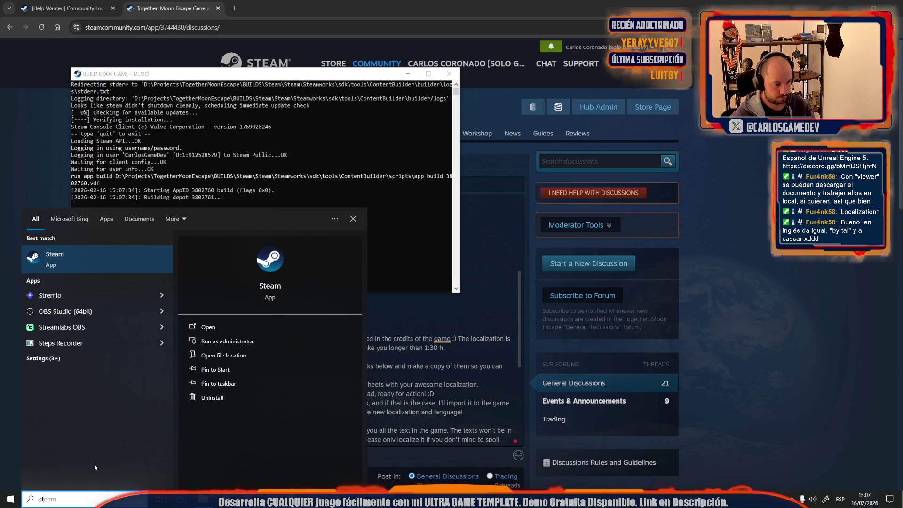
{"action": "left_click", "coordinate": [253, 249]}
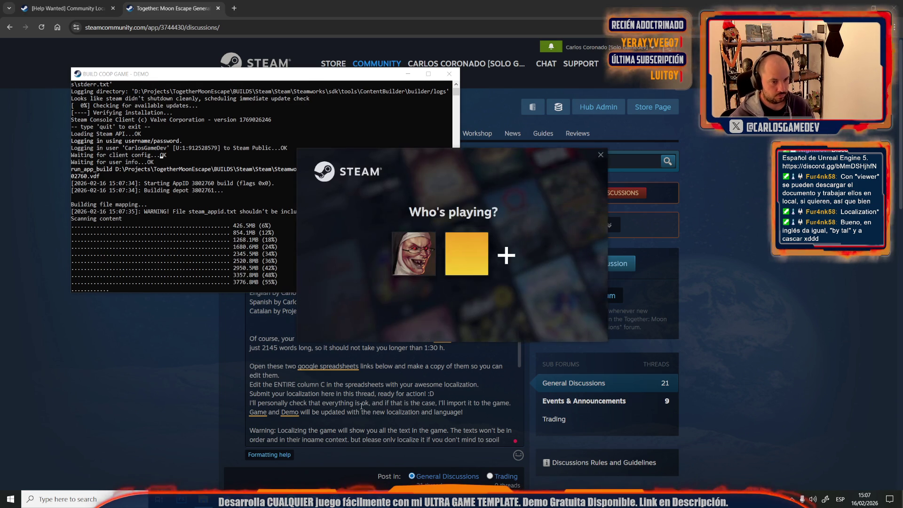
{"action": "left_click", "coordinate": [420, 252]}
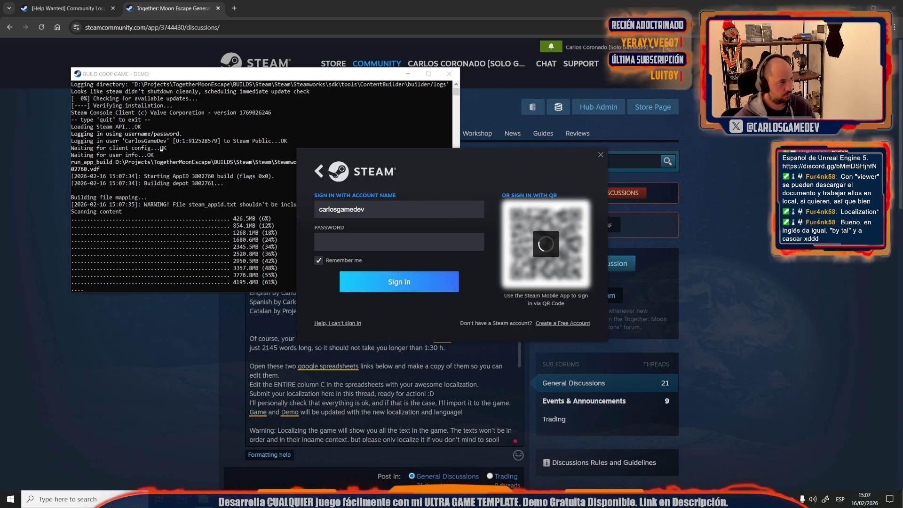
{"action": "left_click_drag", "start_coordinate": [363, 150], "coordinate": [0, 165]}
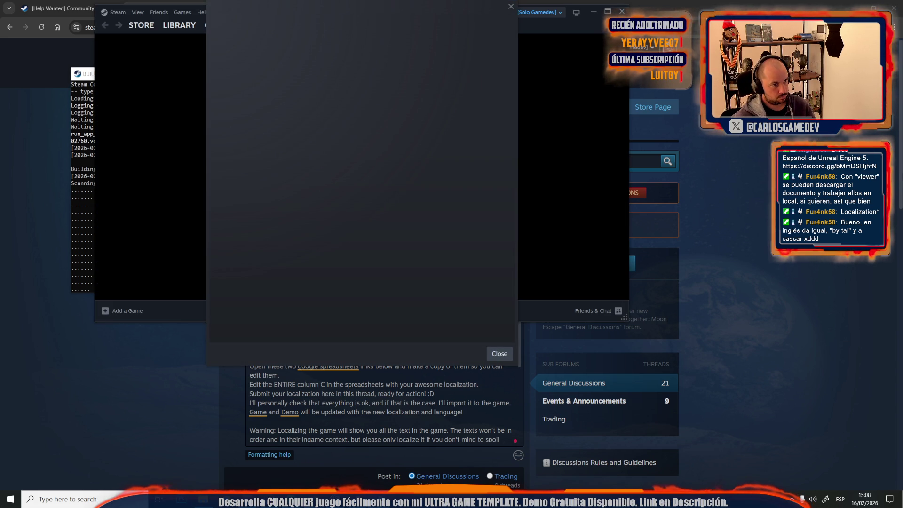
{"action": "left_click", "coordinate": [510, 7]}
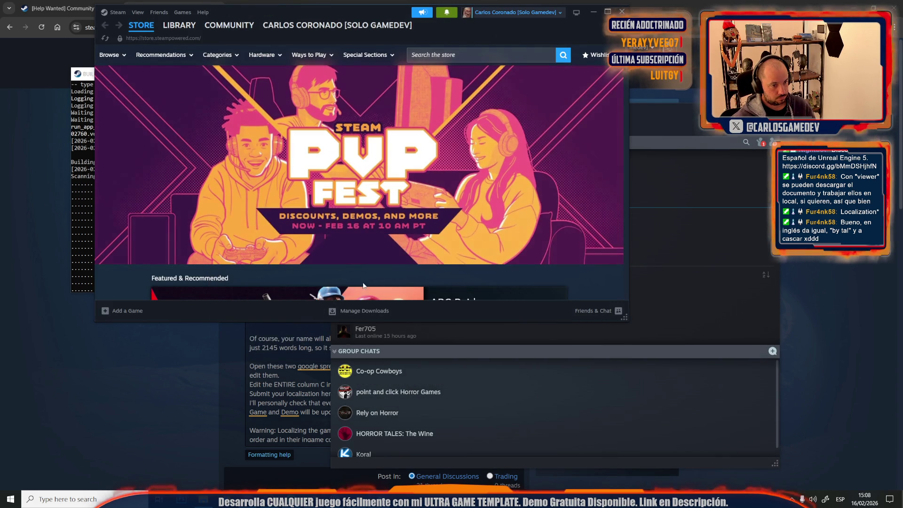
View the German translator's profile from the Steam friends list, then return to the browser draft.
{"action": "left_click", "coordinate": [593, 310]}
{"action": "scroll", "coordinate": [498, 284], "scroll_direction": "down", "scroll_amount": 3}
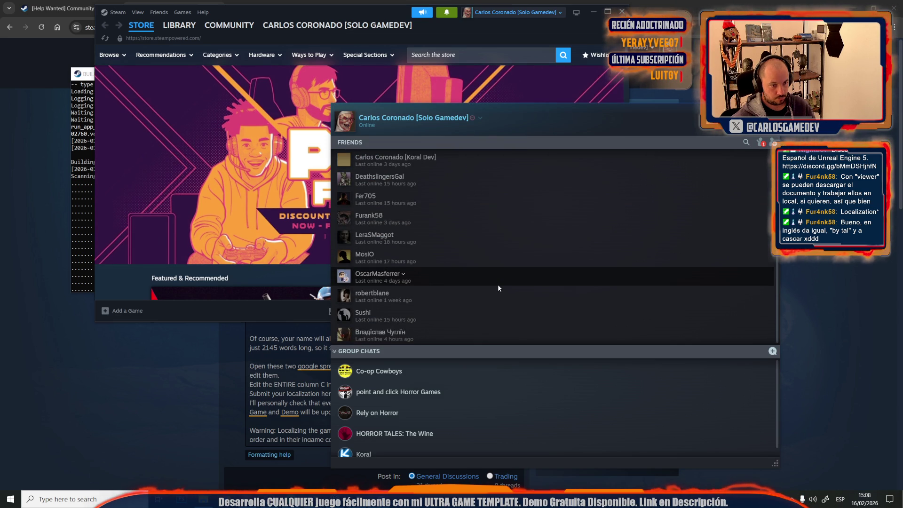
{"action": "double_click", "coordinate": [374, 314]}
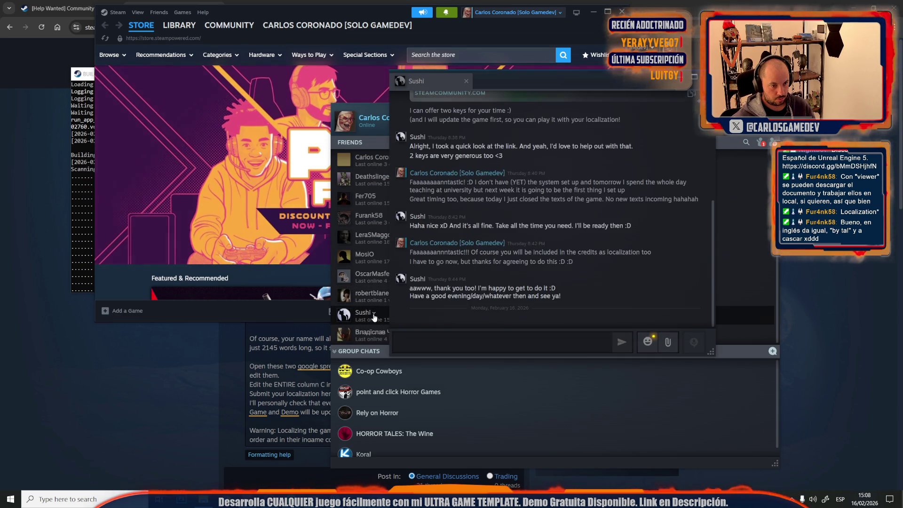
{"action": "right_click", "coordinate": [374, 315]}
{"action": "left_click", "coordinate": [415, 332]}
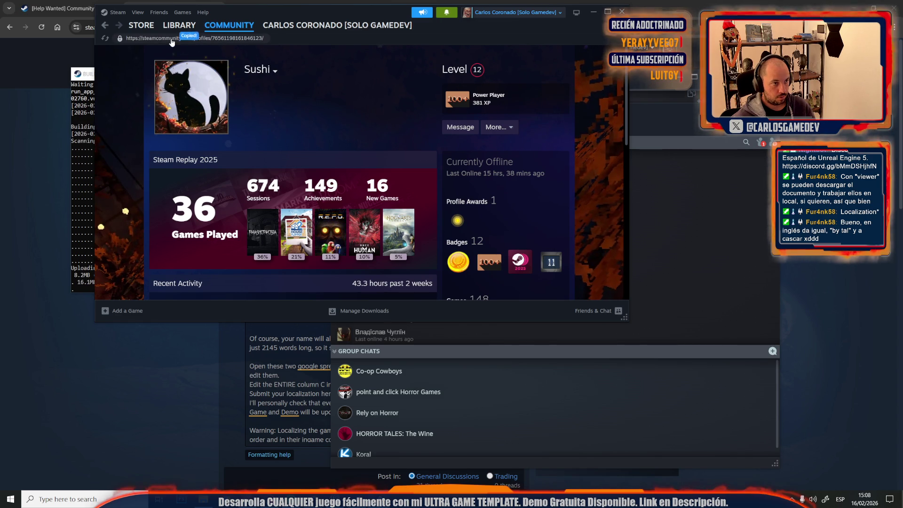
{"action": "left_click", "coordinate": [91, 377]}
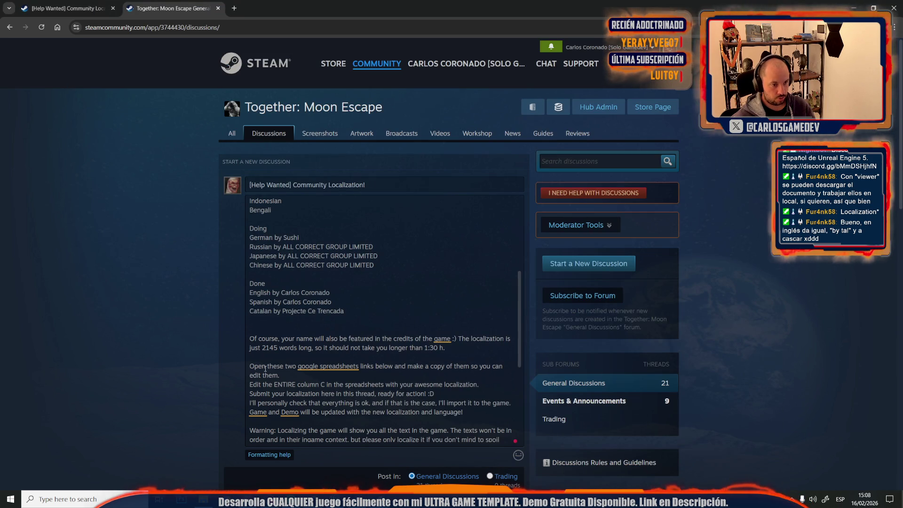
{"action": "left_click_drag", "start_coordinate": [300, 238], "coordinate": [283, 239]}
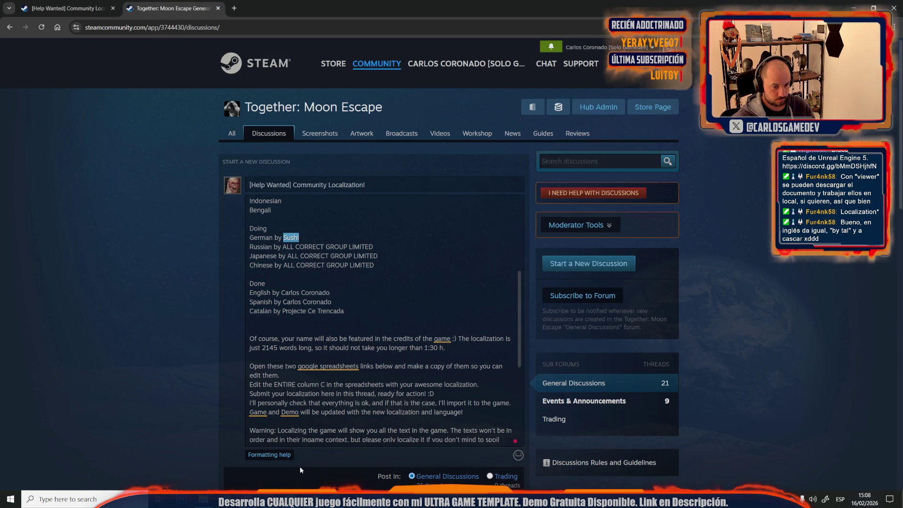
{"action": "scroll", "coordinate": [266, 398], "scroll_direction": "down", "scroll_amount": 2}
{"action": "scroll", "coordinate": [267, 397], "scroll_direction": "up", "scroll_amount": 2}
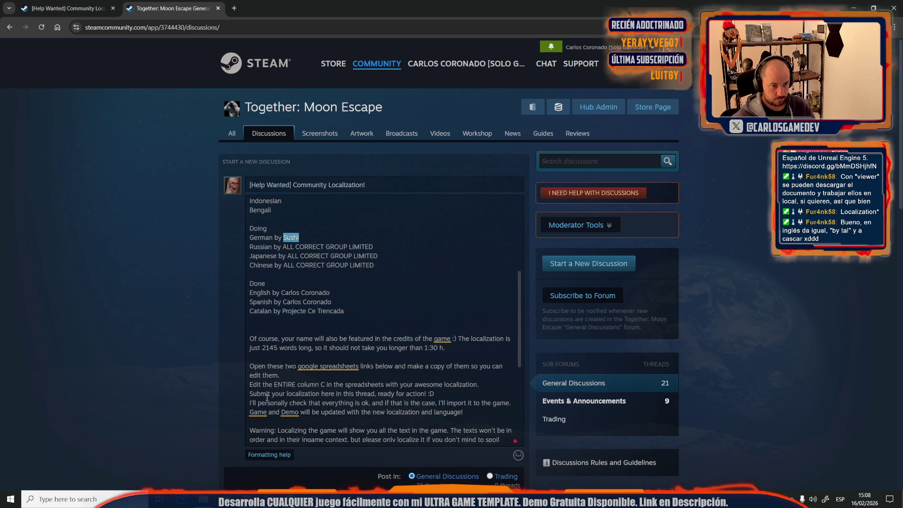
{"action": "left_click", "coordinate": [274, 455]}
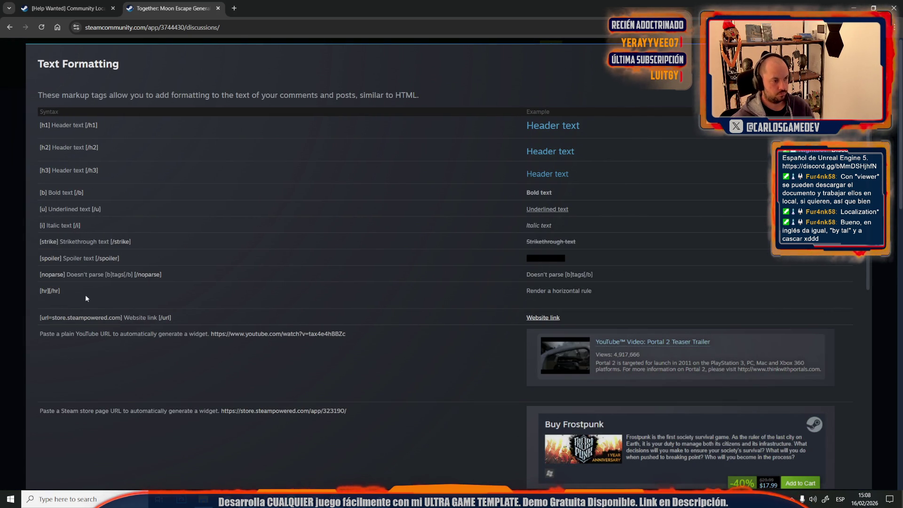
{"action": "left_click_drag", "start_coordinate": [182, 319], "coordinate": [34, 318]}
{"action": "key", "text": "ctrl+c"}
{"action": "left_click", "coordinate": [21, 295]}
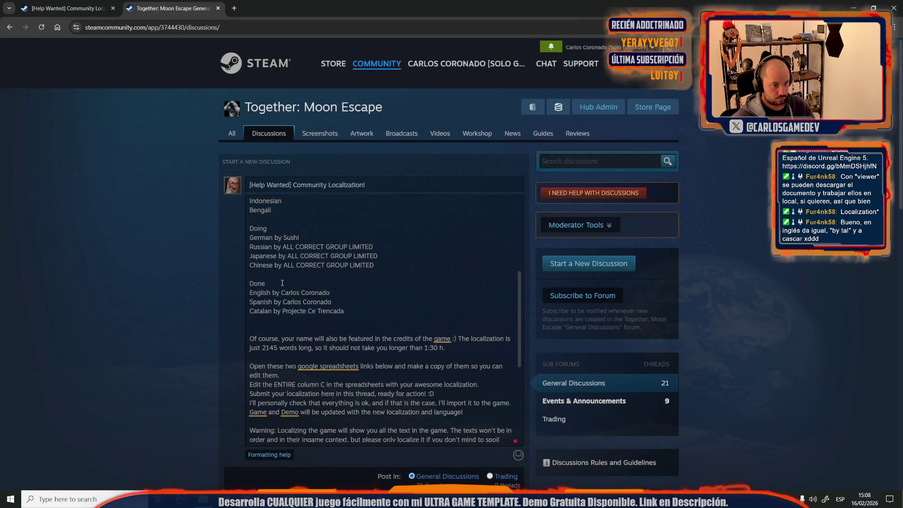
{"action": "left_click", "coordinate": [324, 237]}
{"action": "key", "text": "ctrl+v"}
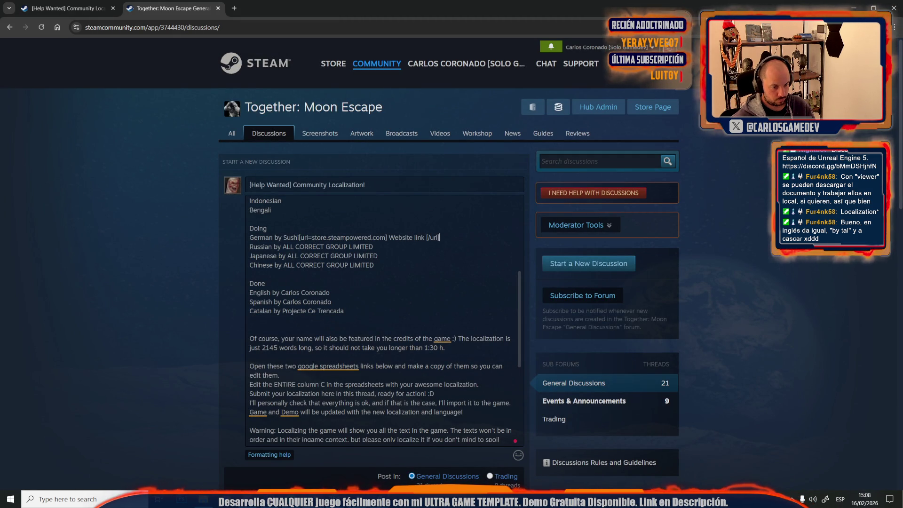
Link the German translator's name to their copied Steam profile URL, removing the placeholder address and text.
{"action": "mouse_move", "coordinate": [358, 498]}
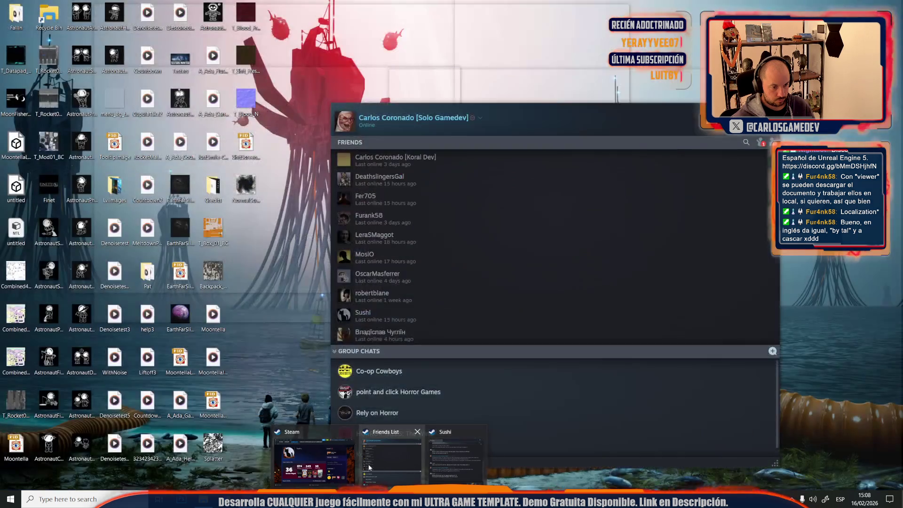
{"action": "left_click", "coordinate": [312, 459]}
{"action": "left_click", "coordinate": [257, 39]}
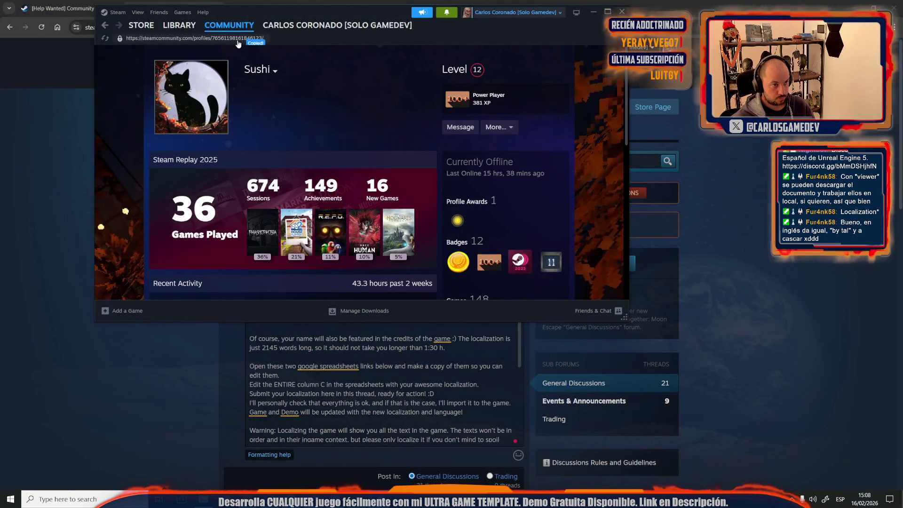
{"action": "key", "text": "alt+Tab"}
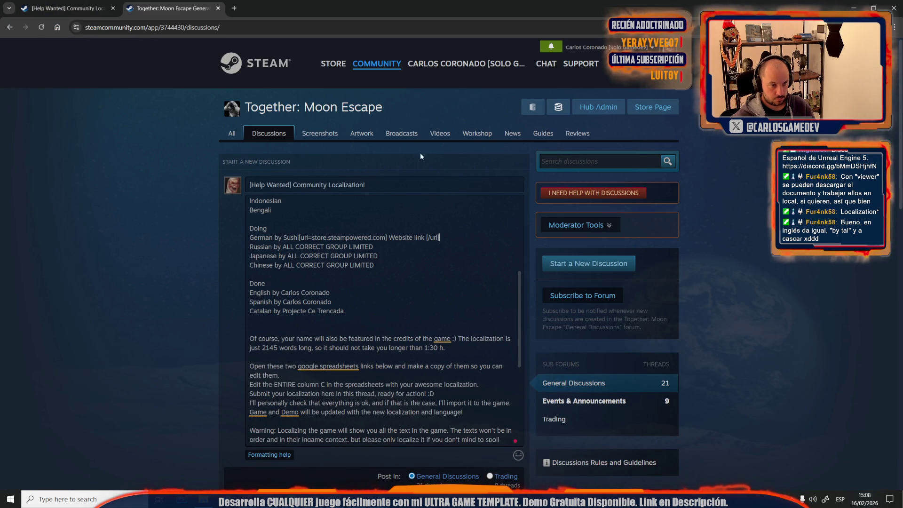
{"action": "left_click", "coordinate": [312, 238]}
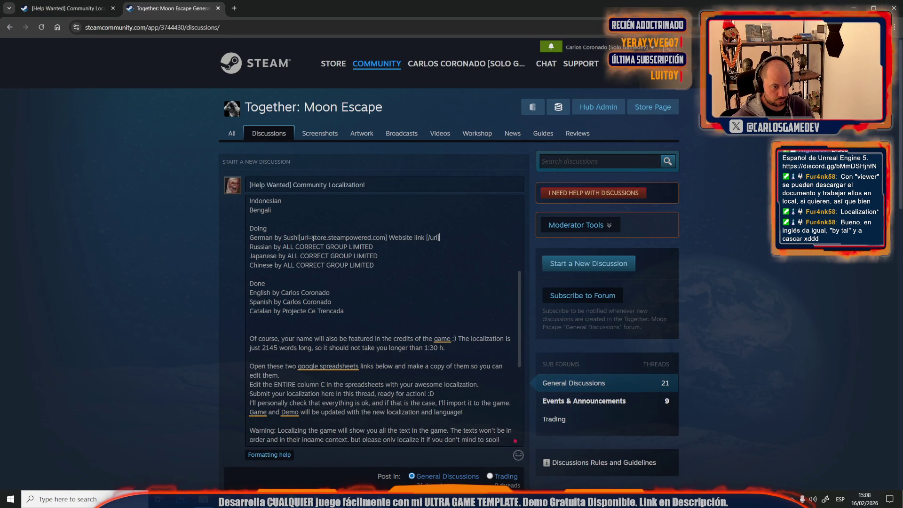
{"action": "left_click_drag", "start_coordinate": [313, 237], "coordinate": [386, 239]}
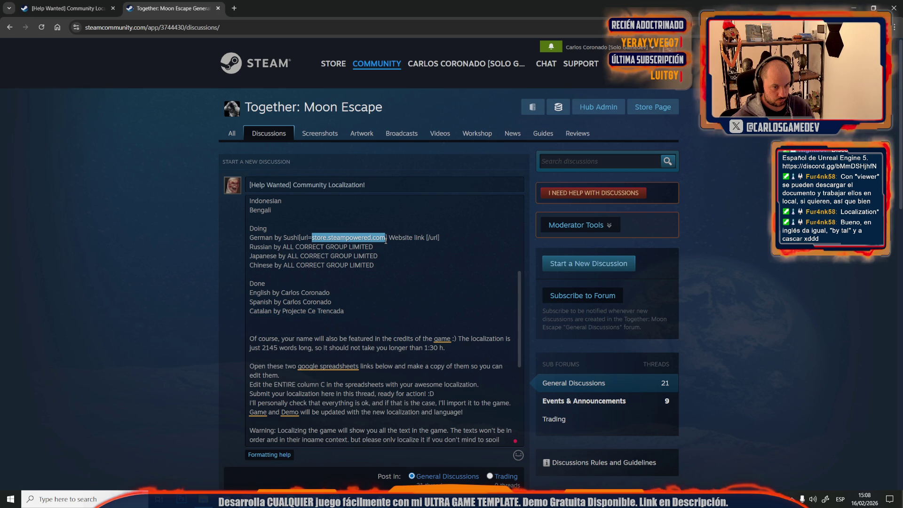
{"action": "key", "text": "ctrl+v"}
{"action": "left_click_drag", "start_coordinate": [284, 237], "coordinate": [302, 238]}
{"action": "key", "text": "BackSpace"}
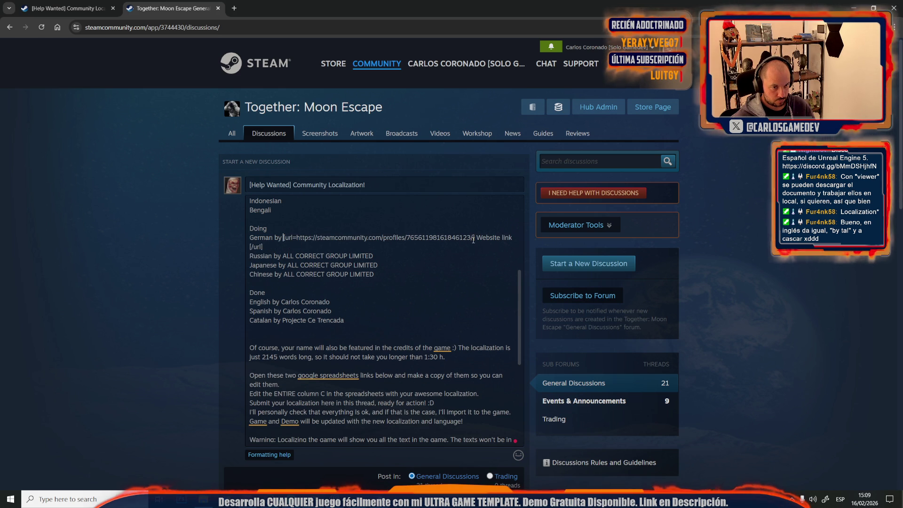
{"action": "left_click_drag", "start_coordinate": [474, 238], "coordinate": [513, 238]}
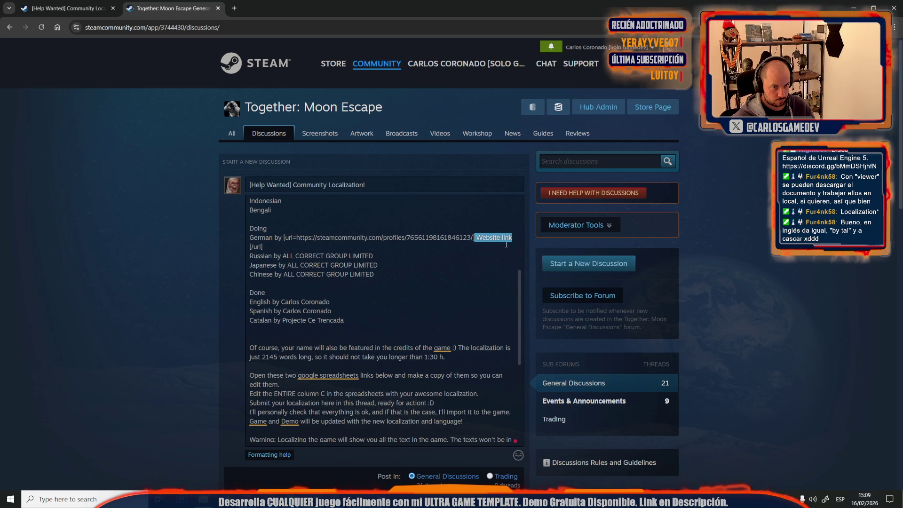
{"action": "key", "text": "BackSpace"}
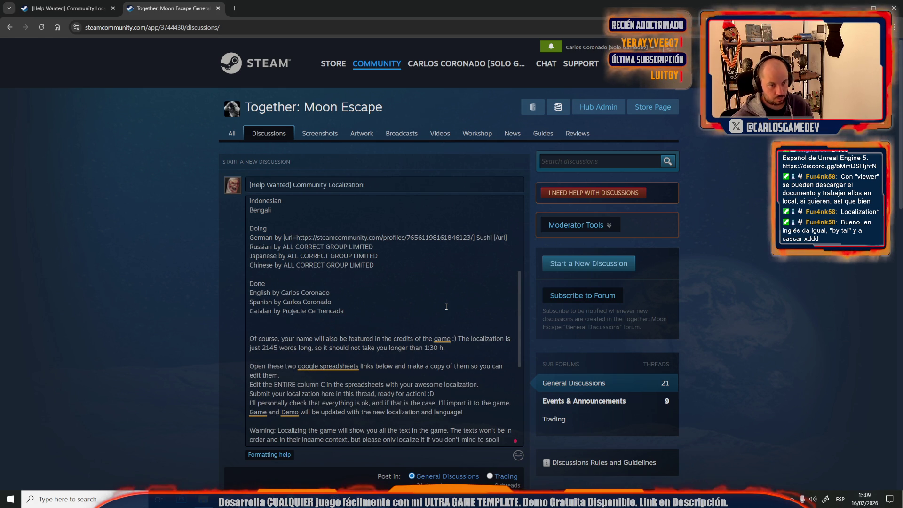
{"action": "scroll", "coordinate": [356, 298], "scroll_direction": "up", "scroll_amount": 3}
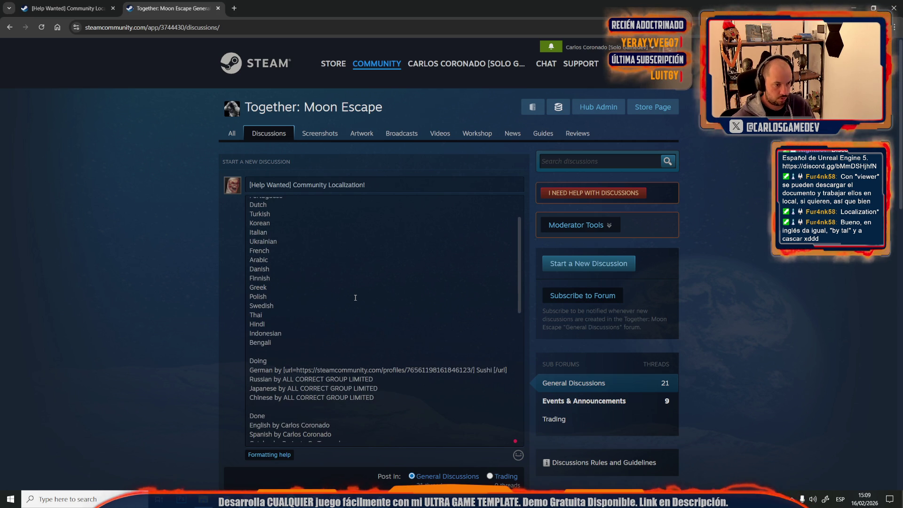
Switch to the HORROR TALES localization thread and return to its top.
{"action": "left_click", "coordinate": [93, 3]}
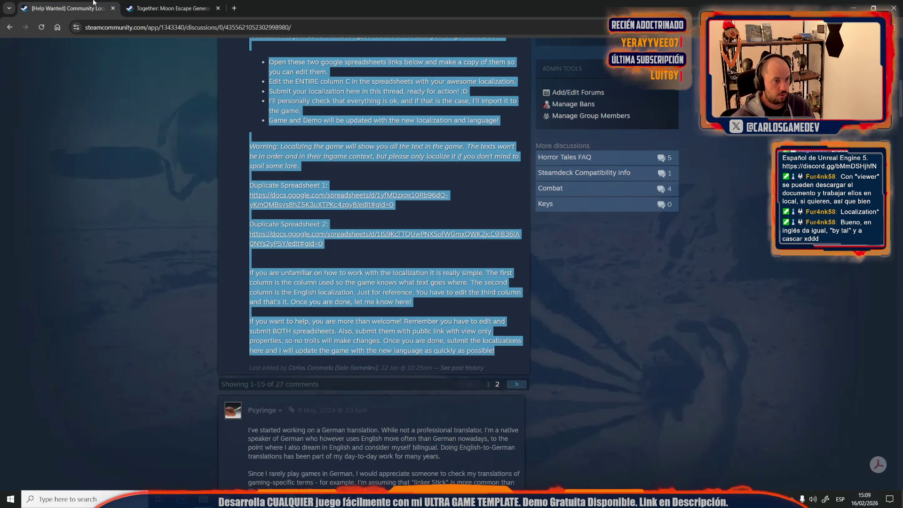
{"action": "left_click", "coordinate": [131, 179]}
{"action": "scroll", "coordinate": [131, 179], "scroll_direction": "up", "scroll_amount": 8}
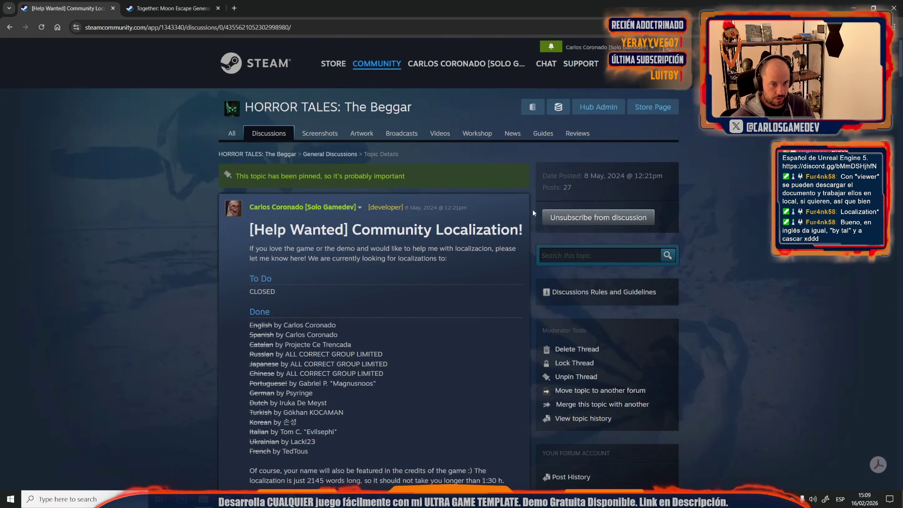
Open the HORROR TALES post in edit mode to reveal its markup.
{"action": "scroll", "coordinate": [439, 292], "scroll_direction": "down", "scroll_amount": 1}
{"action": "scroll", "coordinate": [442, 214], "scroll_direction": "up", "scroll_amount": 3}
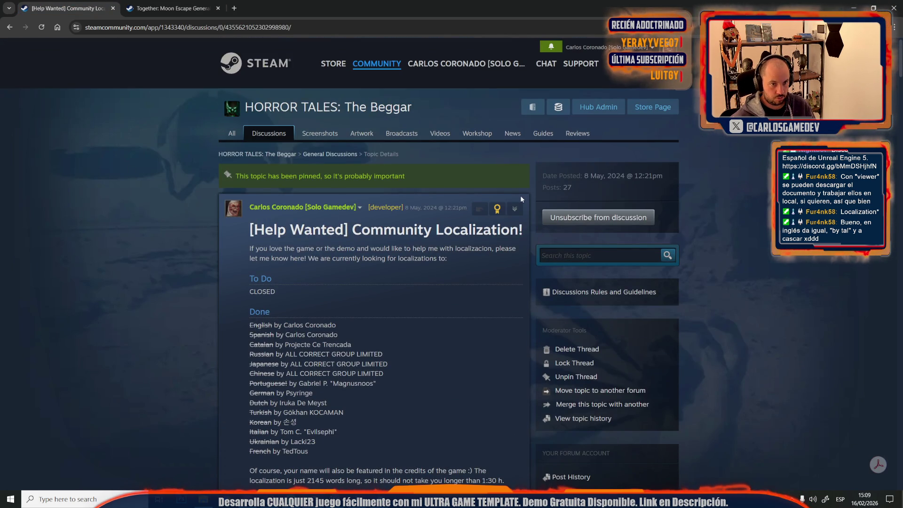
{"action": "left_click", "coordinate": [516, 209]}
{"action": "left_click", "coordinate": [528, 239]}
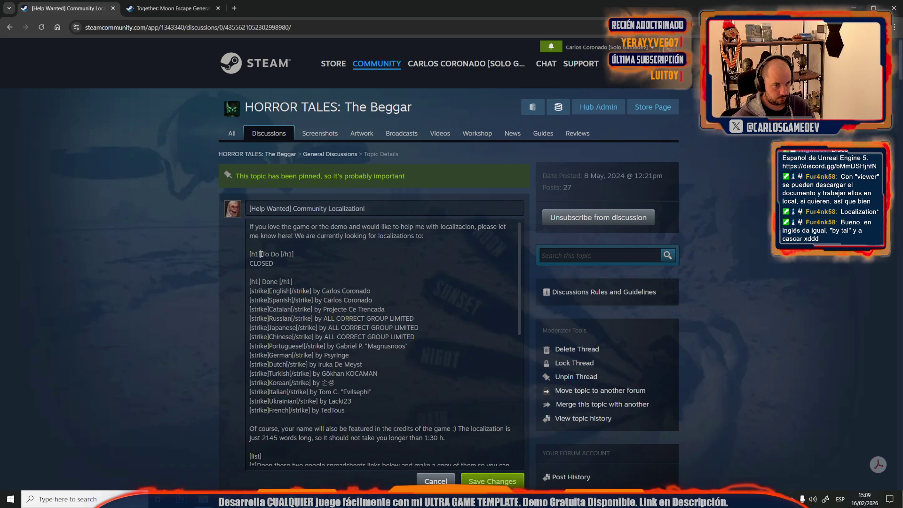
Detach the Moon Escape draft into its own window and place it beside the old thread.
{"action": "left_click", "coordinate": [169, 8]}
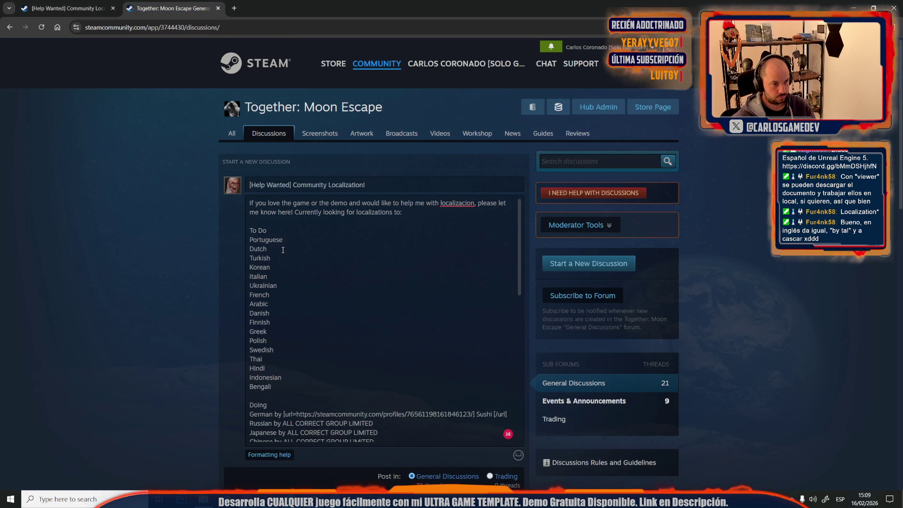
{"action": "type", "text": "[h1]"}
{"action": "mouse_move", "coordinate": [169, 8]}
{"action": "left_mouse_down"}
{"action": "mouse_move", "coordinate": [679, 121]}
{"action": "mouse_move", "coordinate": [708, 227]}
{"action": "mouse_move", "coordinate": [818, 231]}
{"action": "mouse_move", "coordinate": [900, 166]}
{"action": "left_mouse_up"}
{"action": "mouse_move", "coordinate": [244, 8]}
{"action": "left_mouse_down"}
{"action": "mouse_move", "coordinate": [219, 133]}
{"action": "mouse_move", "coordinate": [142, 142]}
{"action": "mouse_move", "coordinate": [1, 195]}
{"action": "left_mouse_up"}
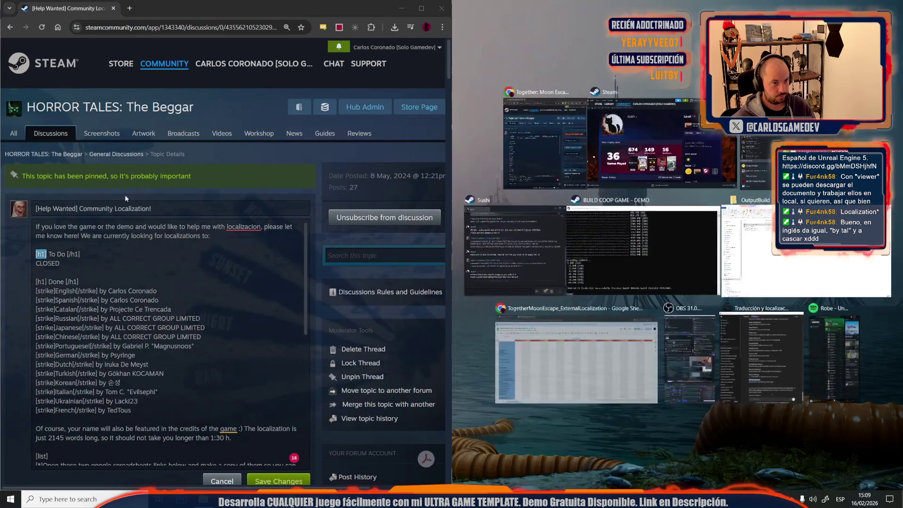
Copy the [h1] and [/h1] tags from The Beggar's Done line around 'Done' in the Moon Escape draft.
{"action": "left_click", "coordinate": [538, 140]}
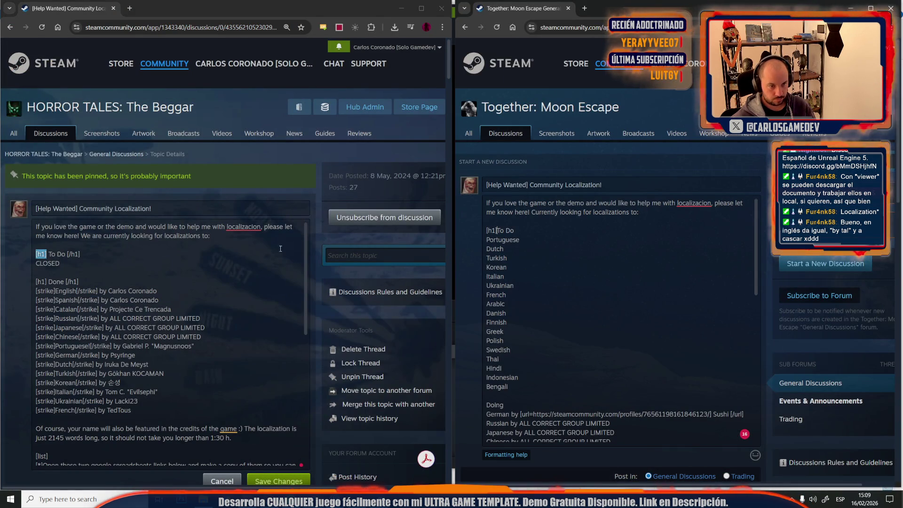
{"action": "left_click", "coordinate": [80, 254]}
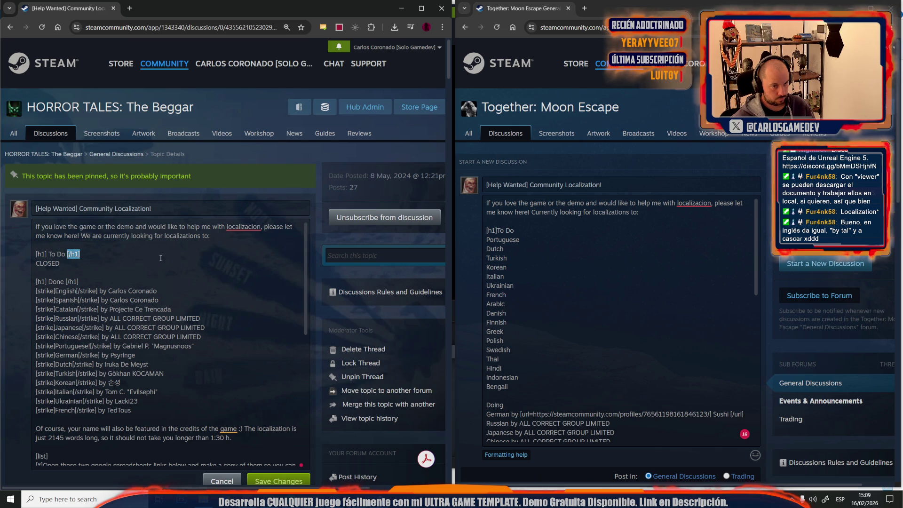
{"action": "left_click", "coordinate": [534, 230]}
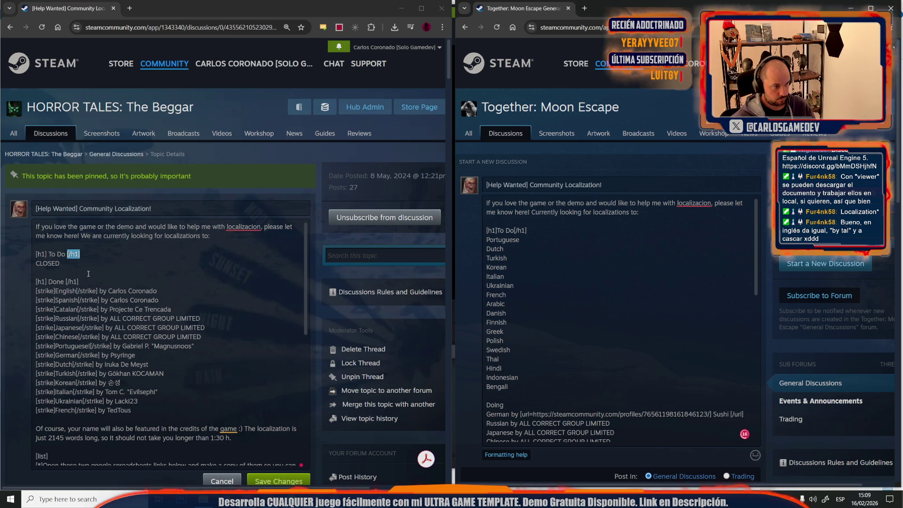
{"action": "left_click", "coordinate": [46, 281]}
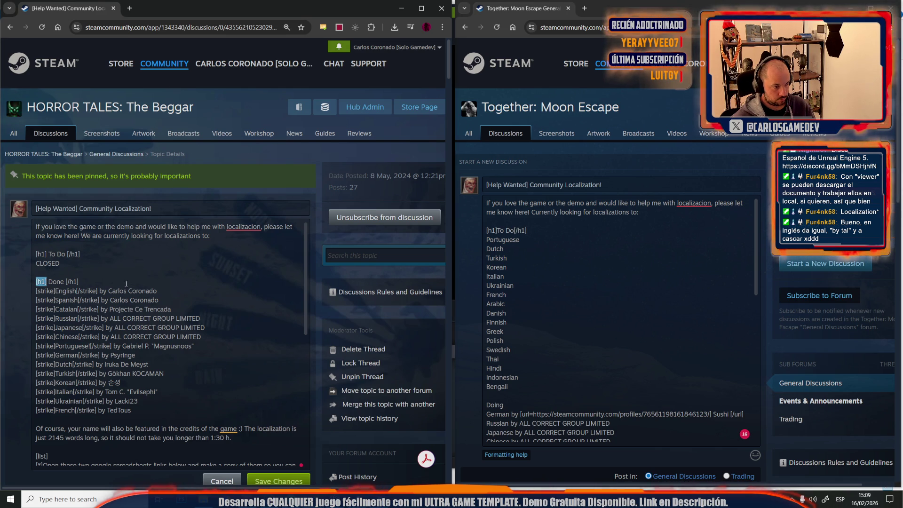
{"action": "scroll", "coordinate": [489, 384], "scroll_direction": "down", "scroll_amount": 3}
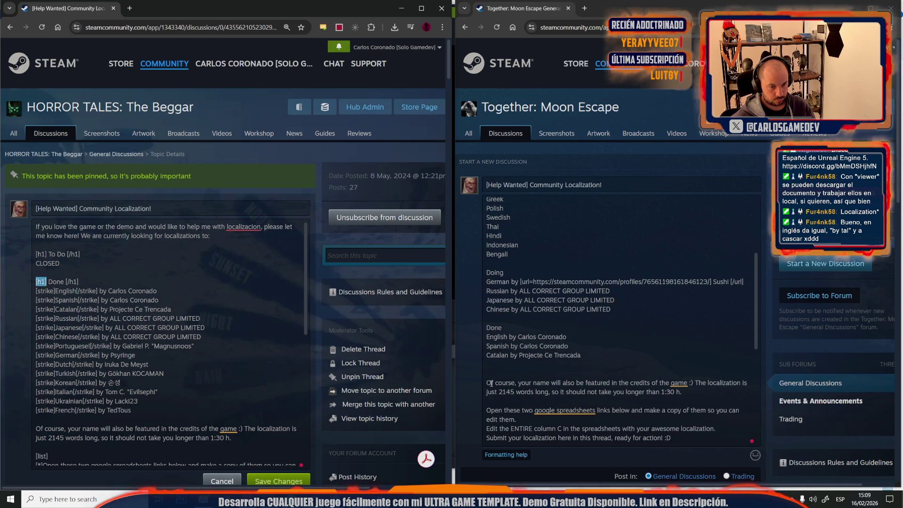
{"action": "left_click", "coordinate": [488, 329]}
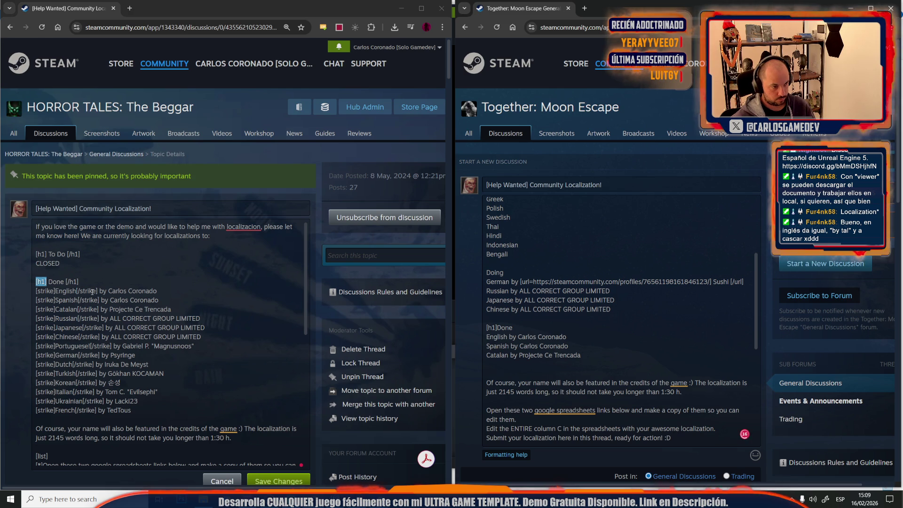
{"action": "left_click_drag", "start_coordinate": [65, 281], "coordinate": [78, 282]}
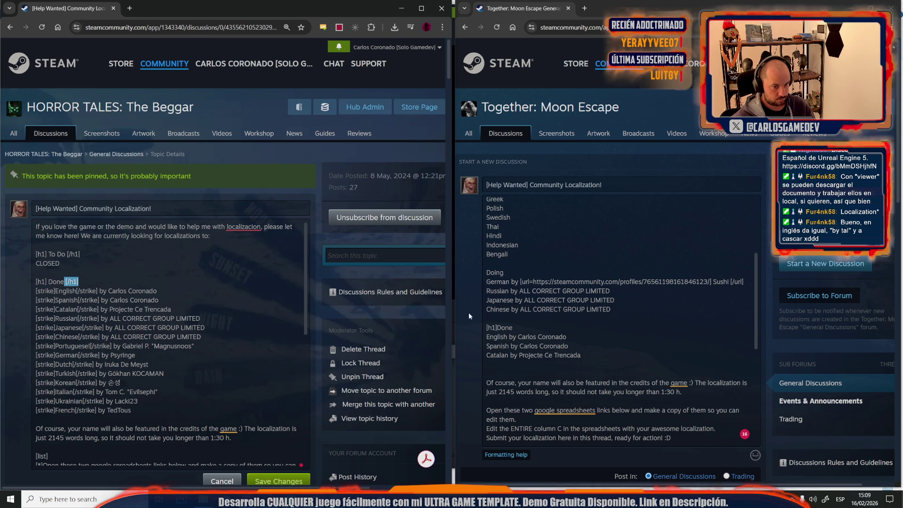
{"action": "left_click", "coordinate": [512, 328]}
{"action": "type", "text": "[/h1]"}
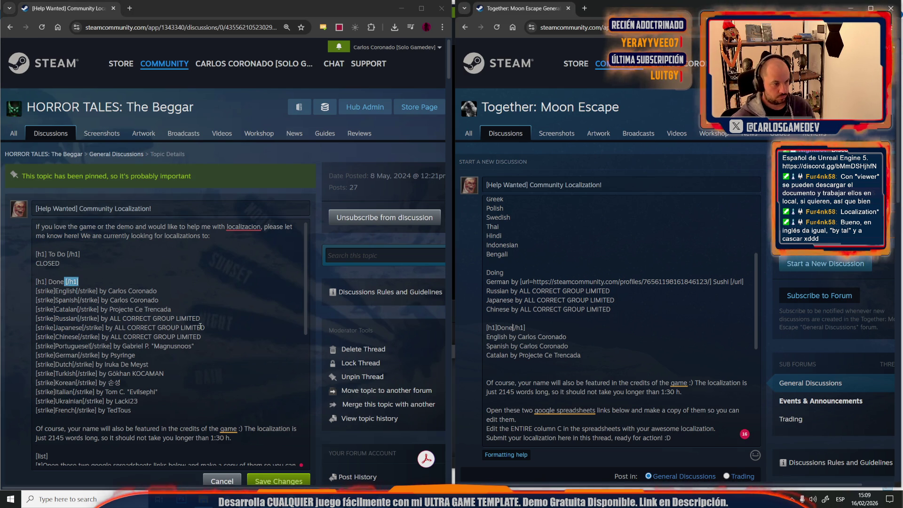
{"action": "scroll", "coordinate": [200, 325], "scroll_direction": "down", "scroll_amount": 2}
{"action": "scroll", "coordinate": [200, 326], "scroll_direction": "down", "scroll_amount": 3}
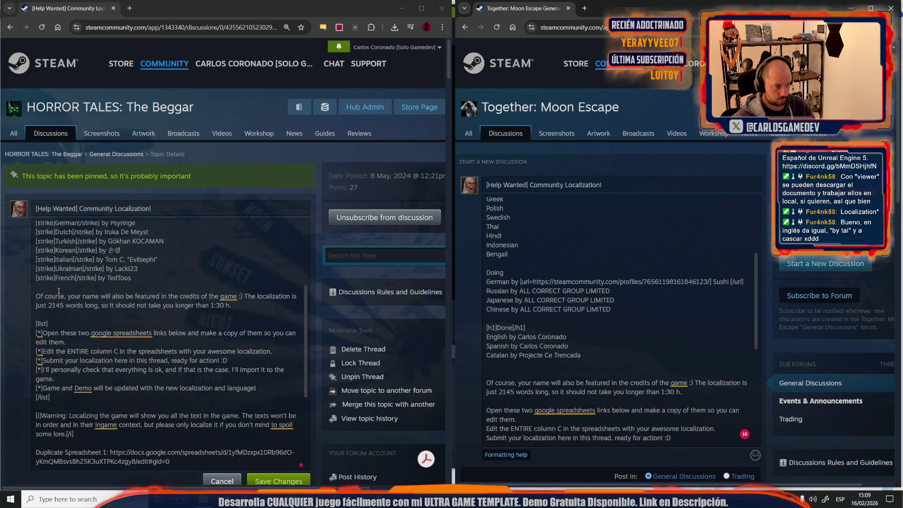
Copy The Beggar's post text from 'Of course' through to the end.
{"action": "left_click_drag", "start_coordinate": [35, 296], "coordinate": [159, 466]}
{"action": "scroll", "coordinate": [199, 329], "scroll_direction": "down", "scroll_amount": 7}
{"action": "scroll", "coordinate": [211, 292], "scroll_direction": "up", "scroll_amount": 5}
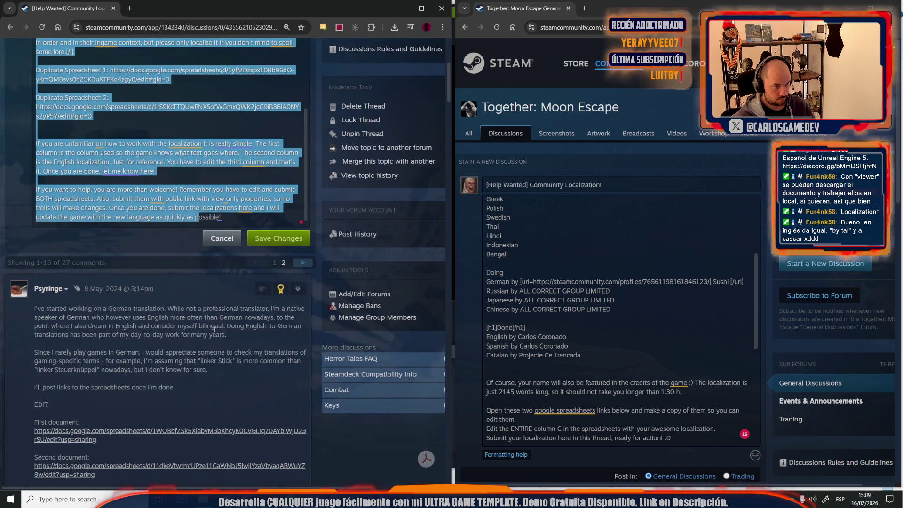
{"action": "scroll", "coordinate": [221, 251], "scroll_direction": "up", "scroll_amount": 3}
{"action": "scroll", "coordinate": [205, 224], "scroll_direction": "up", "scroll_amount": 3}
{"action": "left_click", "coordinate": [135, 207]}
{"action": "mouse_move", "coordinate": [132, 172]}
{"action": "left_mouse_down"}
{"action": "mouse_move", "coordinate": [198, 250]}
{"action": "mouse_move", "coordinate": [235, 352]}
{"action": "mouse_move", "coordinate": [244, 348]}
{"action": "mouse_move", "coordinate": [241, 333]}
{"action": "mouse_move", "coordinate": [222, 350]}
{"action": "left_mouse_up"}
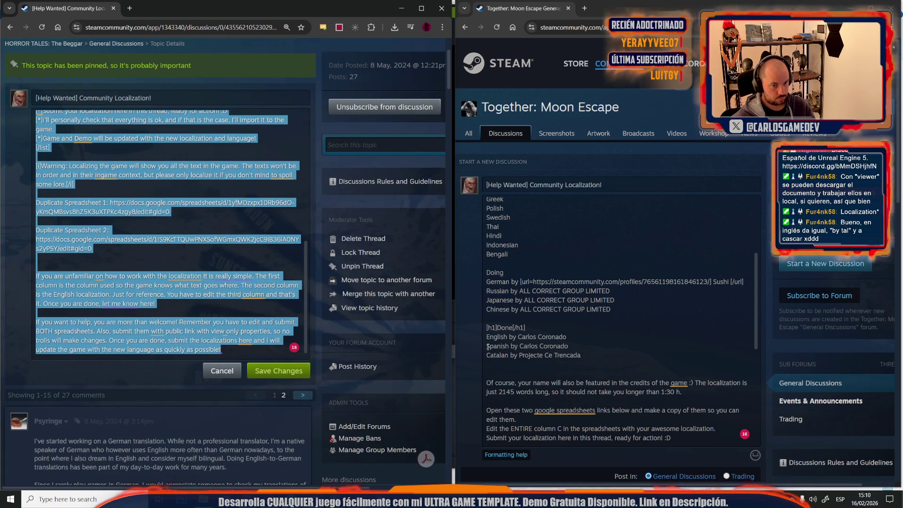
{"action": "left_click", "coordinate": [498, 370]}
{"action": "key", "text": "ctrl+v"}
Replace the draft's old closing text with the copied formatted credits, lists and instructions.
{"action": "scroll", "coordinate": [605, 286], "scroll_direction": "down", "scroll_amount": 5}
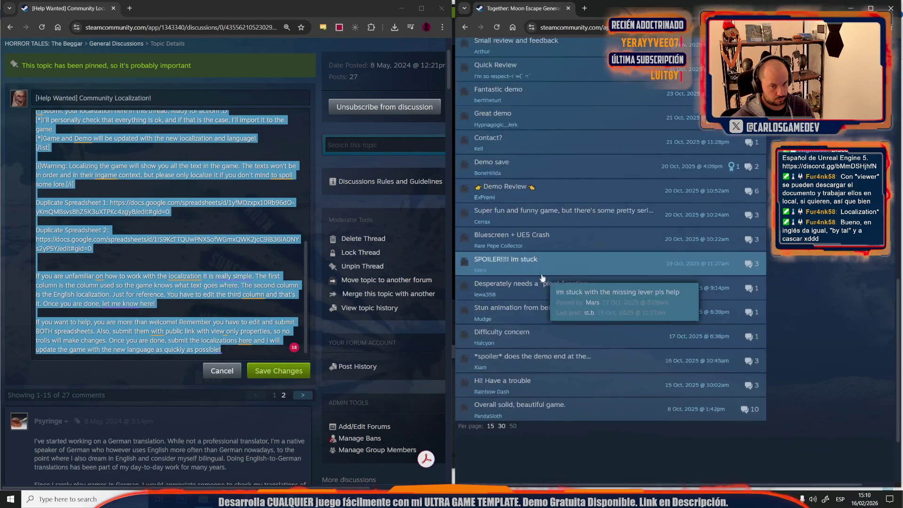
{"action": "scroll", "coordinate": [605, 292], "scroll_direction": "up", "scroll_amount": 5}
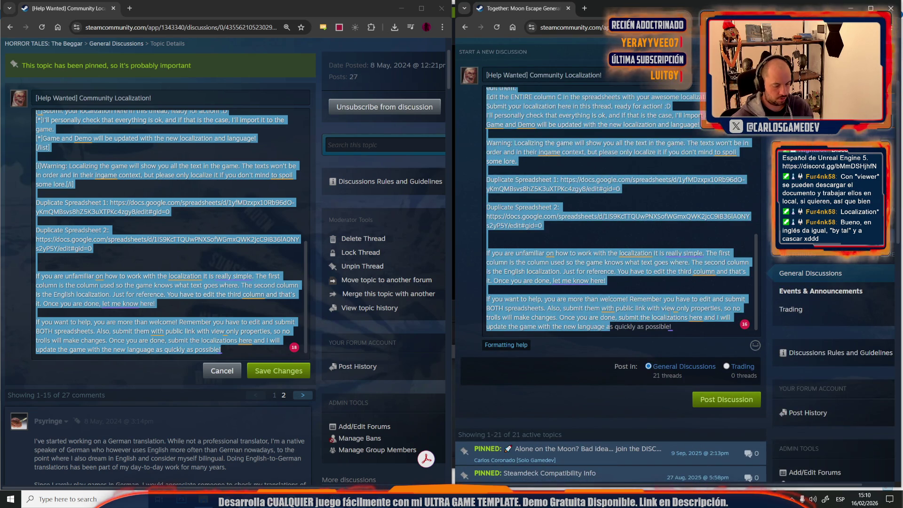
{"action": "key", "text": "ctrl+v"}
{"action": "key", "text": "Delete"}
{"action": "key", "text": "Delete"}
{"action": "key", "text": "Delete"}
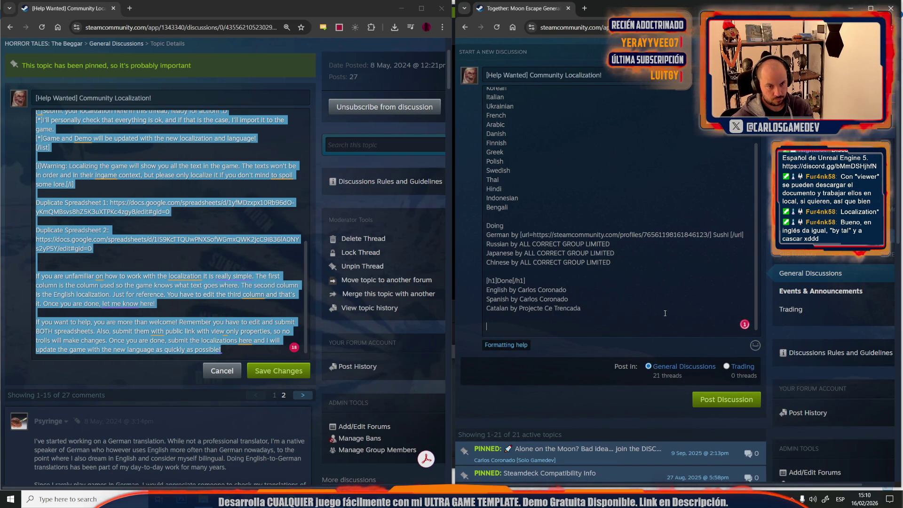
{"action": "key", "text": "ctrl+v"}
{"action": "scroll", "coordinate": [238, 244], "scroll_direction": "up", "scroll_amount": 5}
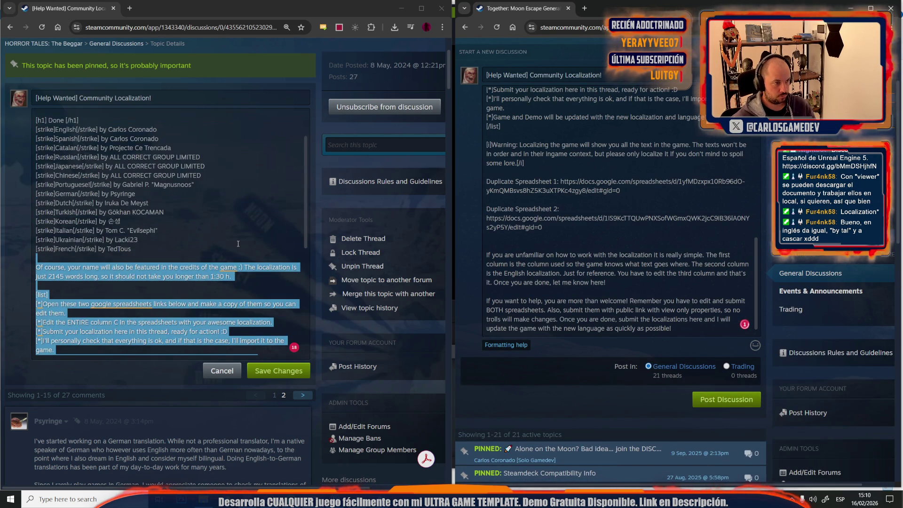
Paste an opening [strike] tag before English, Spanish and Catalan in the Done list.
{"action": "scroll", "coordinate": [238, 244], "scroll_direction": "up", "scroll_amount": 2}
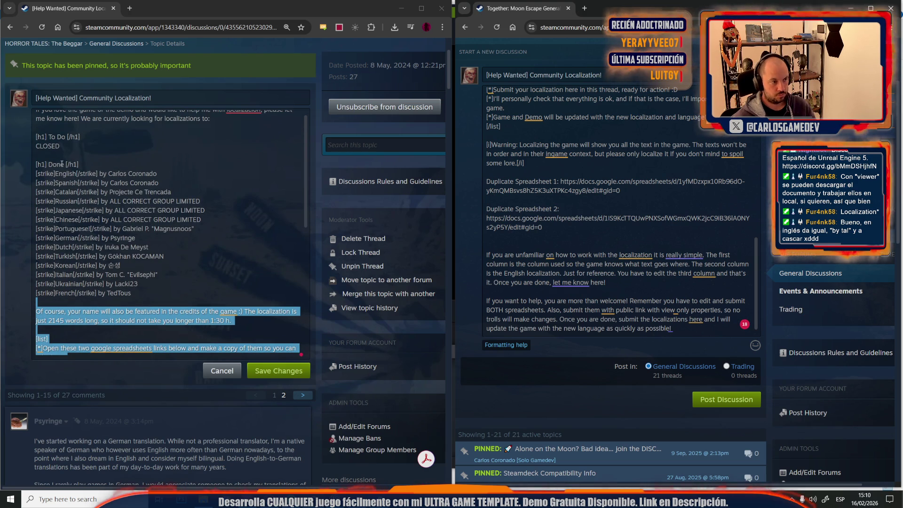
{"action": "left_click_drag", "start_coordinate": [56, 174], "coordinate": [51, 174]}
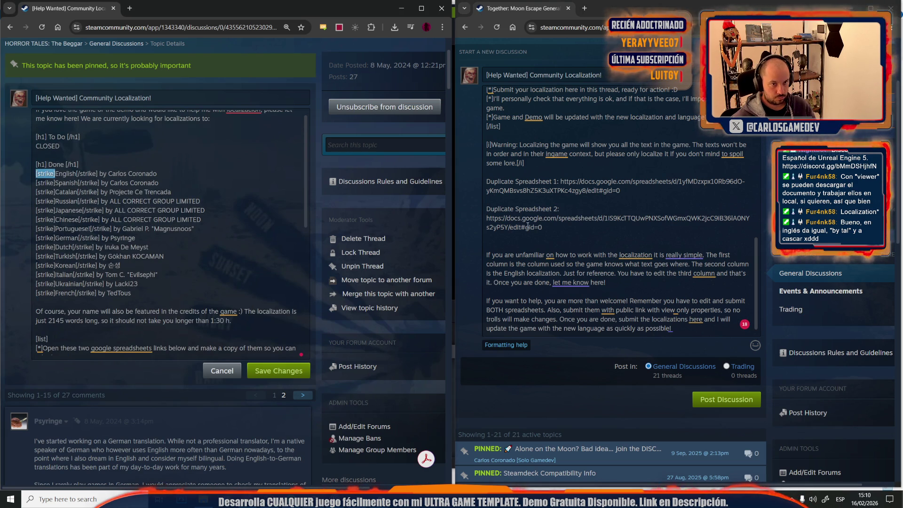
{"action": "scroll", "coordinate": [527, 226], "scroll_direction": "up", "scroll_amount": 5}
{"action": "left_click", "coordinate": [485, 157]}
{"action": "type", "text": "[strike]"}
{"action": "left_click", "coordinate": [487, 165]}
{"action": "type", "text": "[strike]"}
{"action": "left_click", "coordinate": [486, 175]}
{"action": "type", "text": "[strike]"}
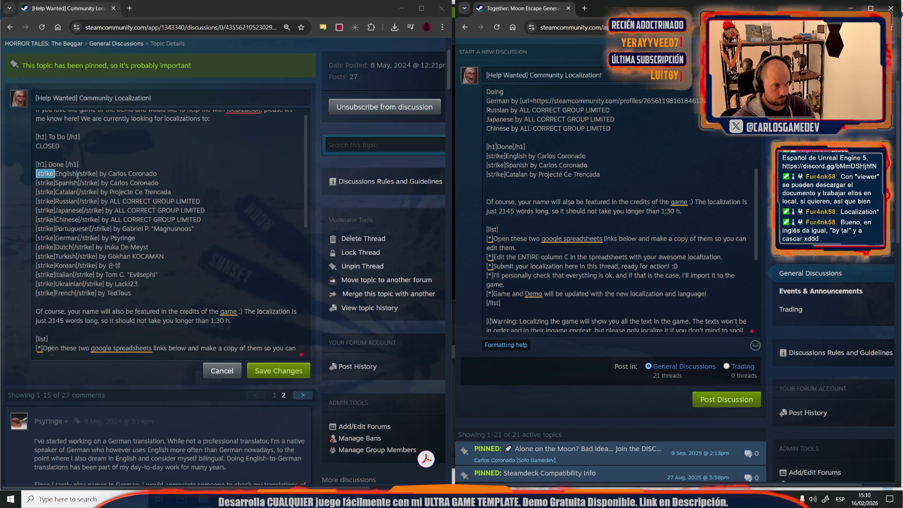
Paste a closing [/strike] tag after English, Spanish and Catalan, then open Formatting help.
{"action": "left_click_drag", "start_coordinate": [77, 174], "coordinate": [98, 174]}
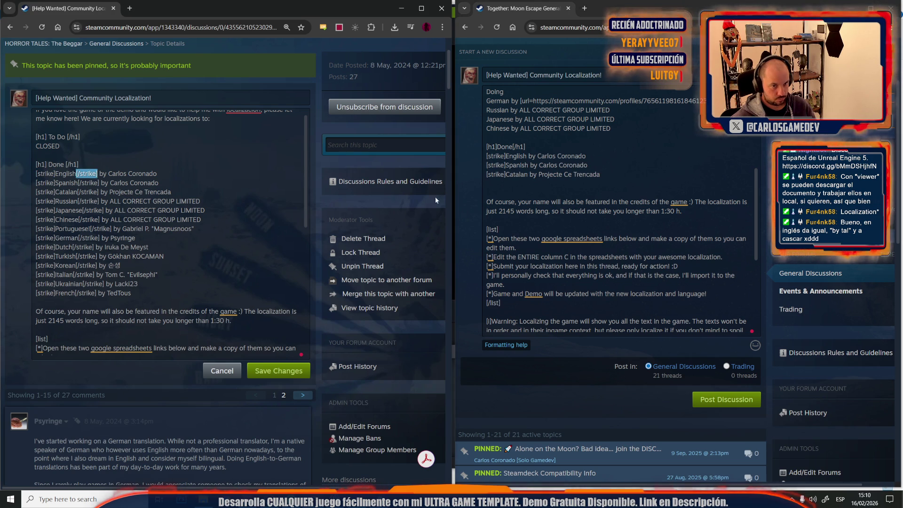
{"action": "left_click", "coordinate": [525, 157]}
{"action": "type", "text": "[/strike]"}
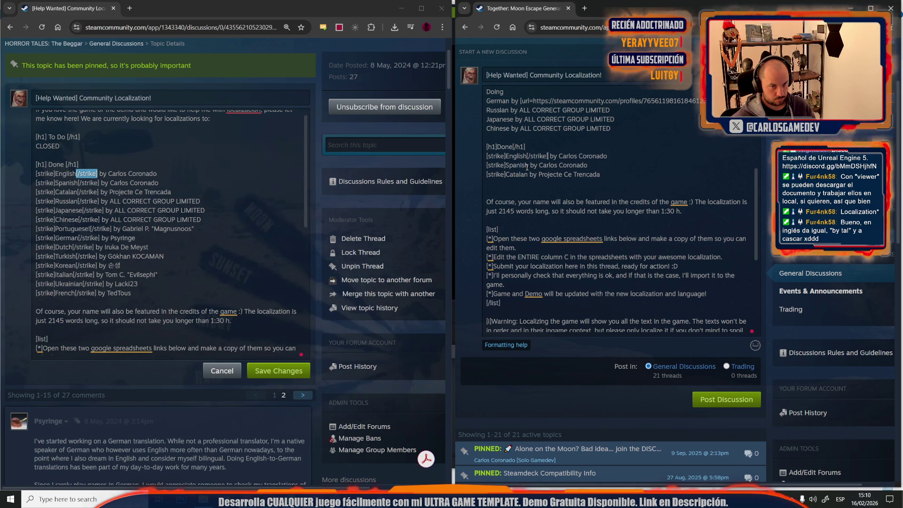
{"action": "left_click", "coordinate": [529, 165]}
{"action": "type", "text": "[/strike]"}
{"action": "left_click", "coordinate": [527, 174]}
{"action": "type", "text": "[/strike]"}
{"action": "scroll", "coordinate": [524, 219], "scroll_direction": "up", "scroll_amount": 2}
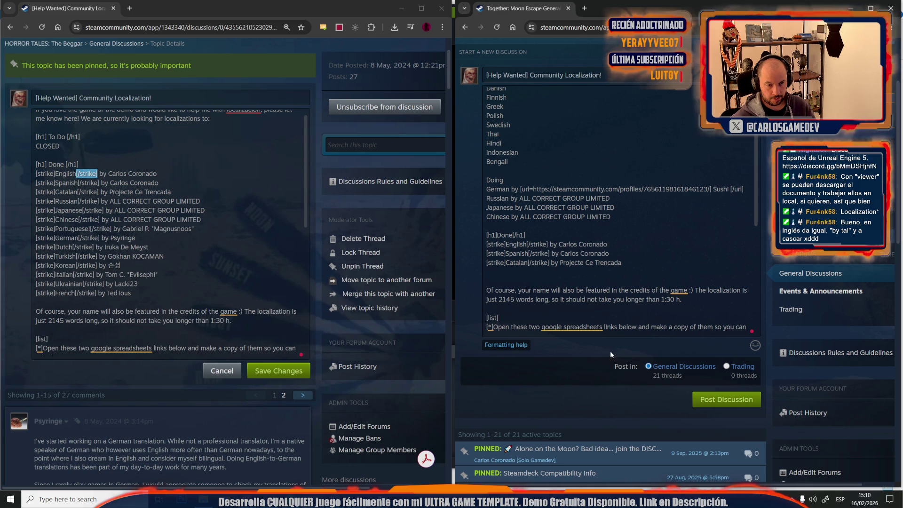
{"action": "left_click", "coordinate": [522, 347]}
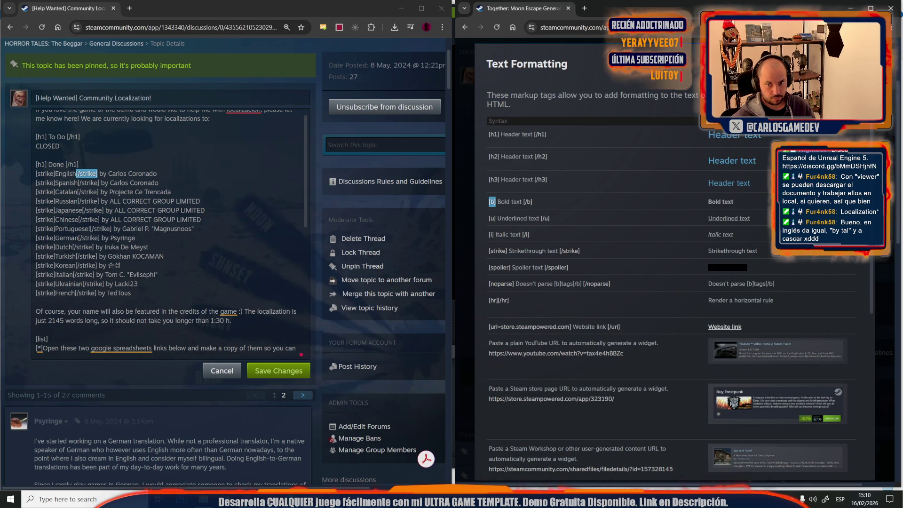
Insert an opening [b] tag before German, Russian, Japanese and Chinese in the Doing list.
{"action": "key", "text": "Escape"}
{"action": "scroll", "coordinate": [510, 183], "scroll_direction": "up", "scroll_amount": 2}
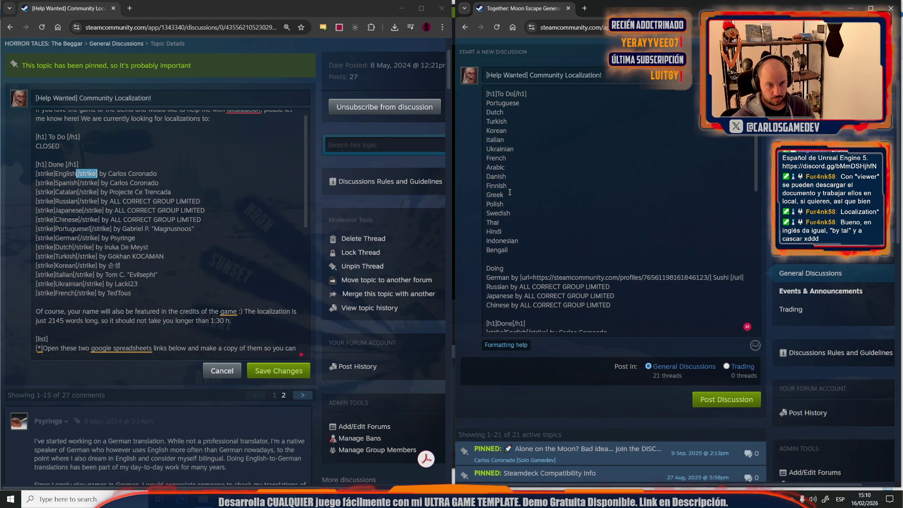
{"action": "type", "text": "[b]"}
{"action": "left_click", "coordinate": [487, 286]}
{"action": "type", "text": "[b]"}
{"action": "left_click", "coordinate": [487, 296]}
{"action": "type", "text": "[b]"}
{"action": "left_click", "coordinate": [488, 305]}
{"action": "type", "text": "[b]"}
Add closing [/b] tags after German, Russian, Japanese and Chinese.
{"action": "left_click", "coordinate": [517, 278]}
{"action": "type", "text": "[b]"}
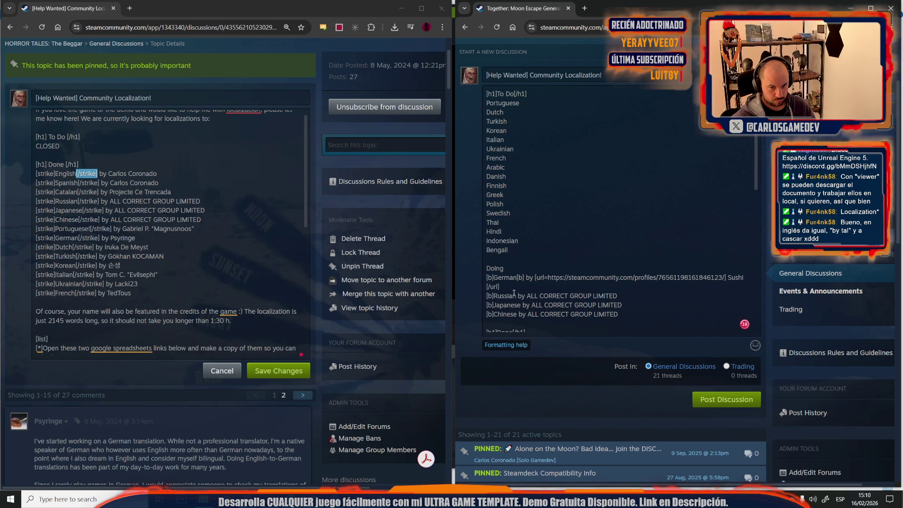
{"action": "type", "text": "[b]"}
{"action": "left_click", "coordinate": [520, 304]}
{"action": "type", "text": "[b]"}
{"action": "left_click", "coordinate": [517, 314]}
{"action": "type", "text": "[b]"}
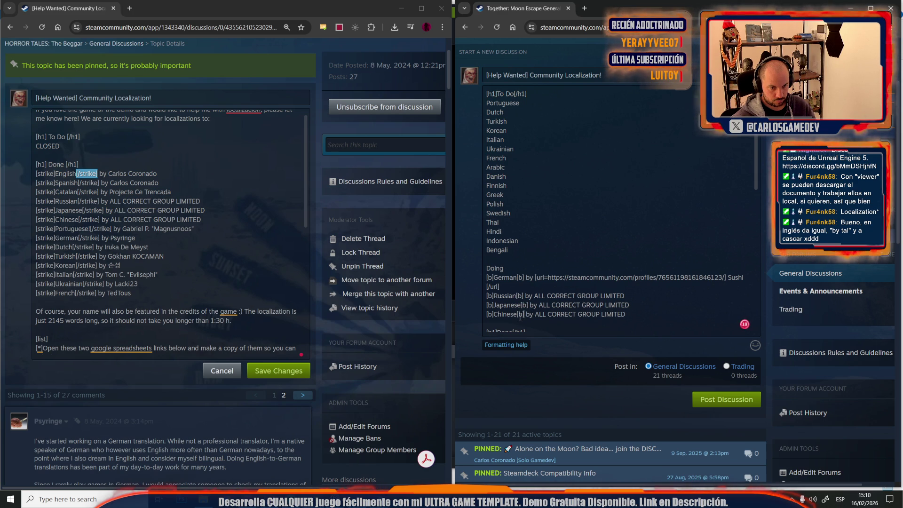
{"action": "left_click", "coordinate": [519, 314]}
{"action": "type", "text": "/"}
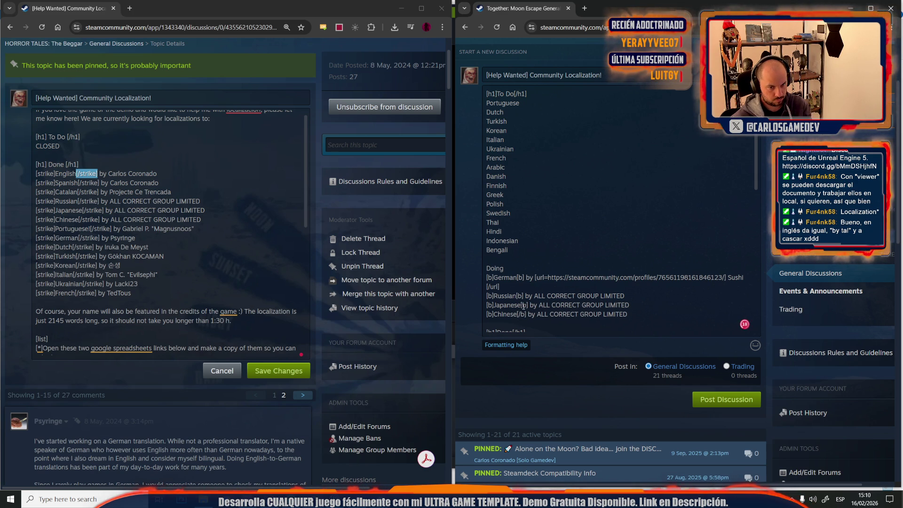
{"action": "left_click", "coordinate": [524, 304]}
{"action": "type", "text": "/"}
{"action": "left_click", "coordinate": [518, 295]}
{"action": "type", "text": "/"}
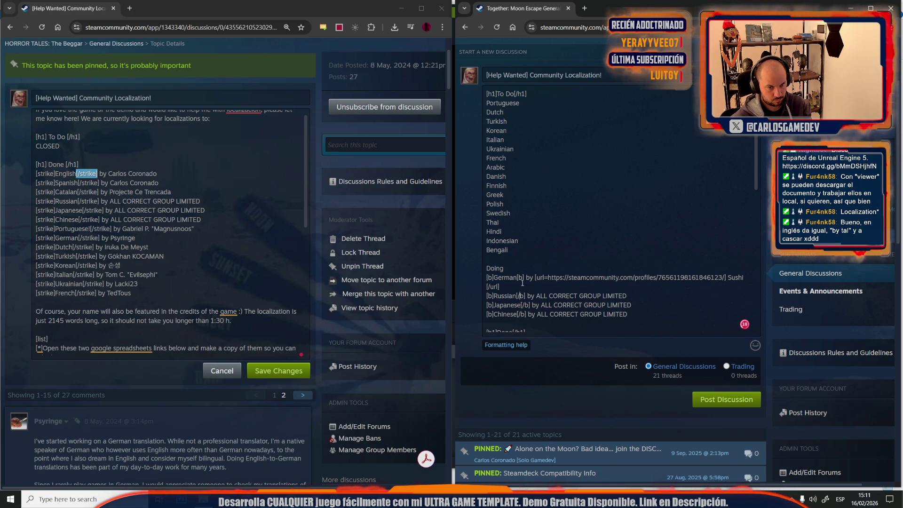
{"action": "scroll", "coordinate": [536, 246], "scroll_direction": "up", "scroll_amount": 1}
{"action": "scroll", "coordinate": [536, 246], "scroll_direction": "down", "scroll_amount": 2}
{"action": "scroll", "coordinate": [536, 246], "scroll_direction": "down", "scroll_amount": 5}
{"action": "scroll", "coordinate": [535, 246], "scroll_direction": "down", "scroll_amount": 1}
{"action": "scroll", "coordinate": [536, 246], "scroll_direction": "up", "scroll_amount": 6}
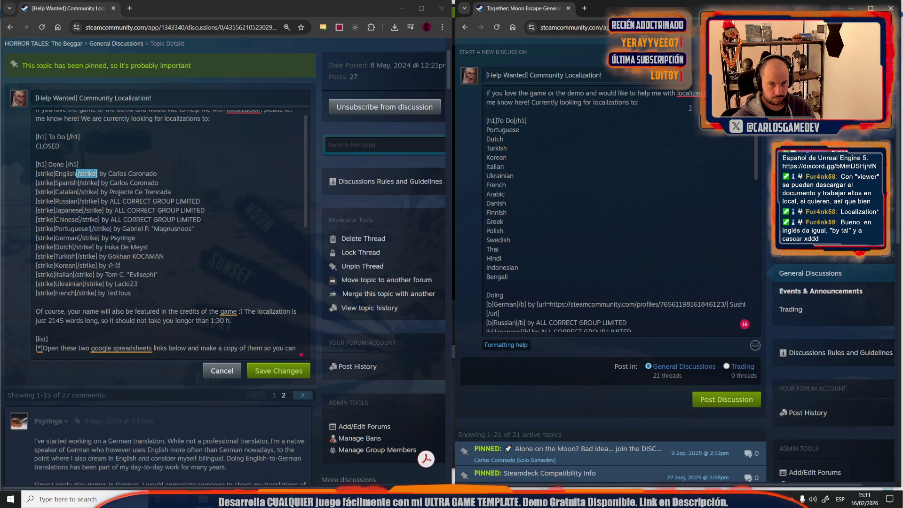
Correct the misspelling to 'localization' and capitalise 'Localization' in the discussion title.
{"action": "left_click", "coordinate": [692, 93]}
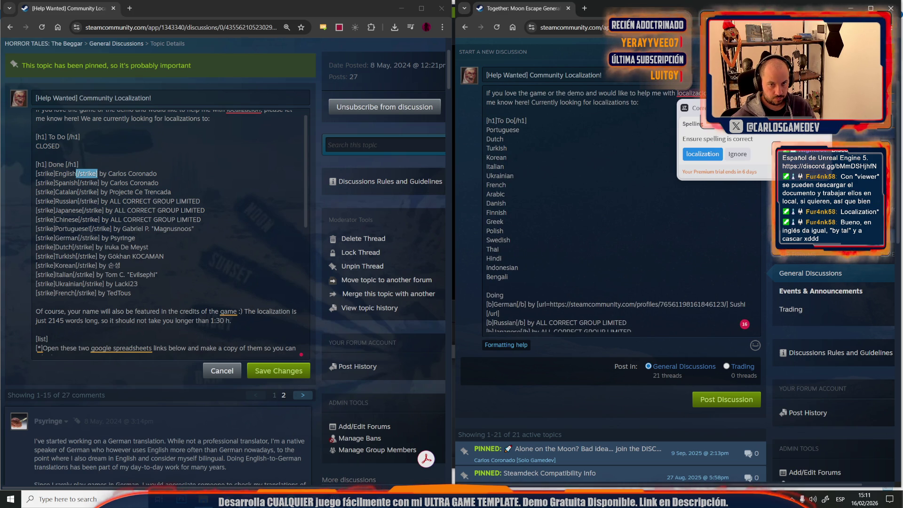
{"action": "left_click", "coordinate": [707, 154]}
{"action": "scroll", "coordinate": [683, 206], "scroll_direction": "up", "scroll_amount": 3}
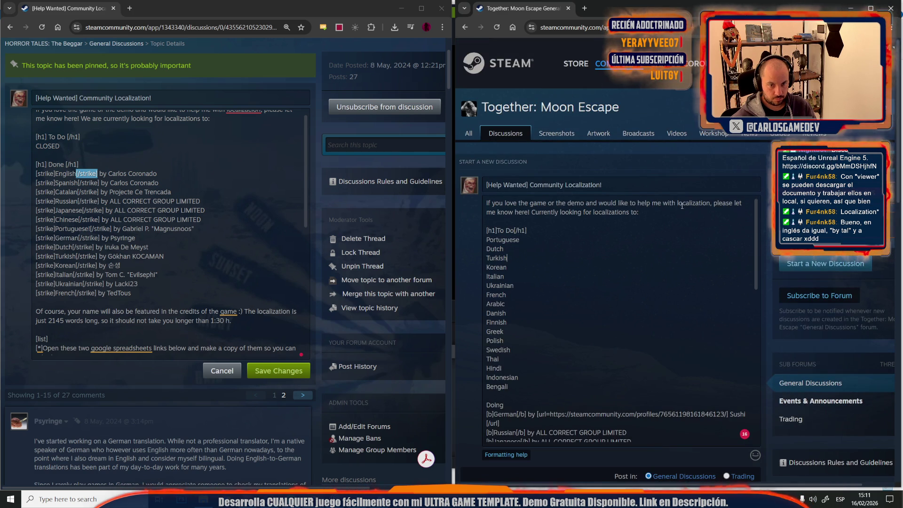
{"action": "left_click_drag", "start_coordinate": [677, 204], "coordinate": [711, 204]}
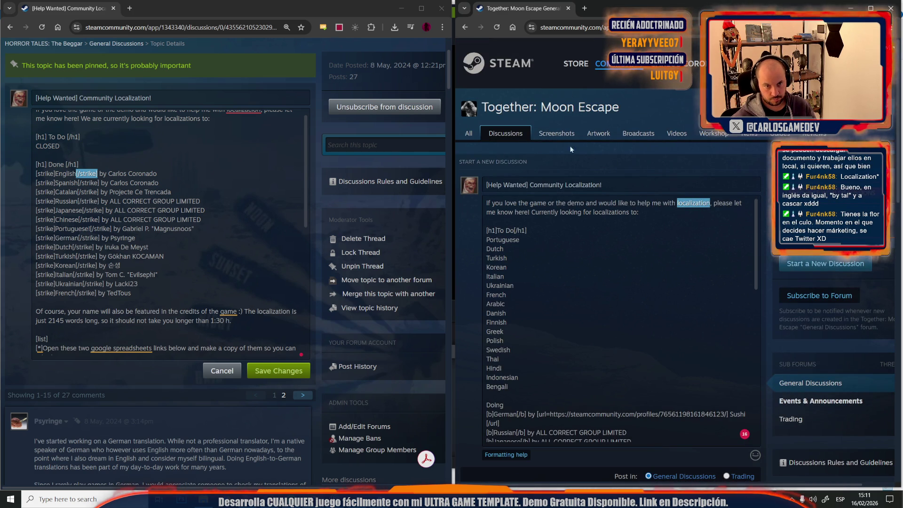
{"action": "left_click_drag", "start_coordinate": [567, 184], "coordinate": [600, 184]}
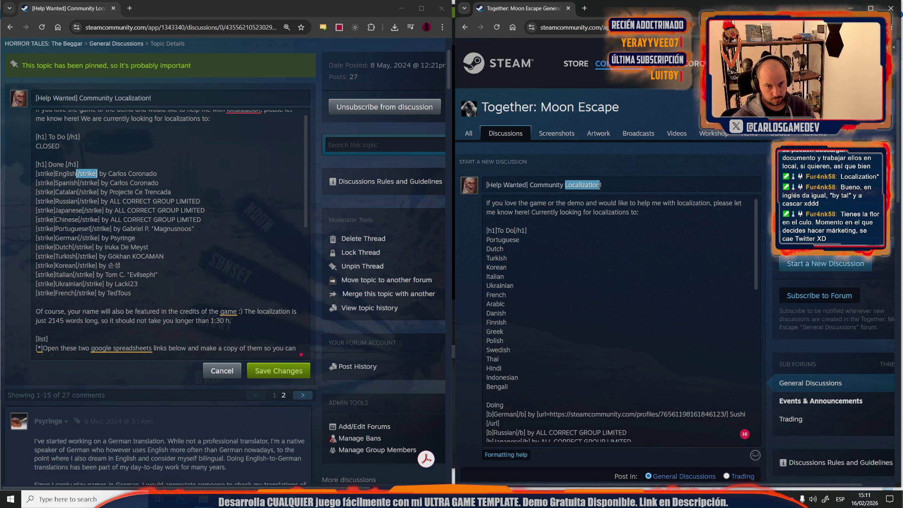
{"action": "key", "text": "Delete"}
{"action": "type", "text": "L"}
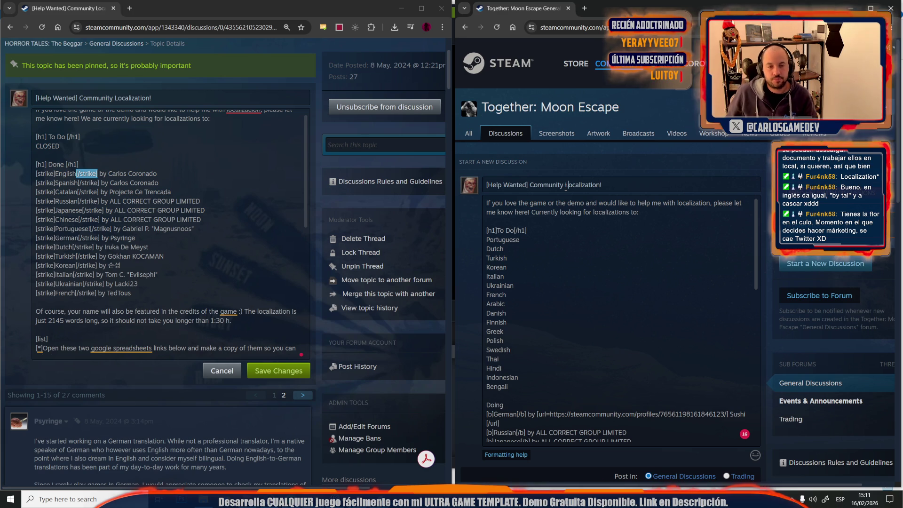
{"action": "scroll", "coordinate": [564, 251], "scroll_direction": "down", "scroll_amount": 8}
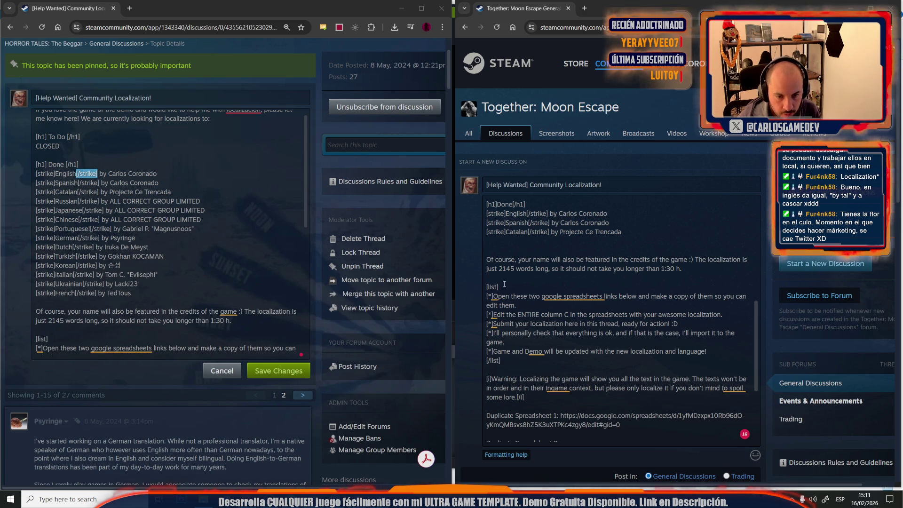
Change the word count from 2145 to 4401 and 'these' to 'this'.
{"action": "left_click_drag", "start_coordinate": [499, 269], "coordinate": [514, 268]}
{"action": "type", "text": "4401"}
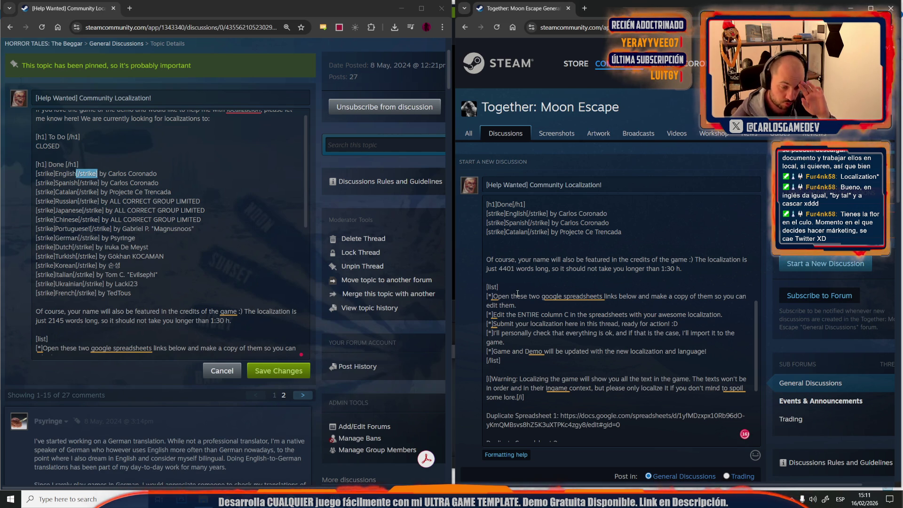
{"action": "left_click", "coordinate": [517, 295]}
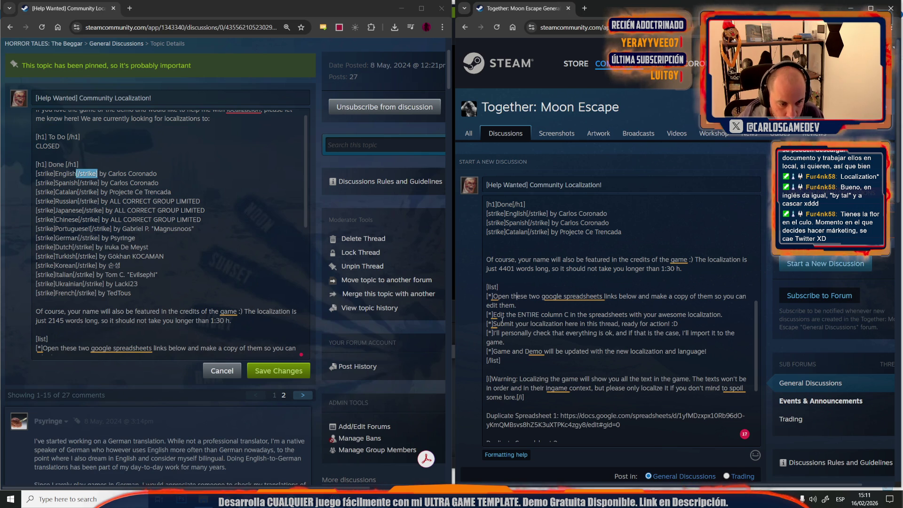
{"action": "left_click_drag", "start_coordinate": [517, 296], "coordinate": [527, 296]}
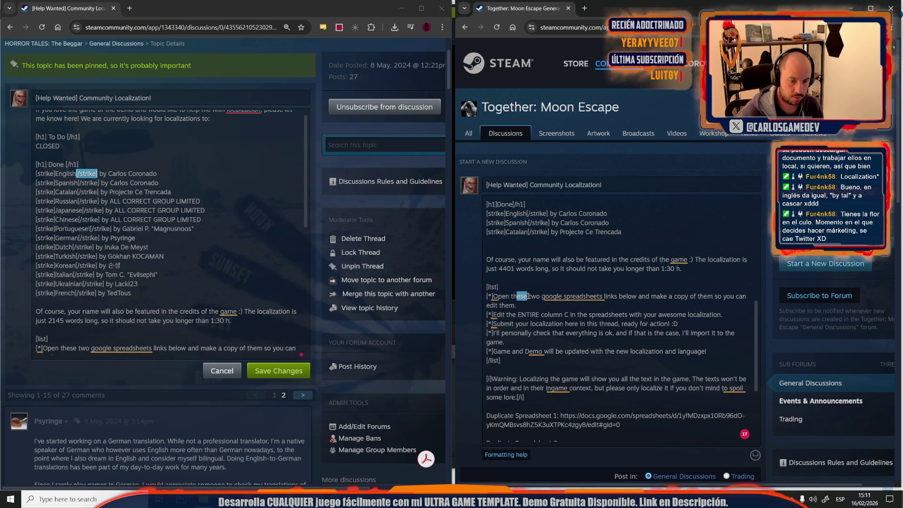
{"action": "type", "text": "is"}
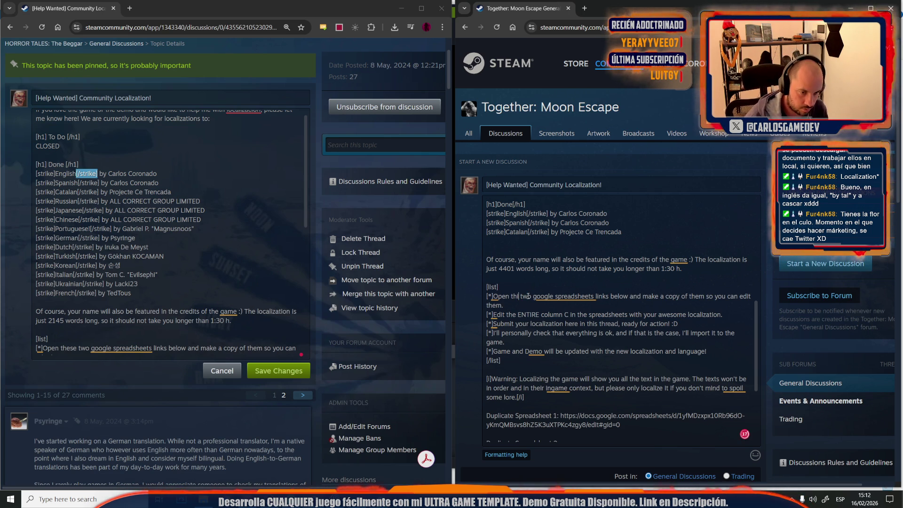
Reword the first item for one spreadsheet: drop 'two', singularize 'links'/'spreadsheets', 'them' becomes 'it'.
{"action": "left_click_drag", "start_coordinate": [535, 299], "coordinate": [524, 299]}
{"action": "key", "text": "BackSpace"}
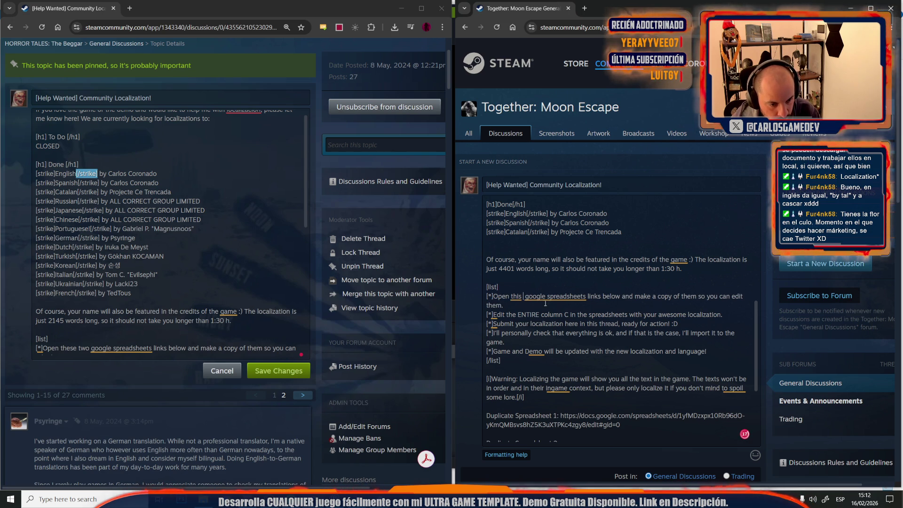
{"action": "left_click", "coordinate": [599, 297]}
{"action": "key", "text": "BackSpace"}
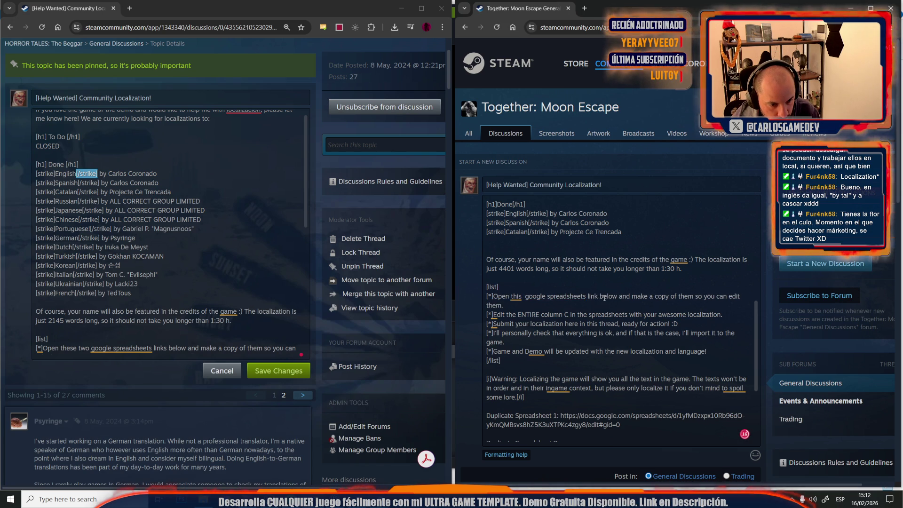
{"action": "left_click", "coordinate": [583, 297]}
{"action": "key", "text": "BackSpace"}
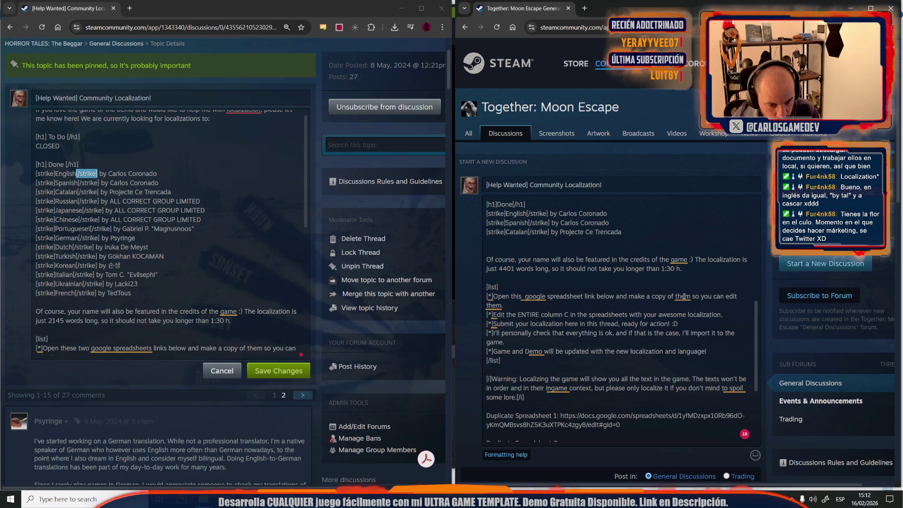
{"action": "left_click_drag", "start_coordinate": [674, 297], "coordinate": [691, 297]}
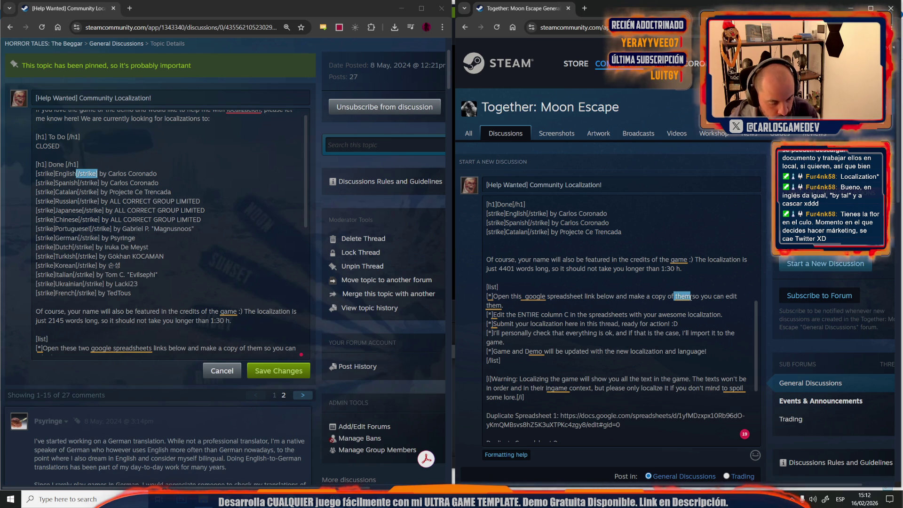
{"action": "type", "text": "it"}
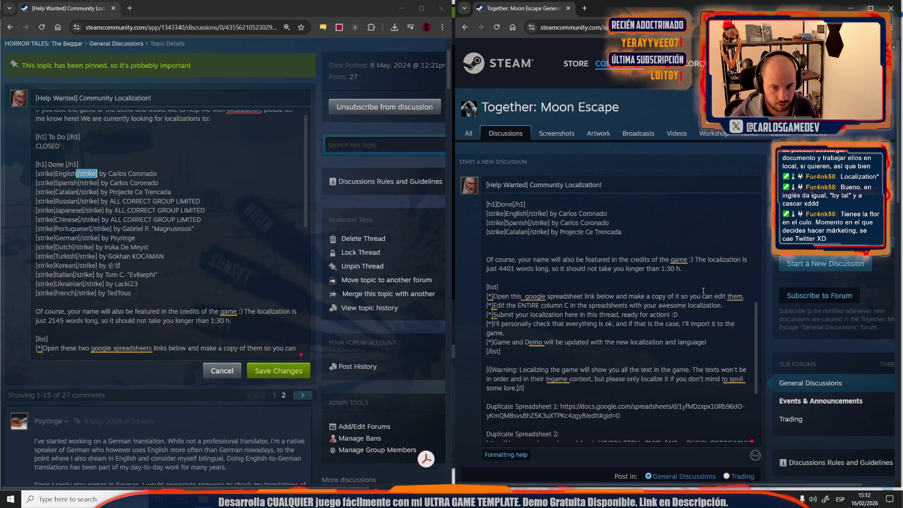
{"action": "left_click_drag", "start_coordinate": [728, 296], "coordinate": [743, 296]}
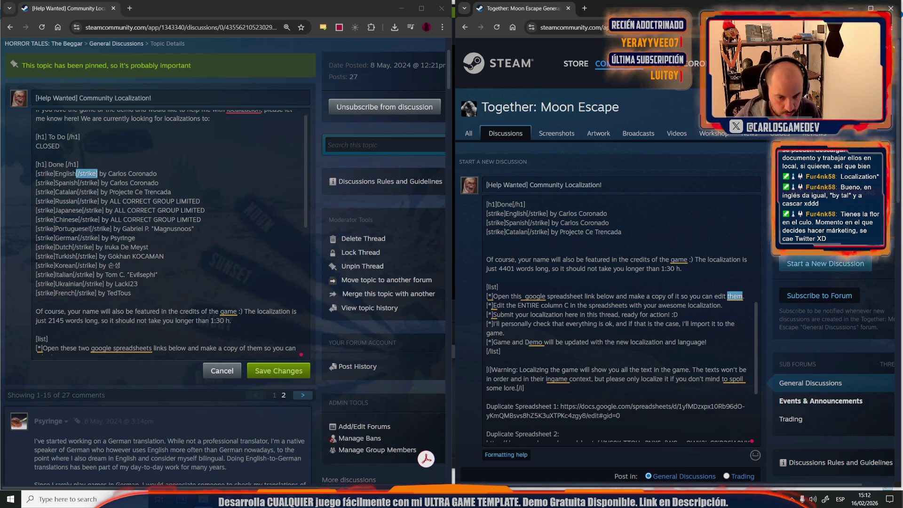
{"action": "key", "text": "BackSpace"}
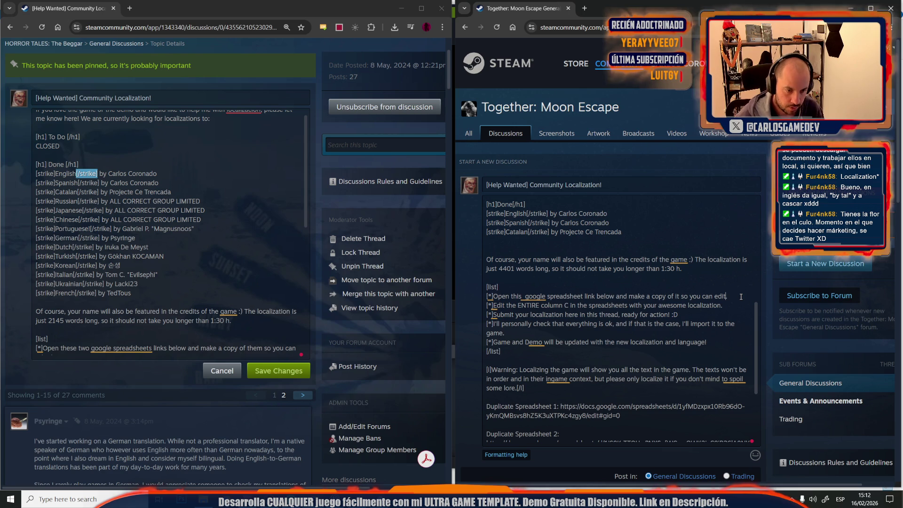
{"action": "key", "text": "Delete"}
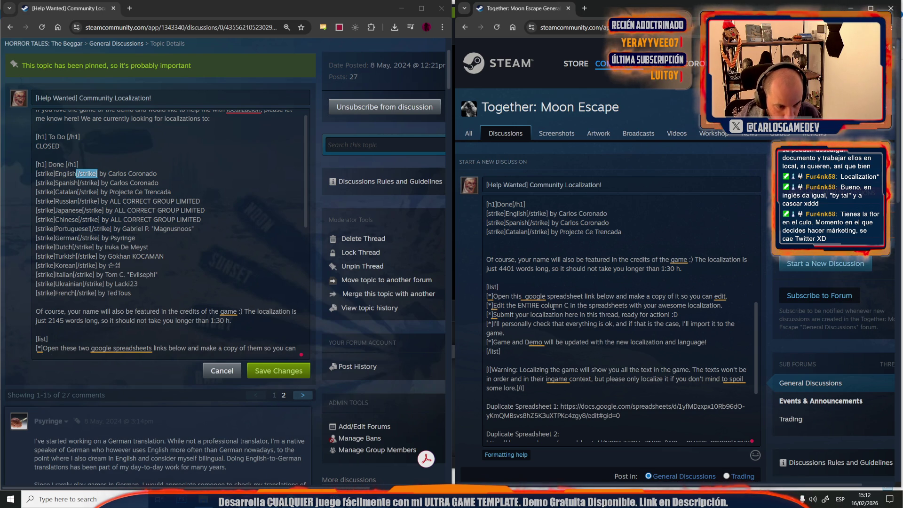
Replace 'column C' with 'Languange column you want to localize' in the second item.
{"action": "left_click_drag", "start_coordinate": [542, 305], "coordinate": [569, 306]}
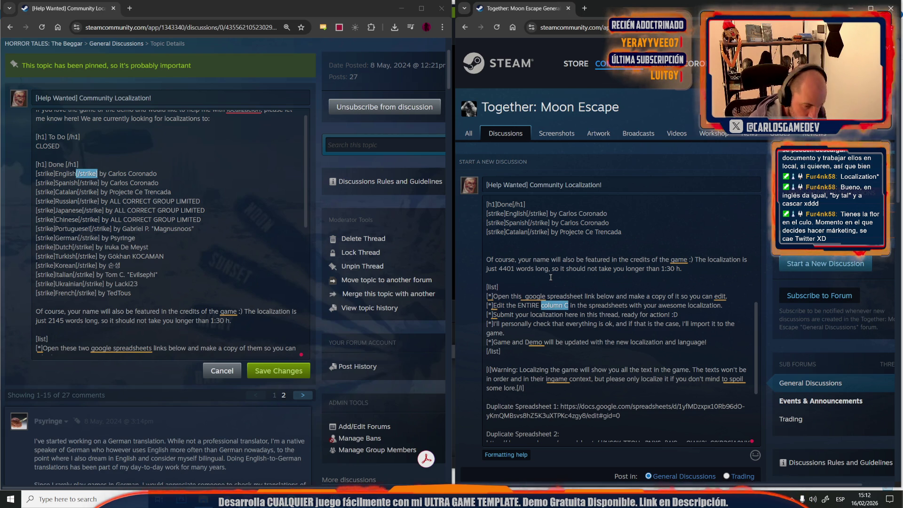
{"action": "type", "text": "Languange colum"}
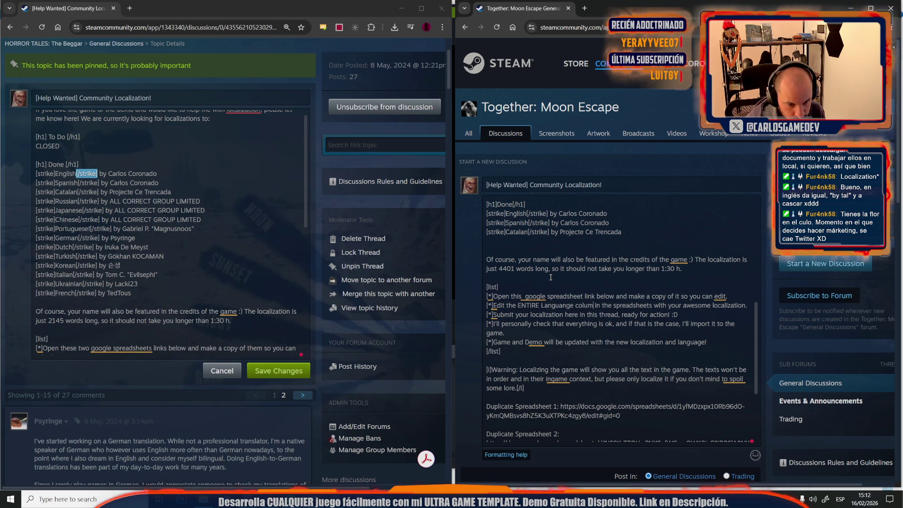
{"action": "type", "text": "n you want to localize"}
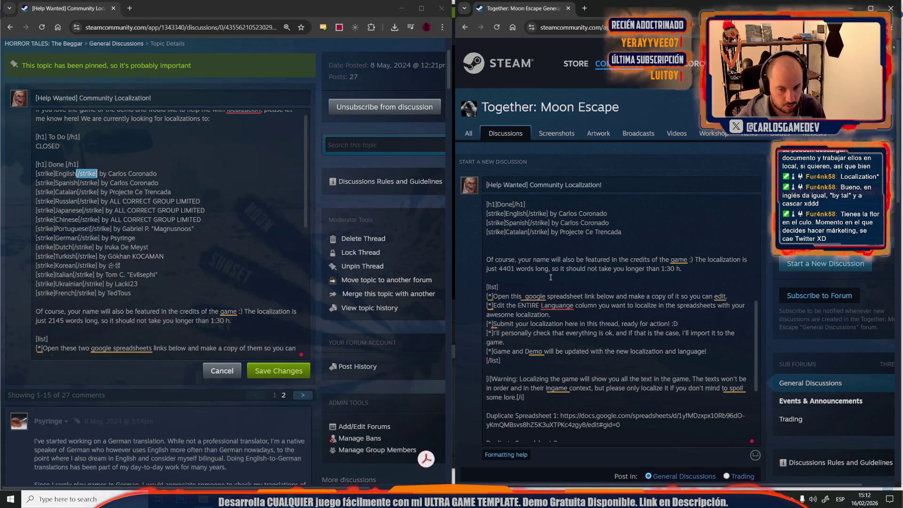
{"action": "key", "text": "Delete"}
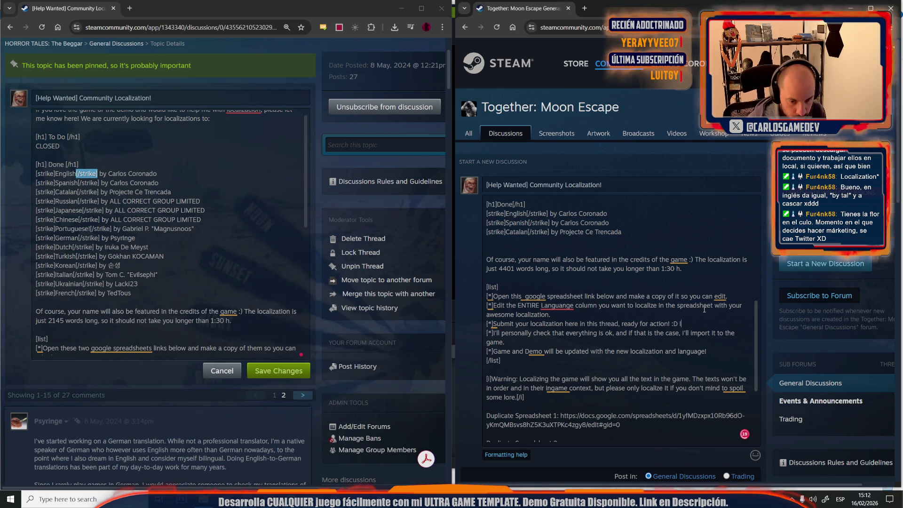
Write the step asking translators to post a view-only link to their copied, edited spreadsheet.
{"action": "type", "text": "You should post the"}
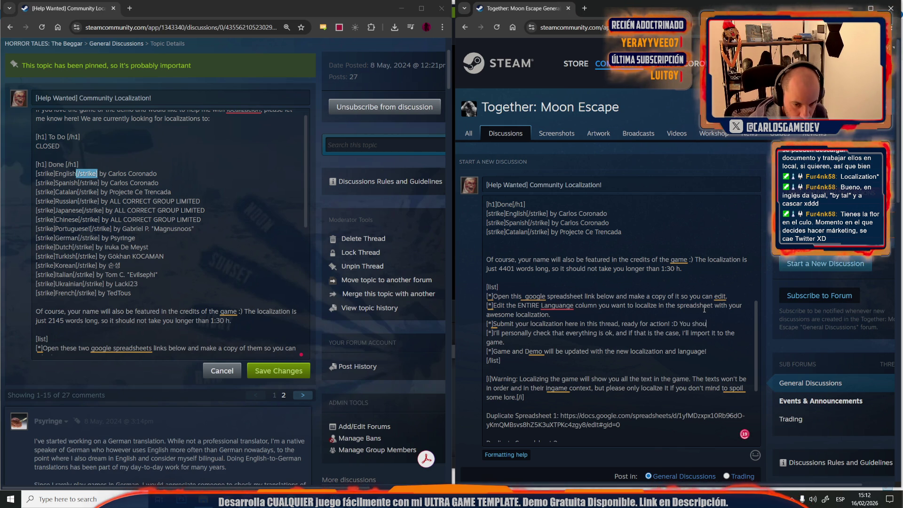
{"action": "key", "text": "BackSpace"}
{"action": "key", "text": "BackSpace"}
{"action": "key", "text": "BackSpace"}
{"action": "type", "text": "a link to"}
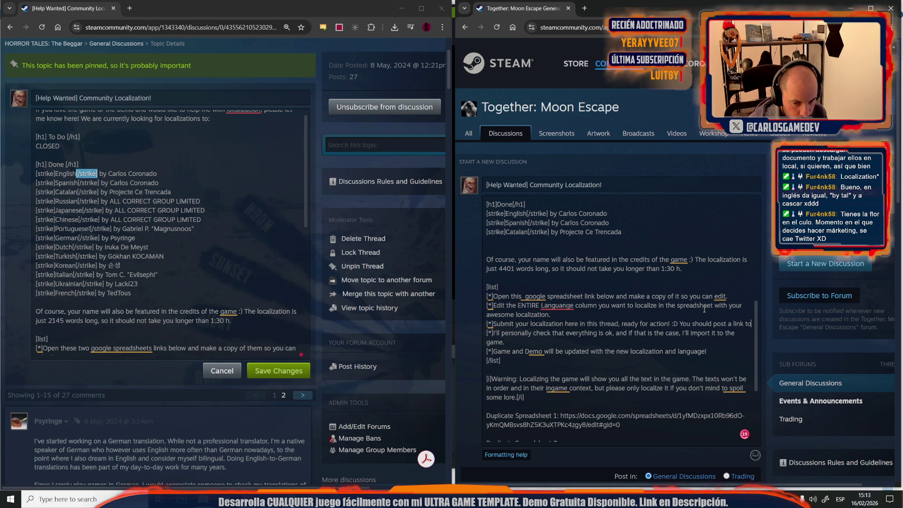
{"action": "type", "text": " your cop"}
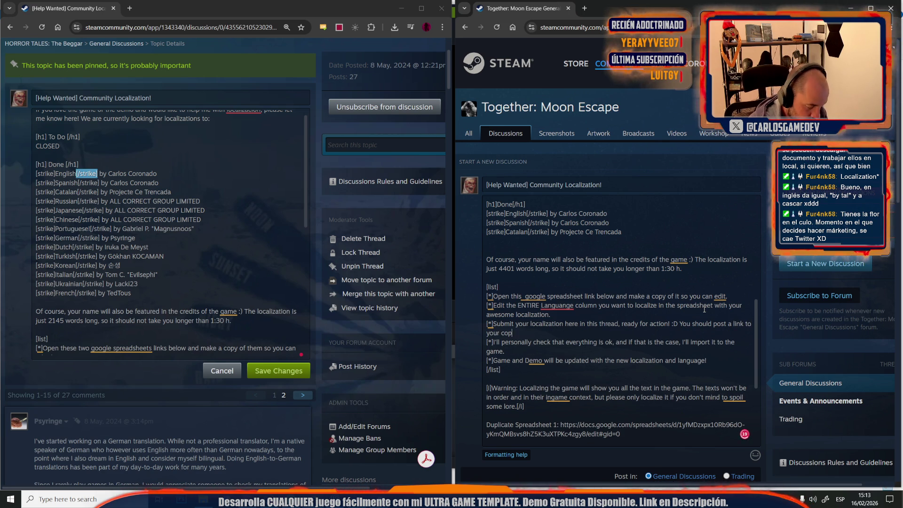
{"action": "type", "text": "ied s"}
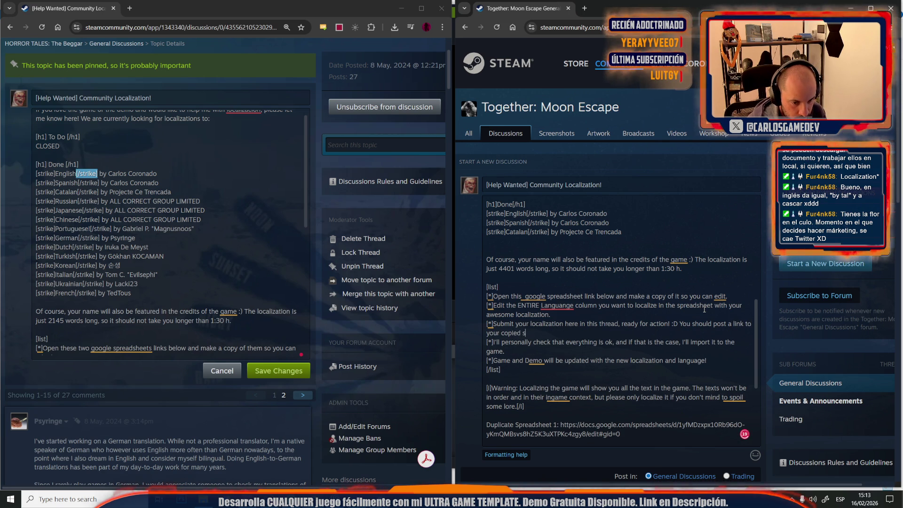
{"action": "type", "text": "re"}
{"action": "key", "text": "BackSpace"}
{"action": "type", "text": "and edited spreadsheet"}
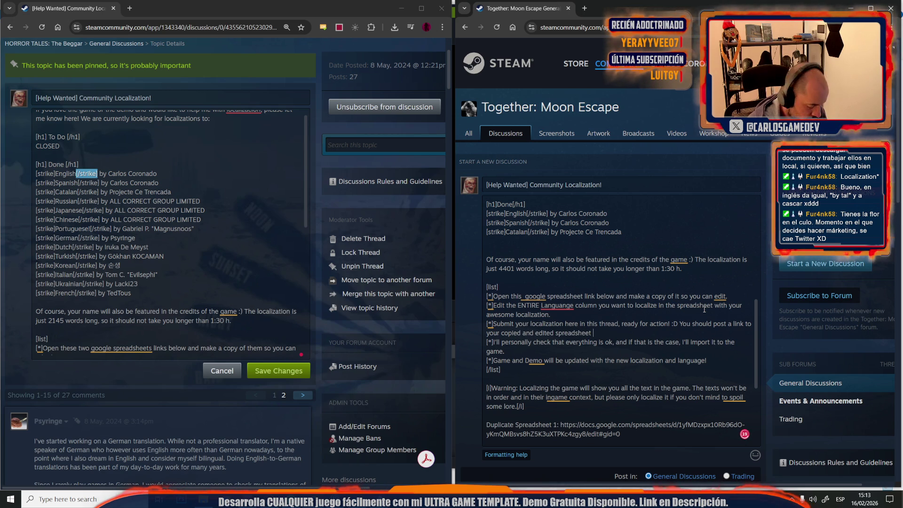
{"action": "type", "text": " that e"}
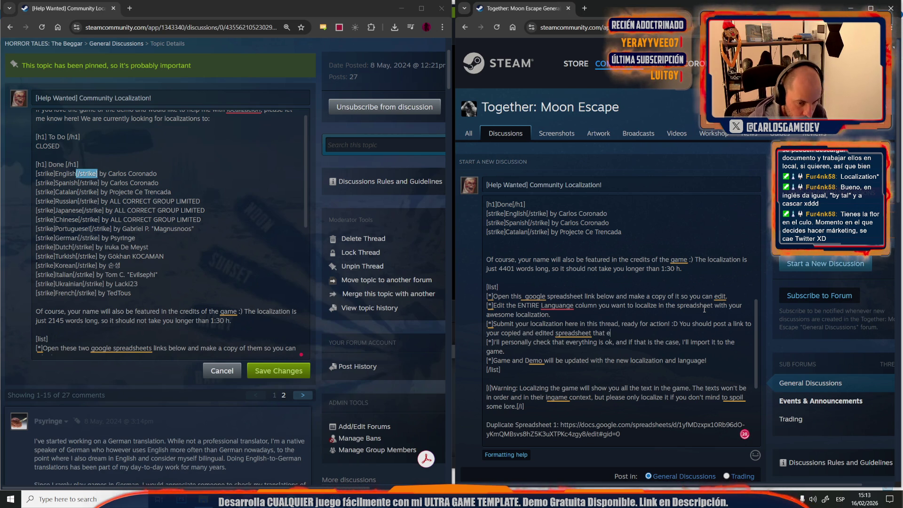
{"action": "type", "text": "veryone can view (not edit, just view). I will then copy the localization to the internal"}
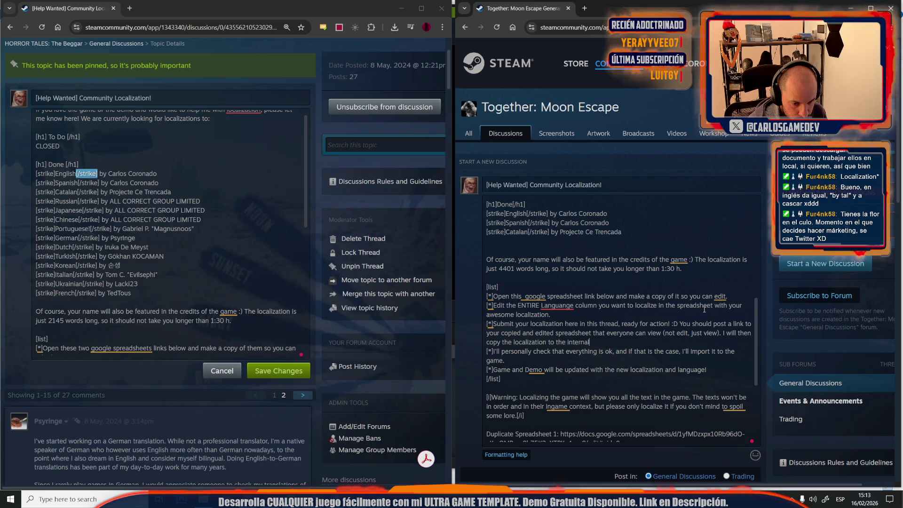
{"action": "type", "text": " non publ"}
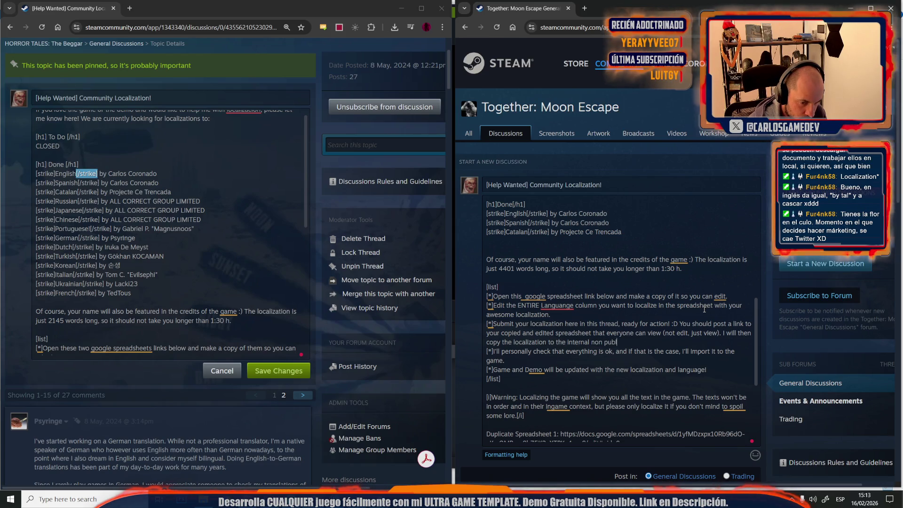
{"action": "type", "text": "ic locali"}
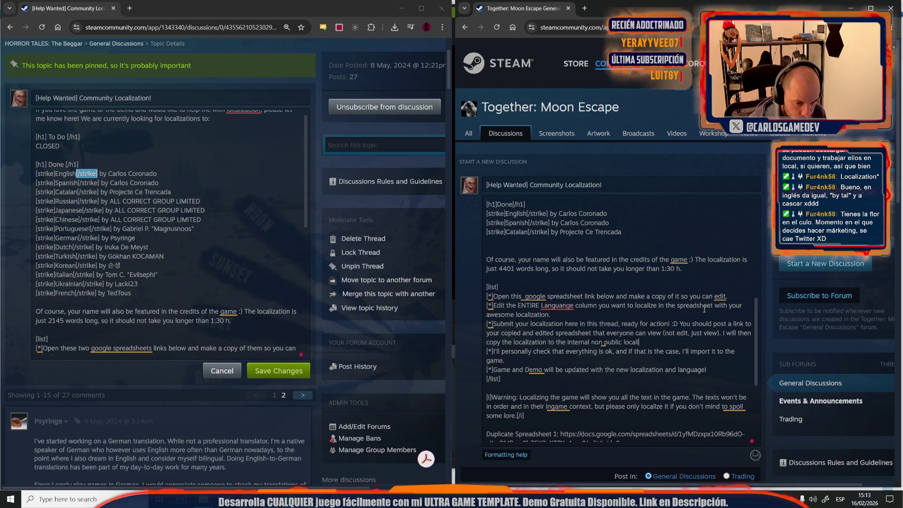
{"action": "key", "text": "super"}
{"action": "type", "text": "a"}
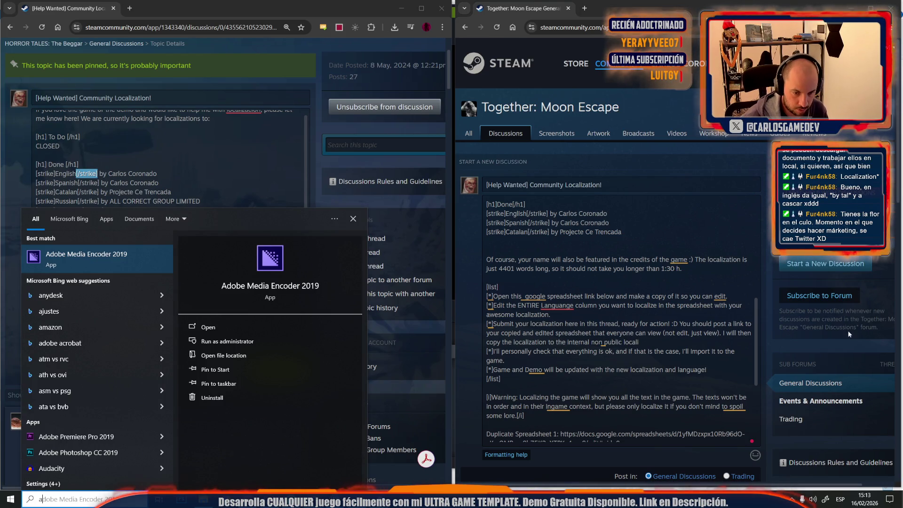
{"action": "key", "text": "Escape"}
{"action": "type", "text": "zation spreadsheet."}
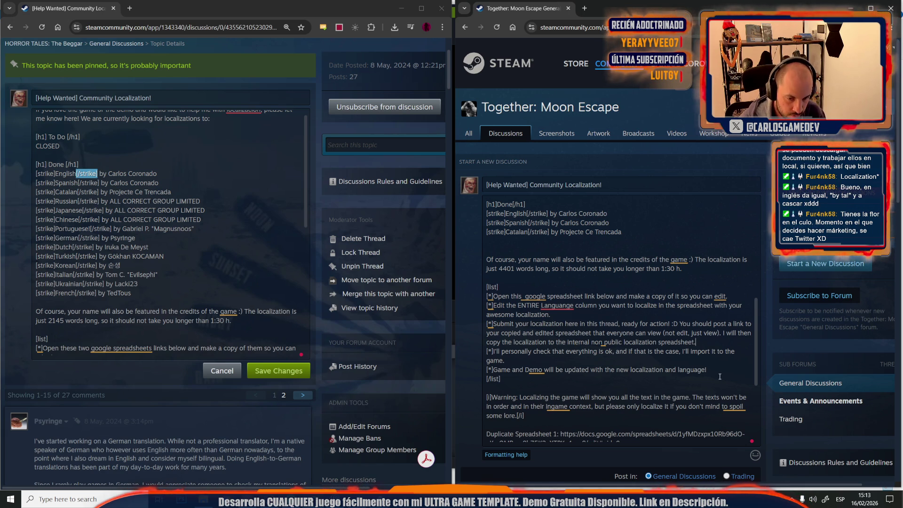
Add 'as soon as possible' after the language in the last item.
{"action": "left_click", "coordinate": [706, 370]}
{"action": "type", "text": "as"}
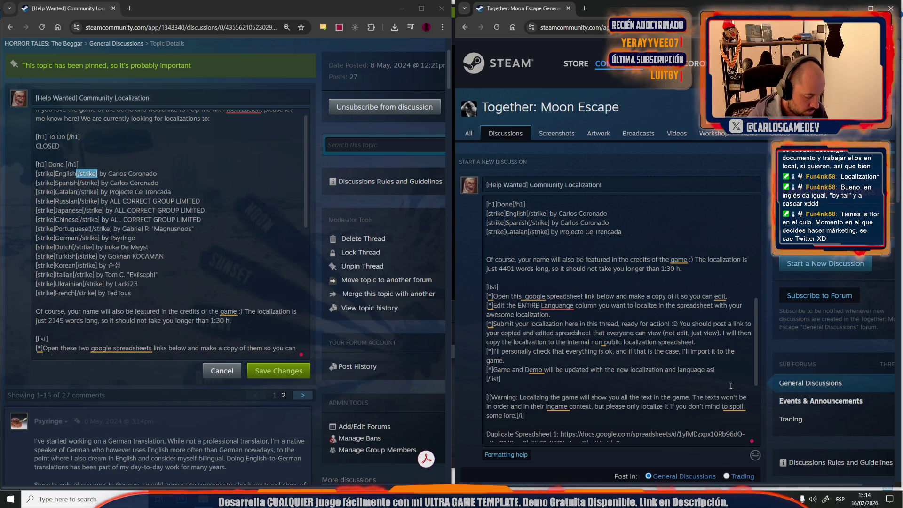
{"action": "type", "text": " soon as poss"}
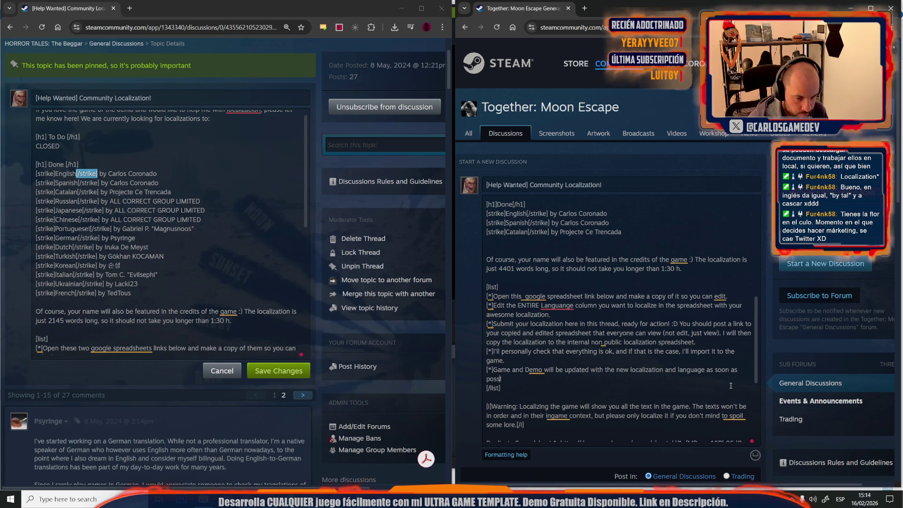
{"action": "type", "text": "ible!"}
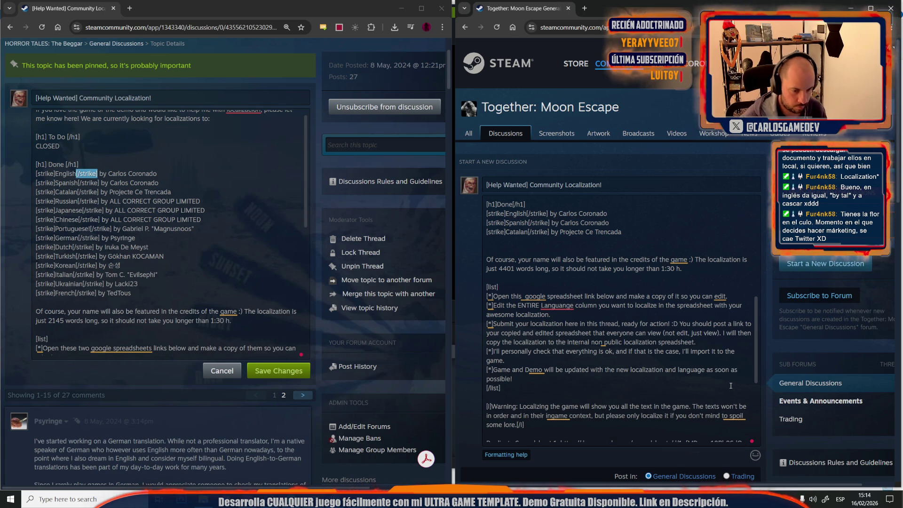
{"action": "scroll", "coordinate": [611, 380], "scroll_direction": "down", "scroll_amount": 2}
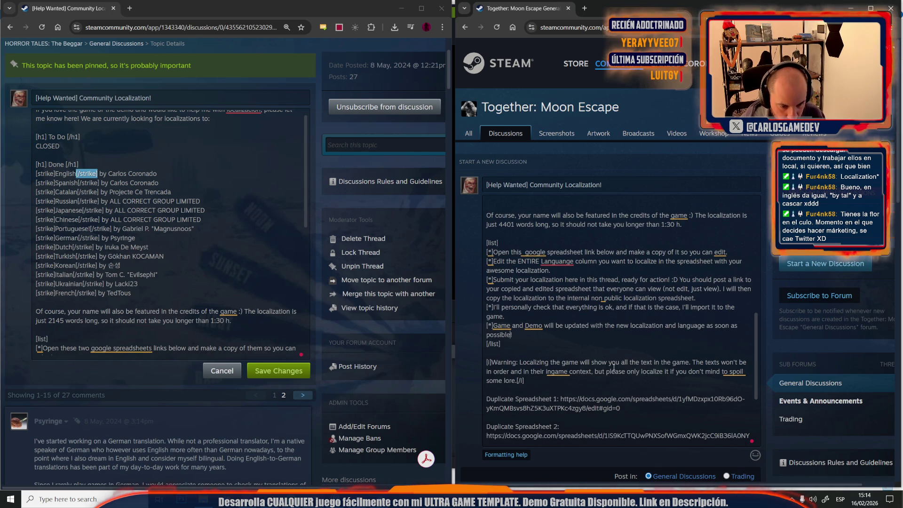
Delete the second Duplicate Spreadsheet line and drop the '1' from the first label.
{"action": "scroll", "coordinate": [614, 367], "scroll_direction": "down", "scroll_amount": 1}
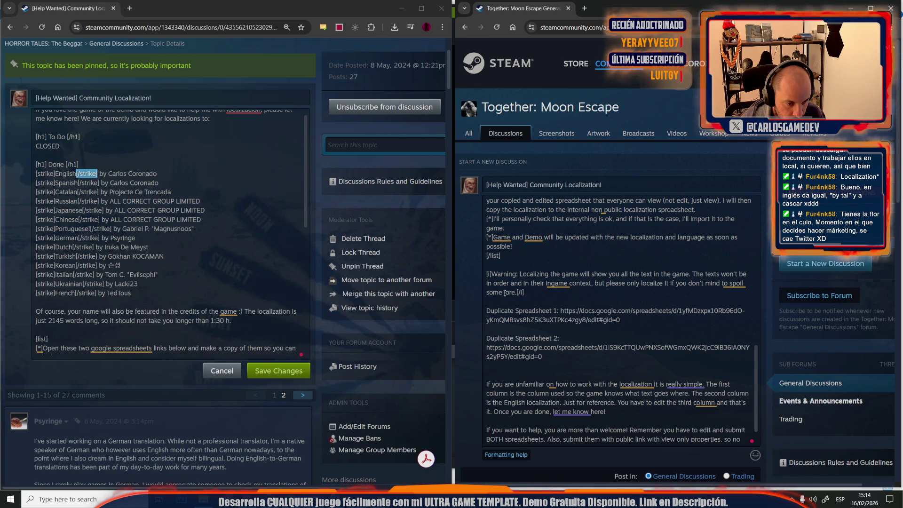
{"action": "left_click_drag", "start_coordinate": [504, 293], "coordinate": [517, 295]}
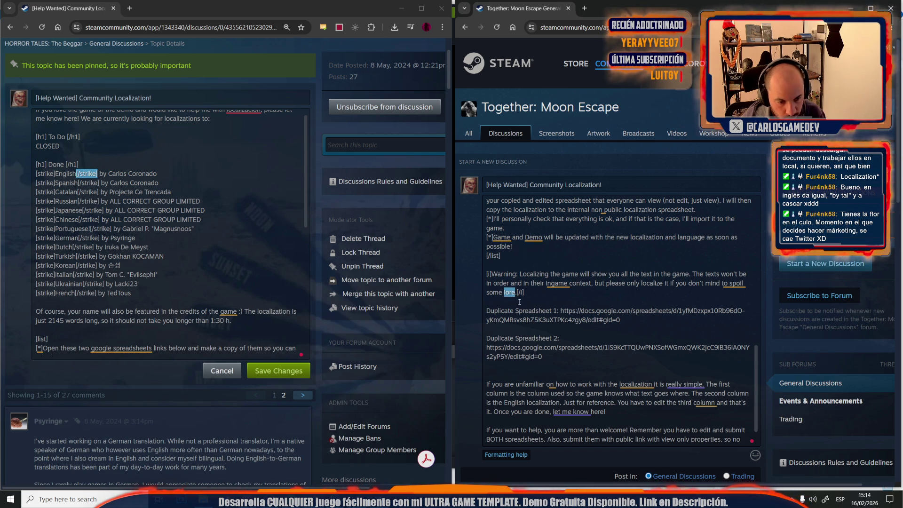
{"action": "left_click_drag", "start_coordinate": [558, 365], "coordinate": [483, 345]}
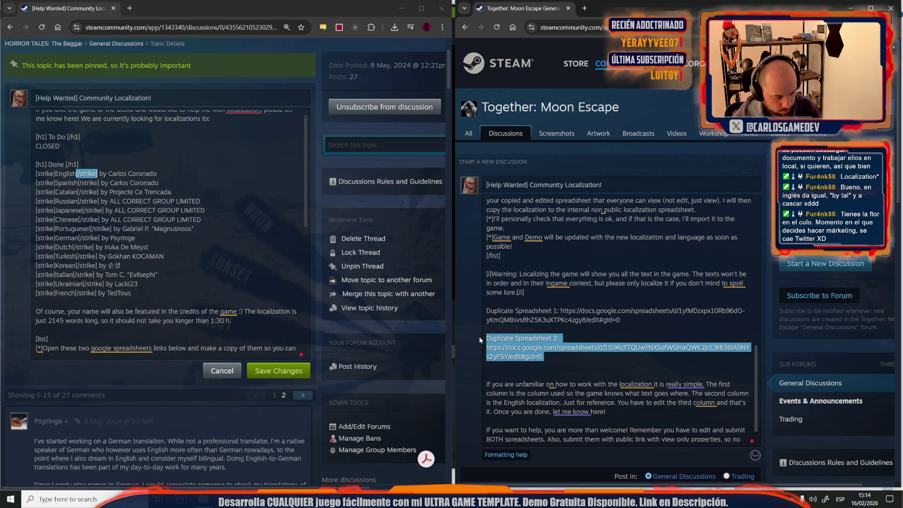
{"action": "key", "text": "BackSpace"}
{"action": "left_click", "coordinate": [559, 318]}
{"action": "key", "text": "BackSpace"}
{"action": "key", "text": "BackSpace"}
{"action": "key", "text": "BackSpace"}
{"action": "type", "text": ":"}
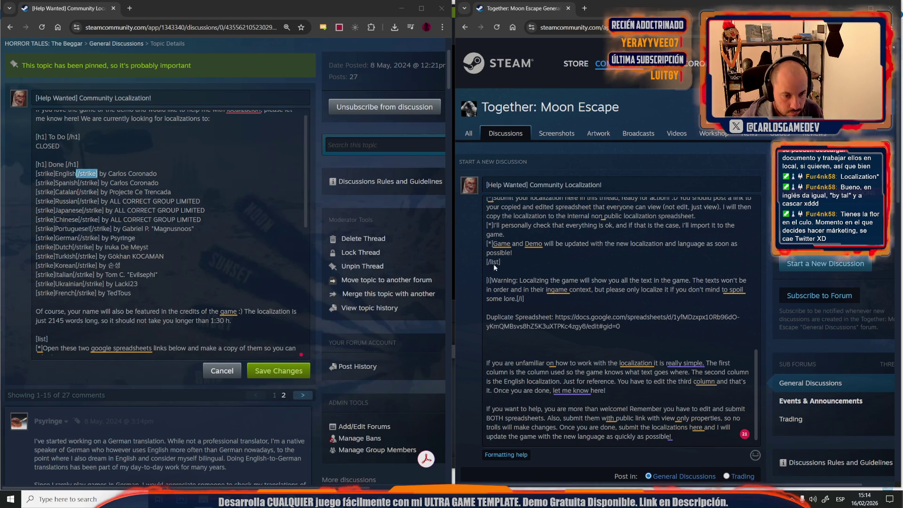
Paste the new shared spreadsheet URL over the old Duplicate Spreadsheet link.
{"action": "left_click_drag", "start_coordinate": [556, 318], "coordinate": [626, 329]}
{"action": "key", "text": "ctrl+v"}
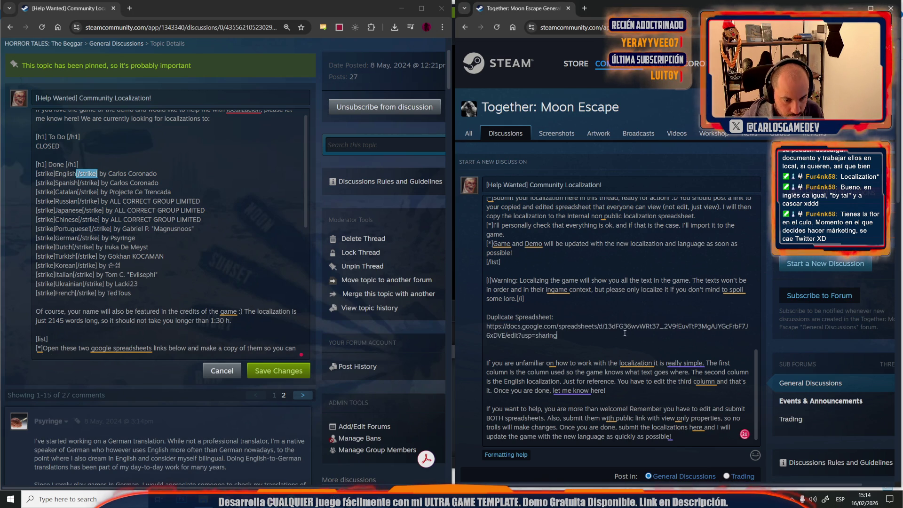
{"action": "left_click", "coordinate": [569, 316]}
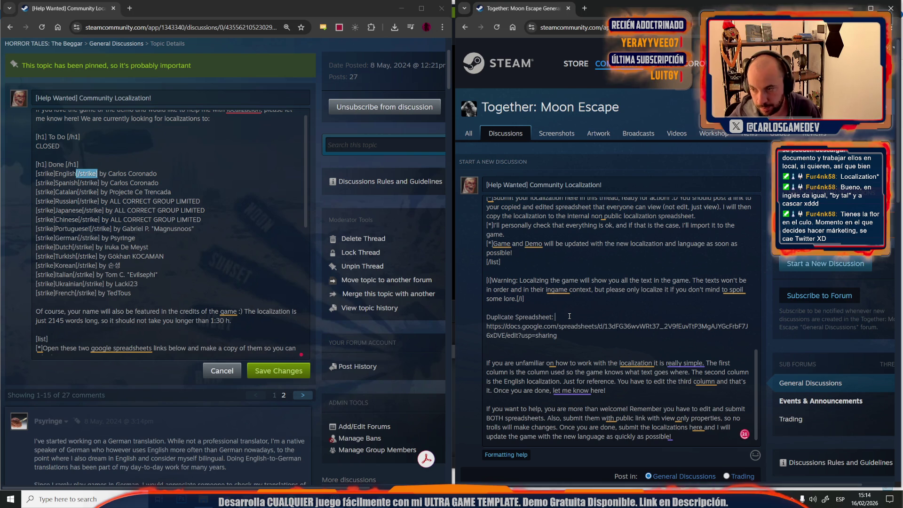
{"action": "key", "text": "Delete"}
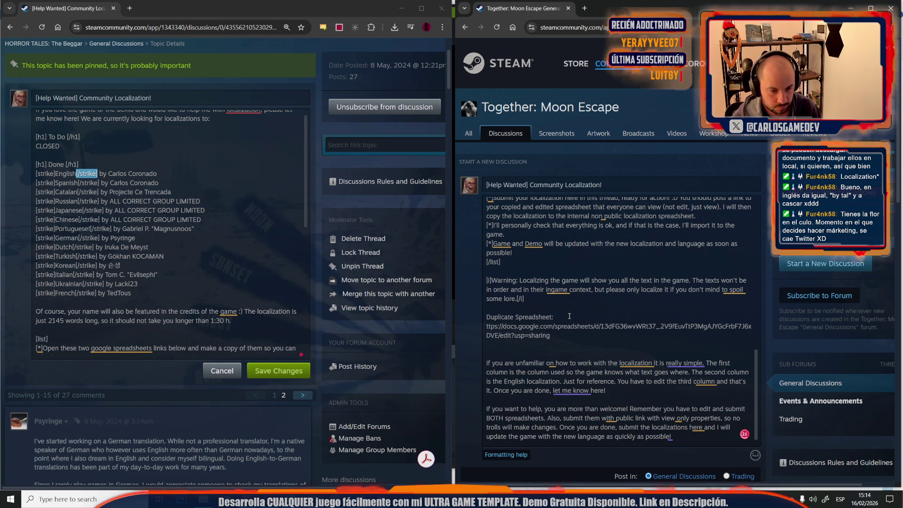
{"action": "key", "text": "ctrl+z"}
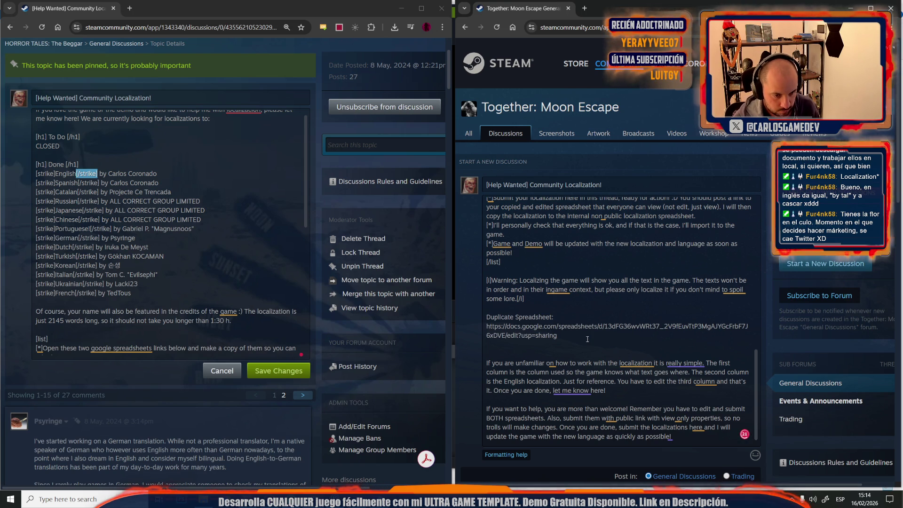
{"action": "left_click", "coordinate": [587, 338]}
Replace 'the third column' with 'your language's column' in the translator instructions.
{"action": "scroll", "coordinate": [587, 338], "scroll_direction": "down", "scroll_amount": 1}
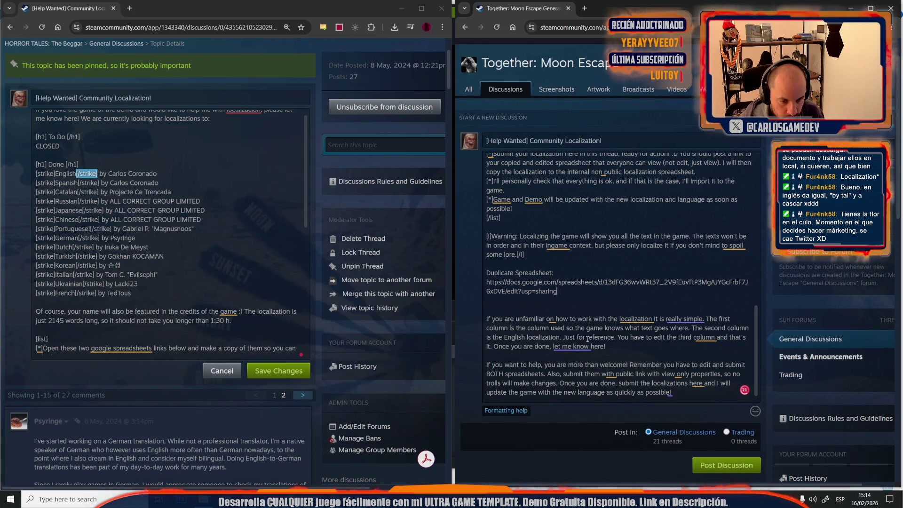
{"action": "scroll", "coordinate": [567, 314], "scroll_direction": "down", "scroll_amount": 1}
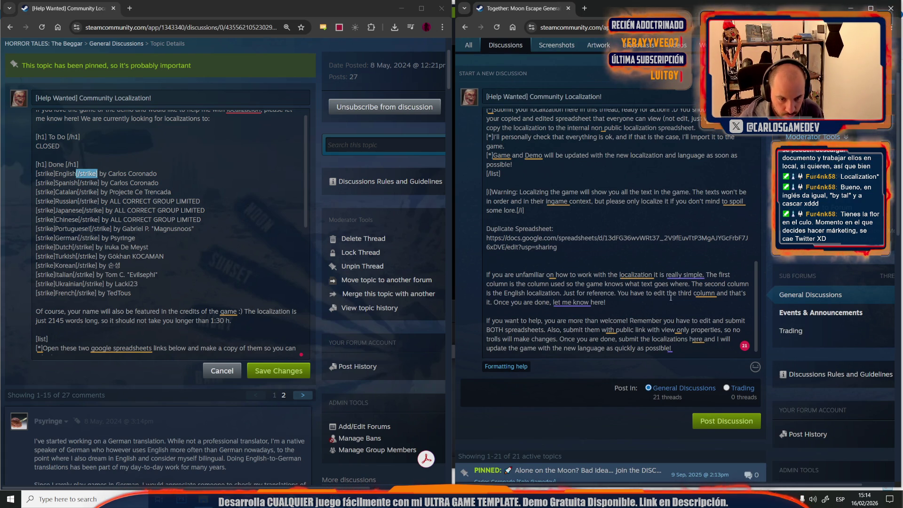
{"action": "left_click_drag", "start_coordinate": [668, 296], "coordinate": [716, 294]}
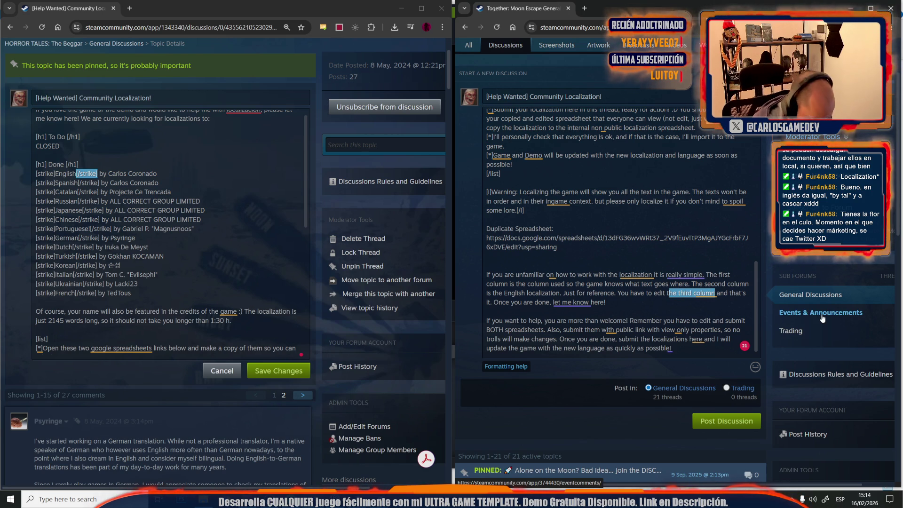
{"action": "key", "text": "BackSpace"}
{"action": "type", "text": "your language's"}
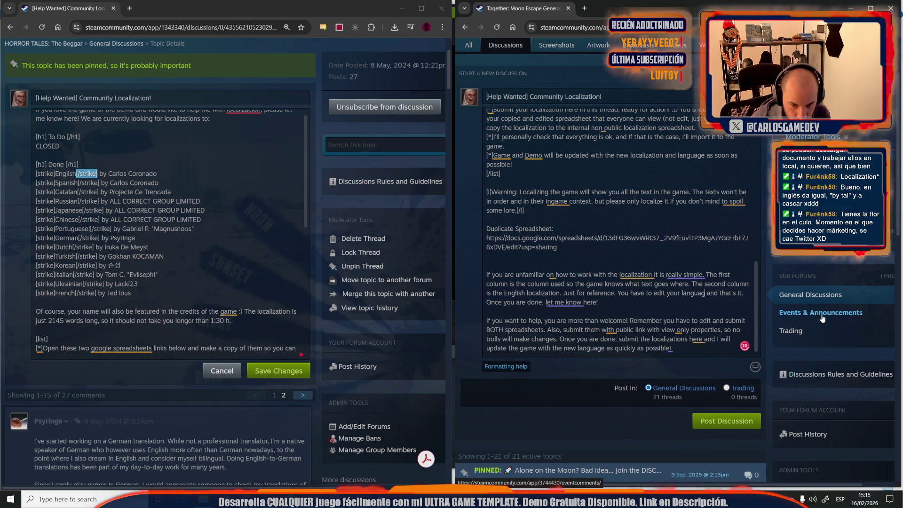
{"action": "type", "text": " column"}
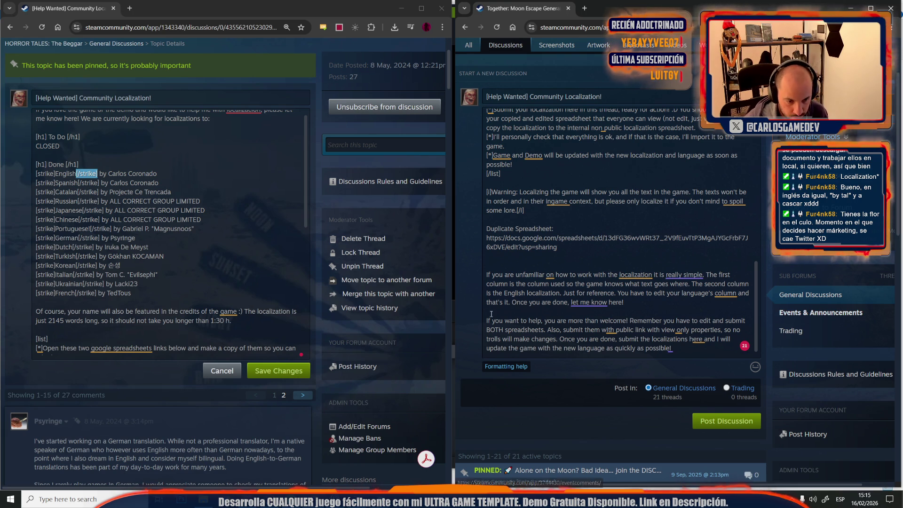
After 'let me know here!', add a note not to localize DO_NOT_LOCALIZE text, unused in-game.
{"action": "left_click", "coordinate": [656, 309]}
{"action": "type", "text": "Btw"}
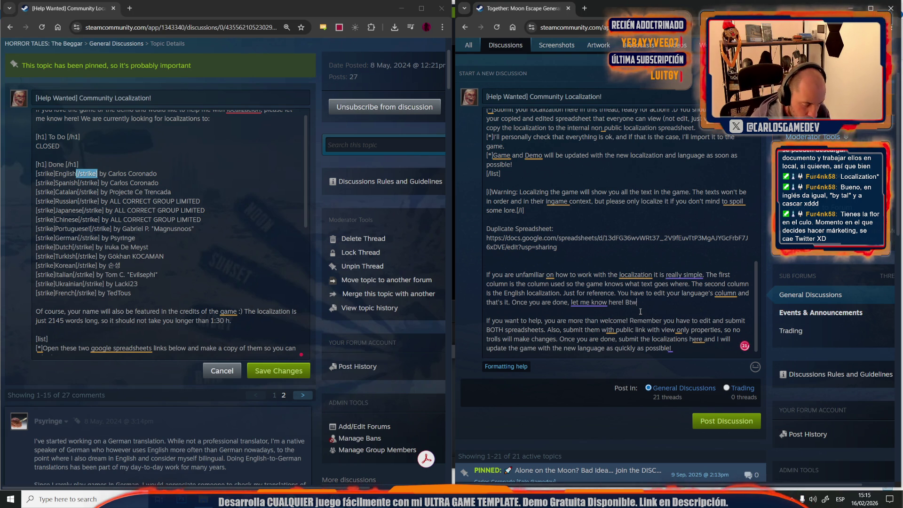
{"action": "type", "text": ", if"}
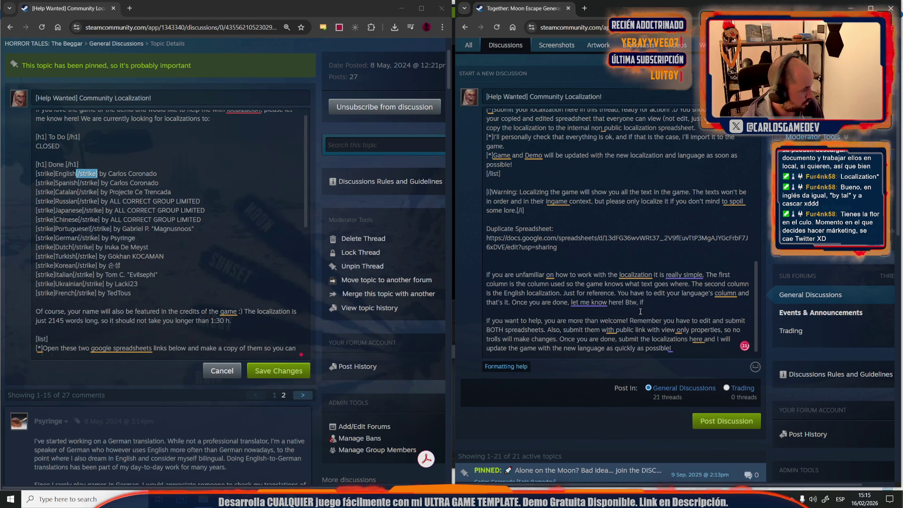
{"action": "type", "text": " you ginf s"}
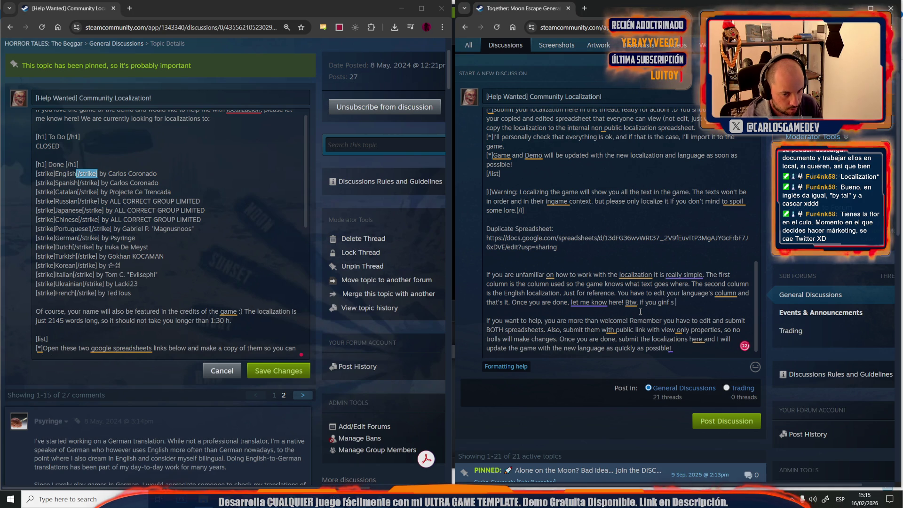
{"action": "key", "text": "BackSpace"}
{"action": "key", "text": "BackSpace"}
{"action": "key", "text": "BackSpace"}
{"action": "key", "text": "BackSpace"}
{"action": "key", "text": "BackSpace"}
{"action": "key", "text": "BackSpace"}
{"action": "type", "text": "f"}
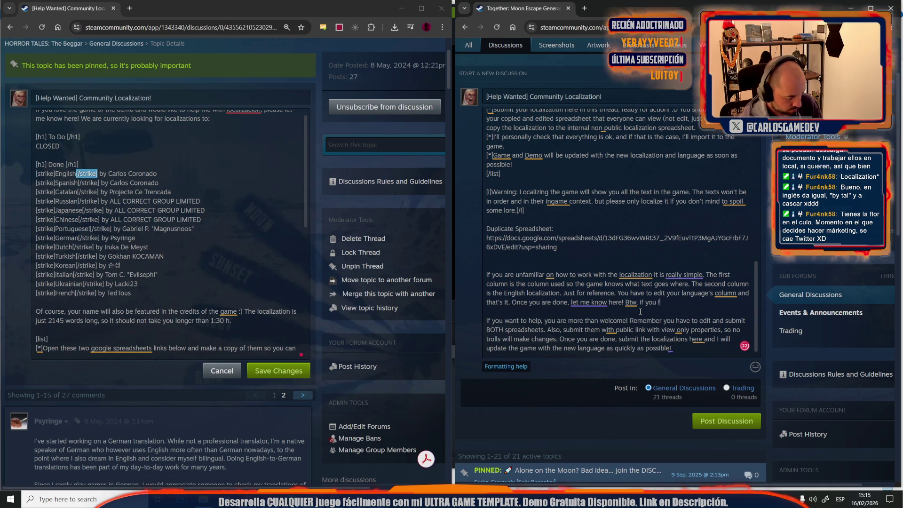
{"action": "type", "text": "ind a"}
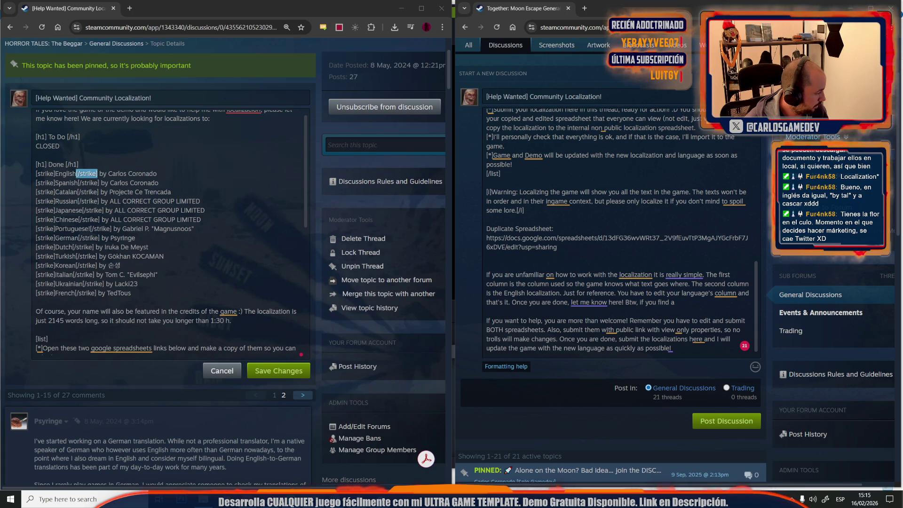
{"action": "left_click", "coordinate": [693, 307]}
{"action": "type", "text": "DO_NOT_LOCALIZE"}
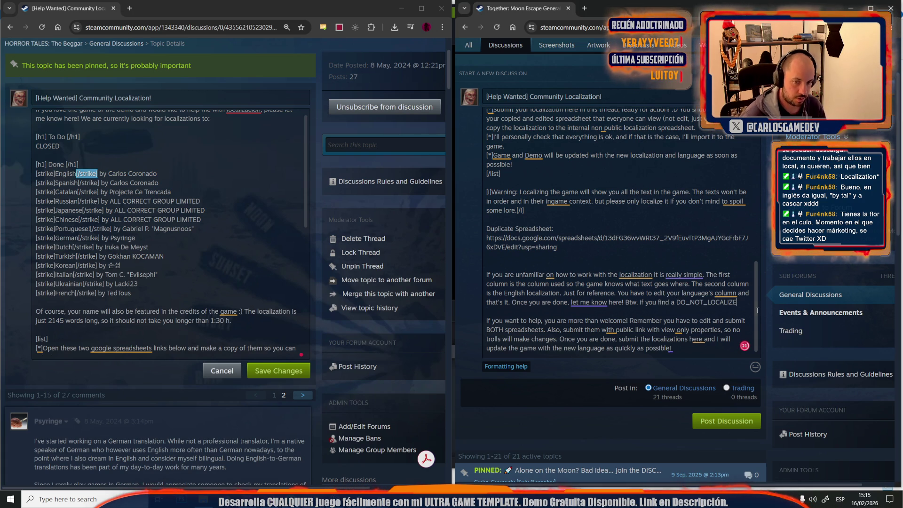
{"action": "type", "text": " text,"}
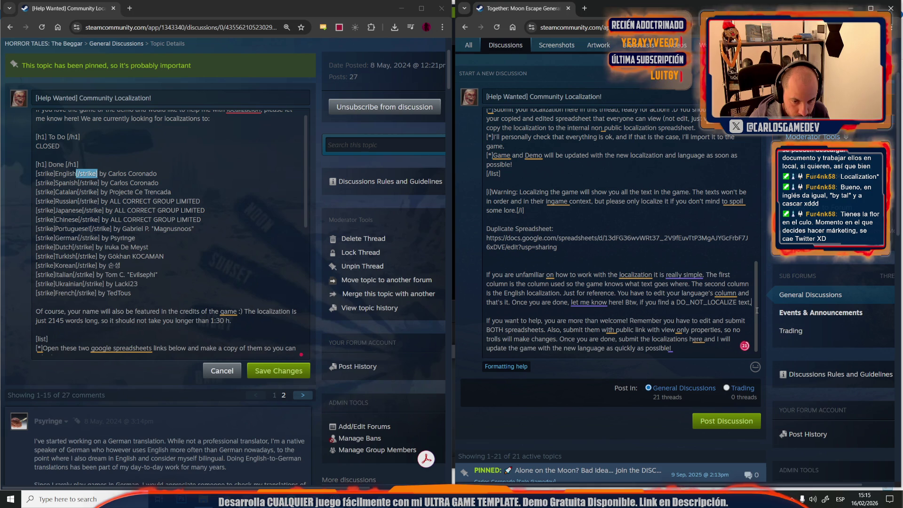
{"action": "type", "text": " there is"}
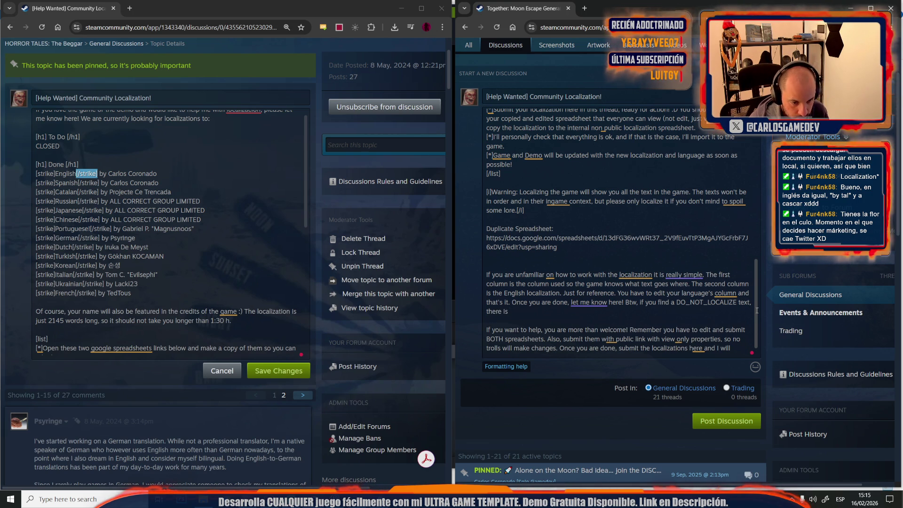
{"action": "key", "text": "BackSpace"}
{"action": "key", "text": "BackSpace"}
{"action": "key", "text": "BackSpace"}
{"action": "key", "text": "BackSpace"}
{"action": "key", "text": "BackSpace"}
{"action": "key", "text": "BackSpace"}
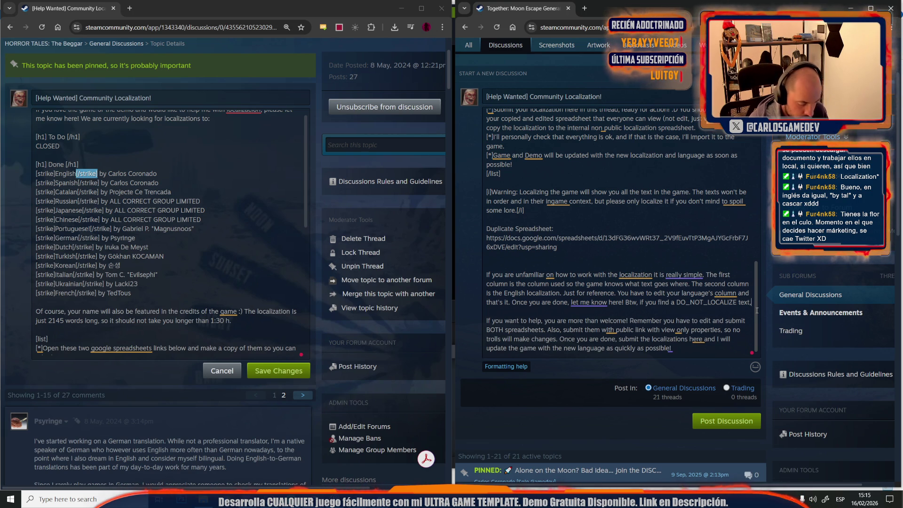
{"action": "type", "text": " do not loc"}
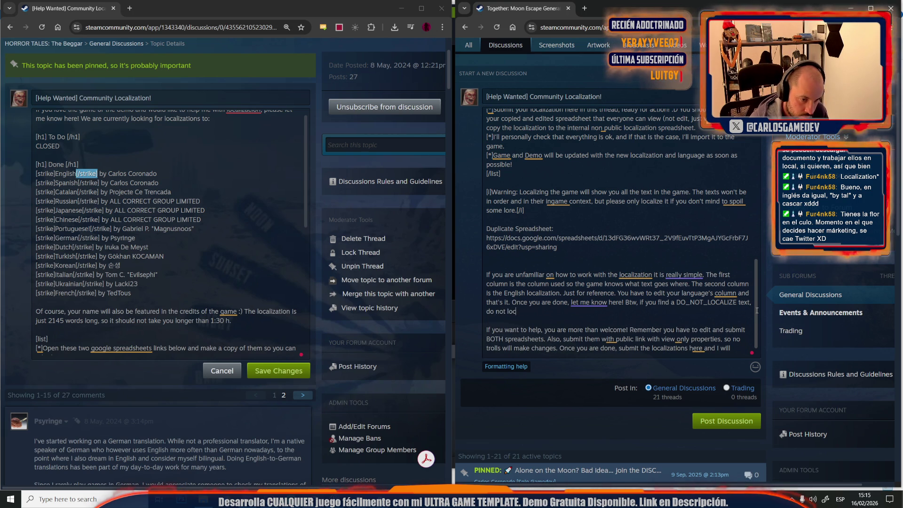
{"action": "type", "text": "alize that"}
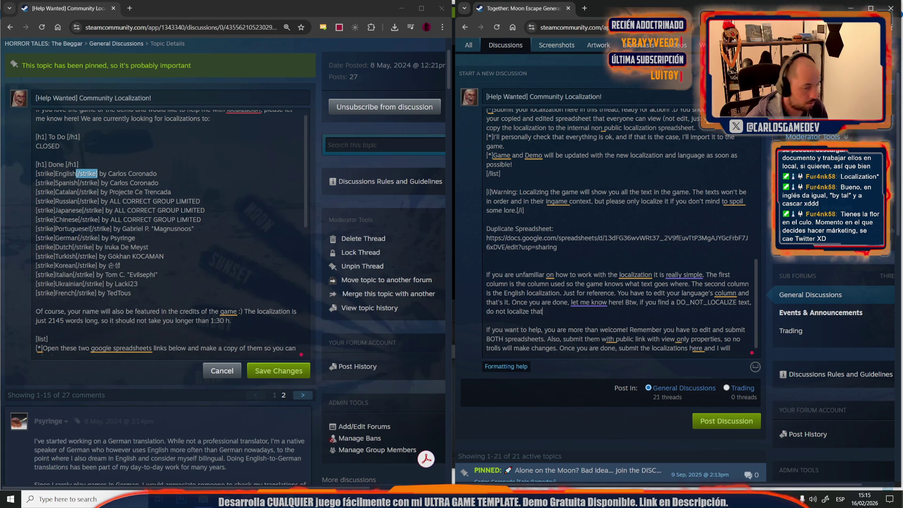
{"action": "type", "text": " bo"}
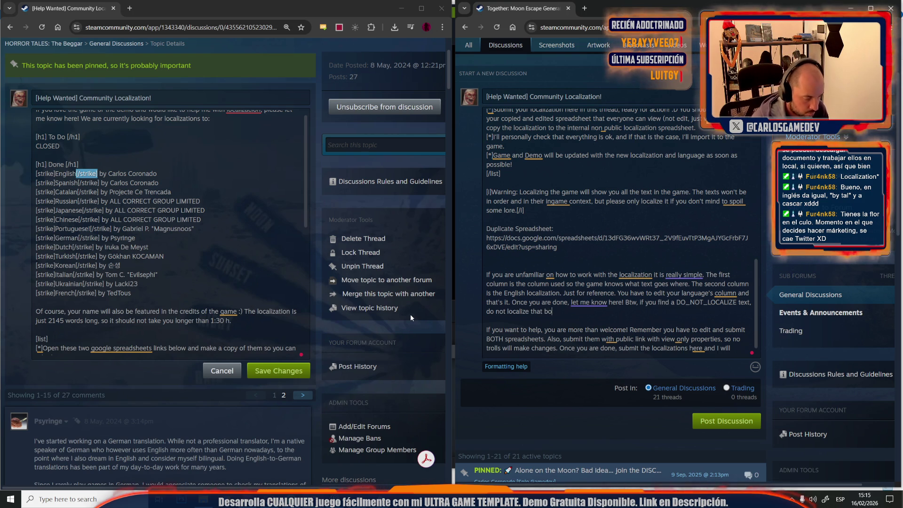
{"action": "type", "text": ". that te"}
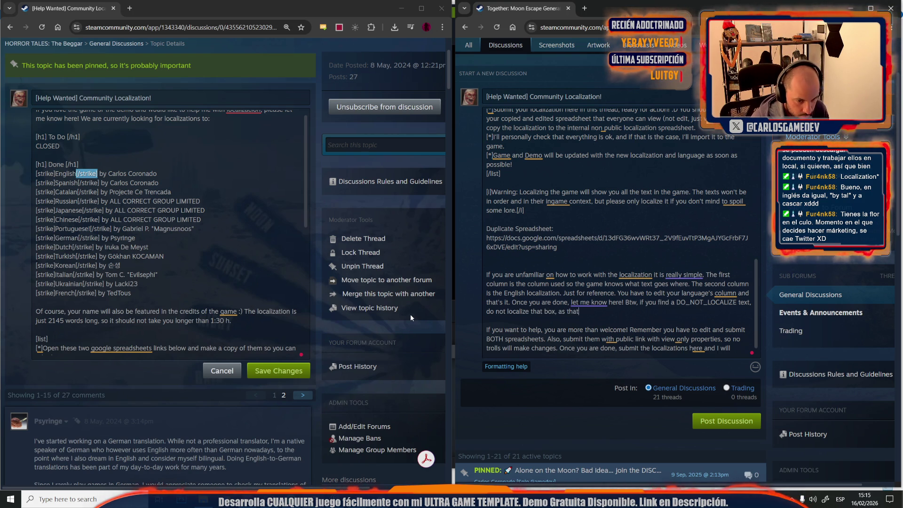
{"action": "type", "text": " be used in the g"}
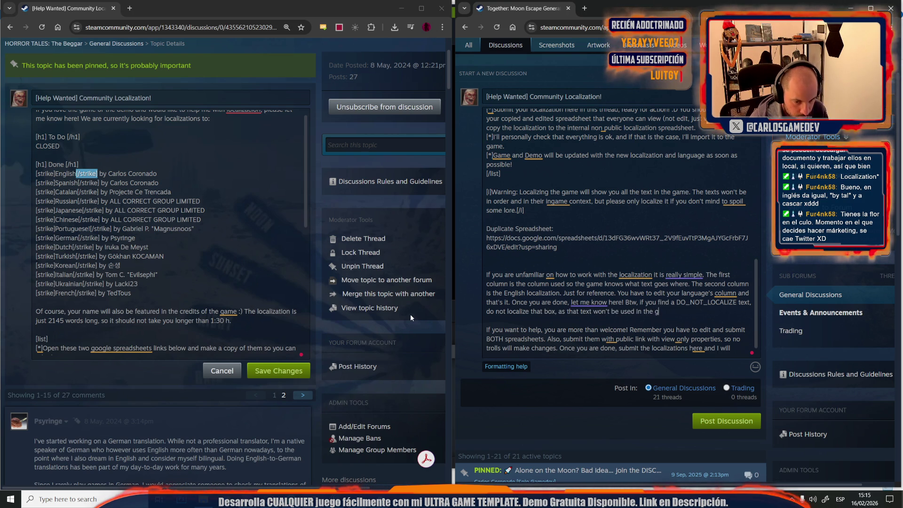
{"action": "type", "text": "ame."}
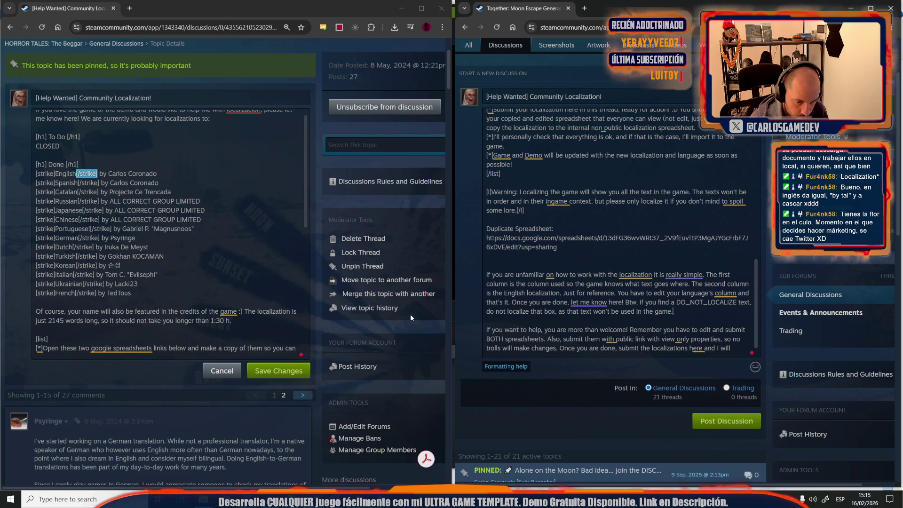
{"action": "scroll", "coordinate": [568, 287], "scroll_direction": "down", "scroll_amount": 3}
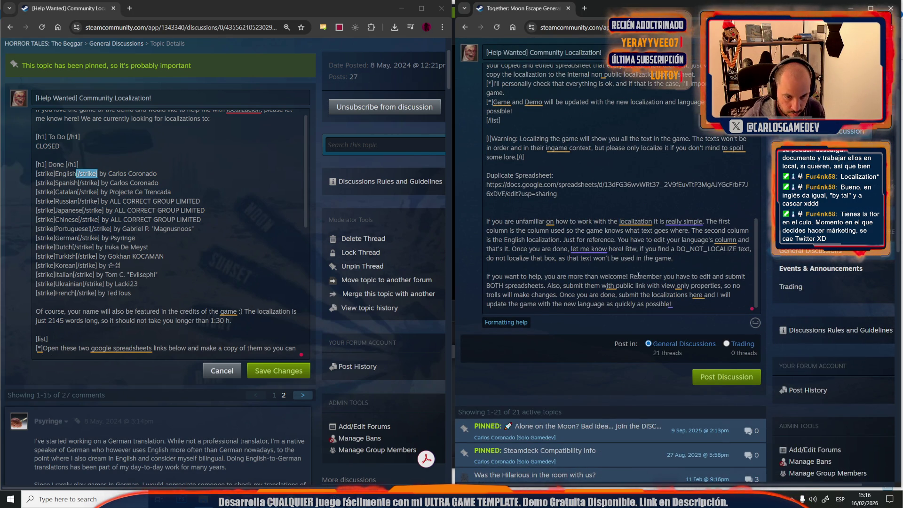
Retype the 'Remember to' sentence, delete 'with', and insert 'as a spreadsheet link' before 'here'.
{"action": "mouse_move", "coordinate": [633, 277]}
{"action": "left_mouse_down"}
{"action": "mouse_move", "coordinate": [545, 287]}
{"action": "mouse_move", "coordinate": [743, 295]}
{"action": "mouse_move", "coordinate": [639, 286]}
{"action": "mouse_move", "coordinate": [533, 294]}
{"action": "mouse_move", "coordinate": [604, 286]}
{"action": "mouse_move", "coordinate": [560, 286]}
{"action": "left_mouse_up"}
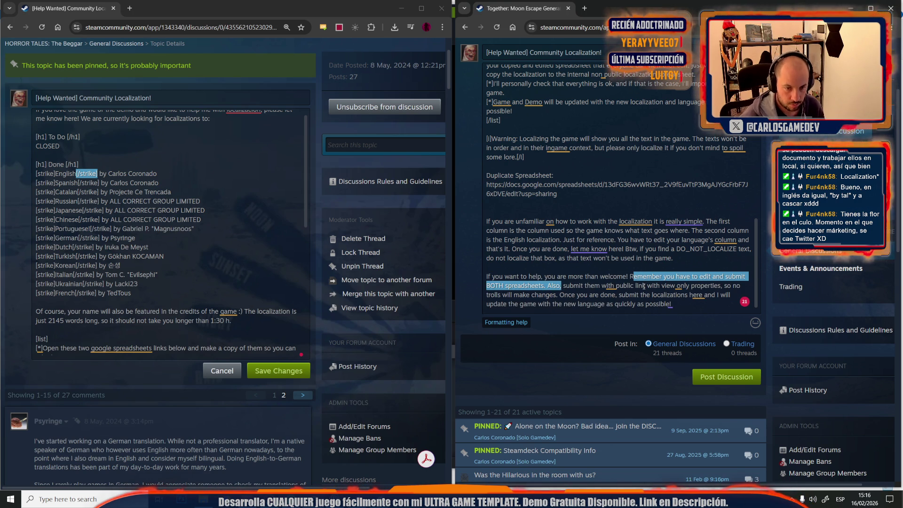
{"action": "type", "text": "emember"}
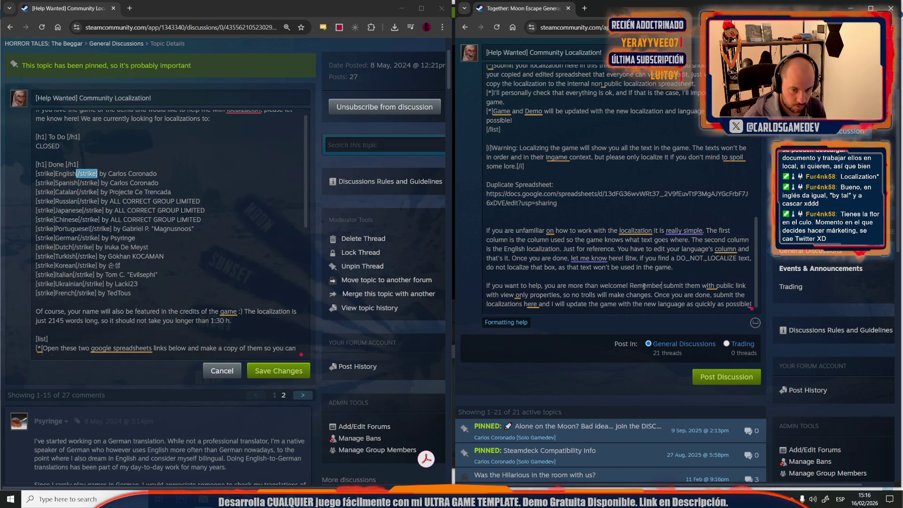
{"action": "type", "text": " t "}
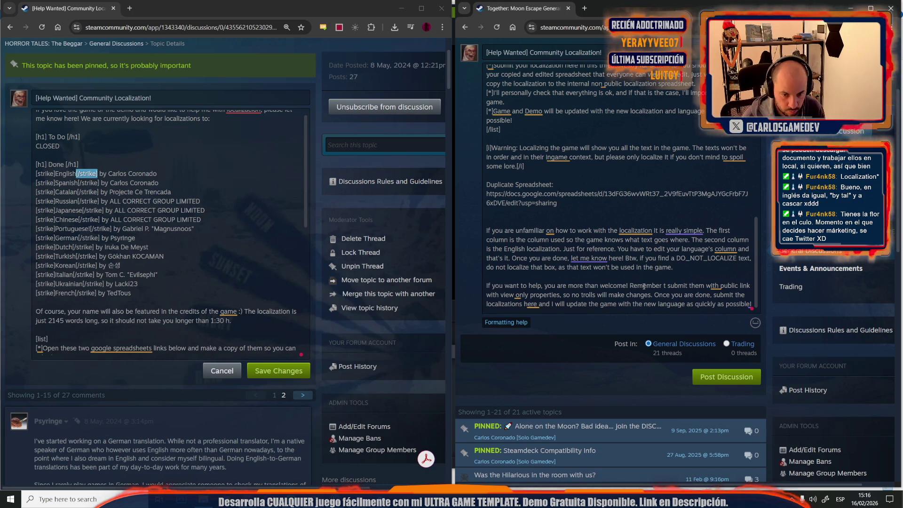
{"action": "type", "text": "o"}
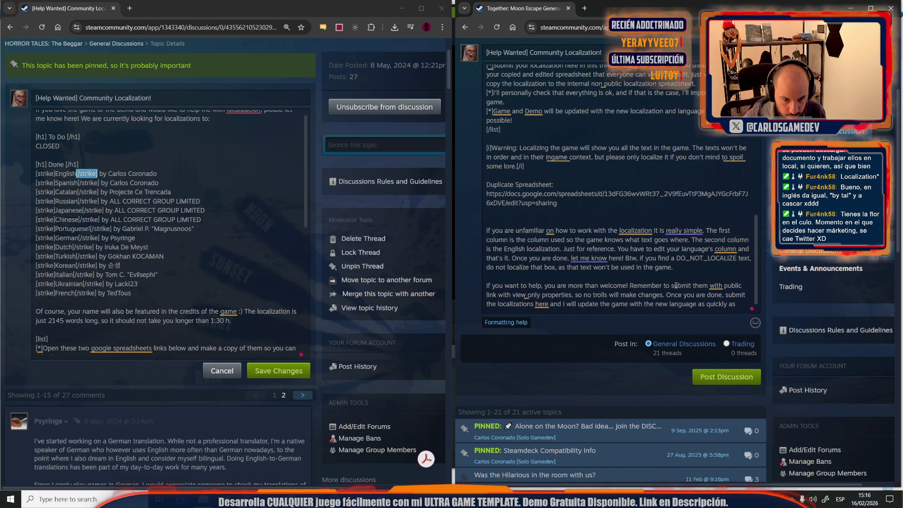
{"action": "left_click_drag", "start_coordinate": [672, 285], "coordinate": [726, 283]}
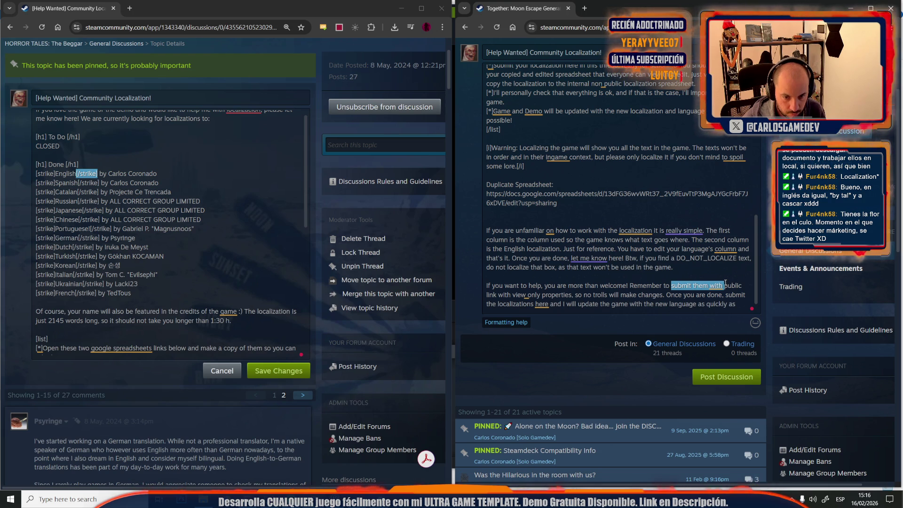
{"action": "left_click", "coordinate": [704, 286]}
{"action": "left_click", "coordinate": [722, 285]}
{"action": "key", "text": "BackSpace"}
{"action": "key", "text": "BackSpace"}
{"action": "key", "text": "BackSpace"}
{"action": "key", "text": "BackSpace"}
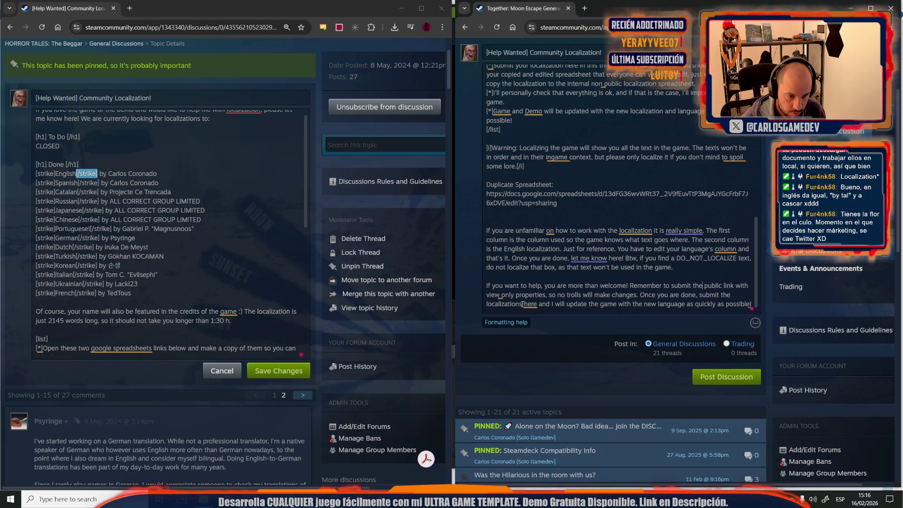
{"action": "key", "text": "BackSpace"}
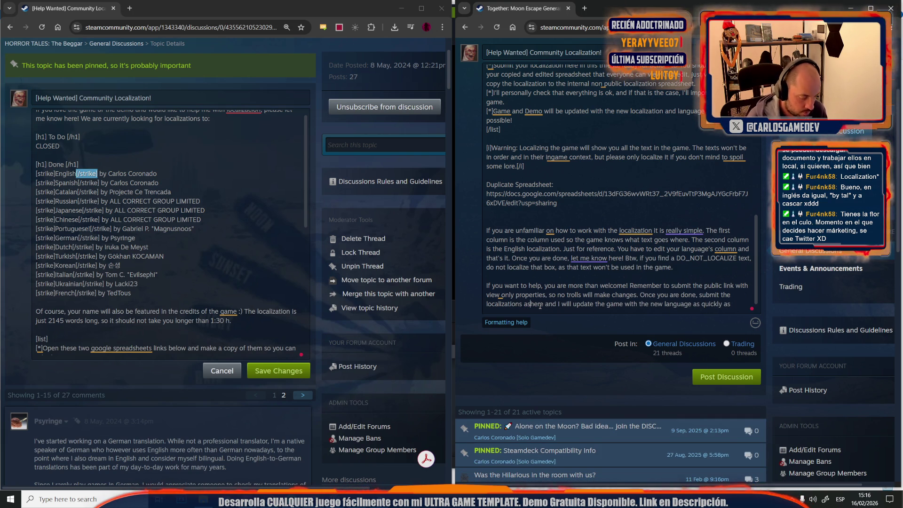
{"action": "type", "text": "as a spread"}
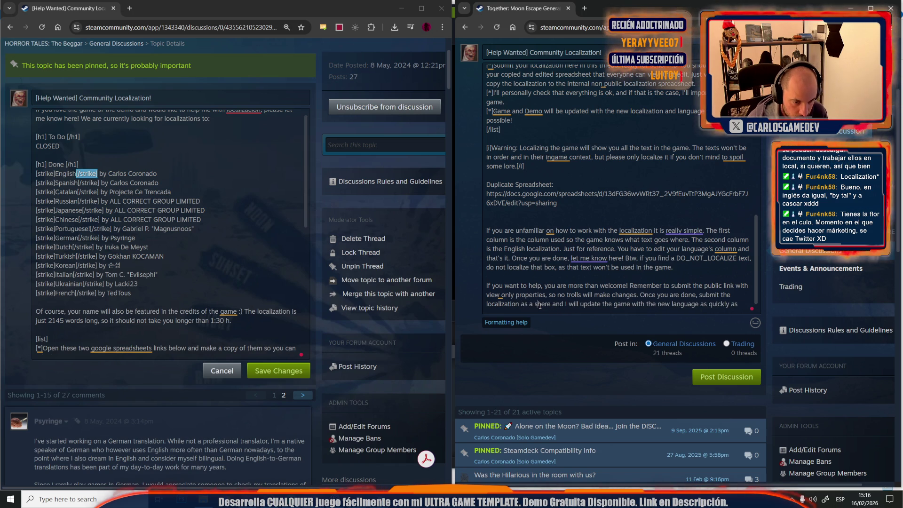
{"action": "type", "text": "sheet link"}
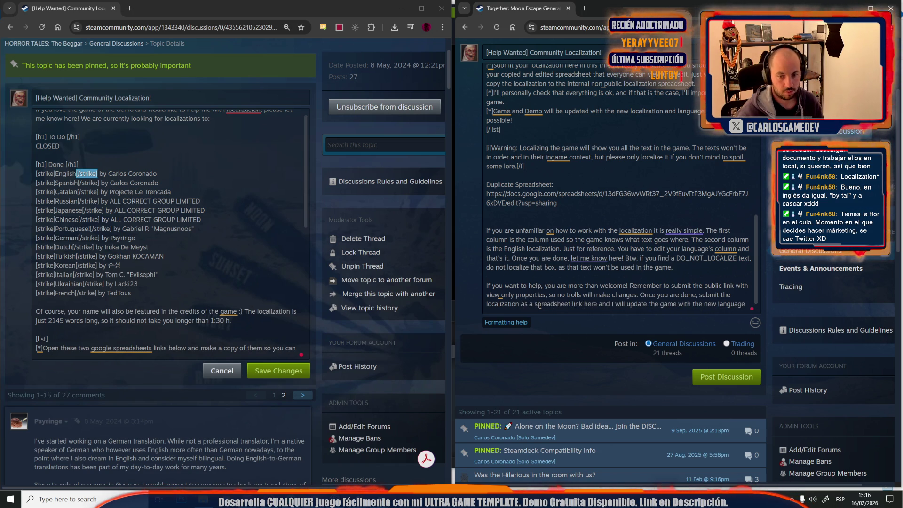
{"action": "scroll", "coordinate": [622, 265], "scroll_direction": "down", "scroll_amount": 1}
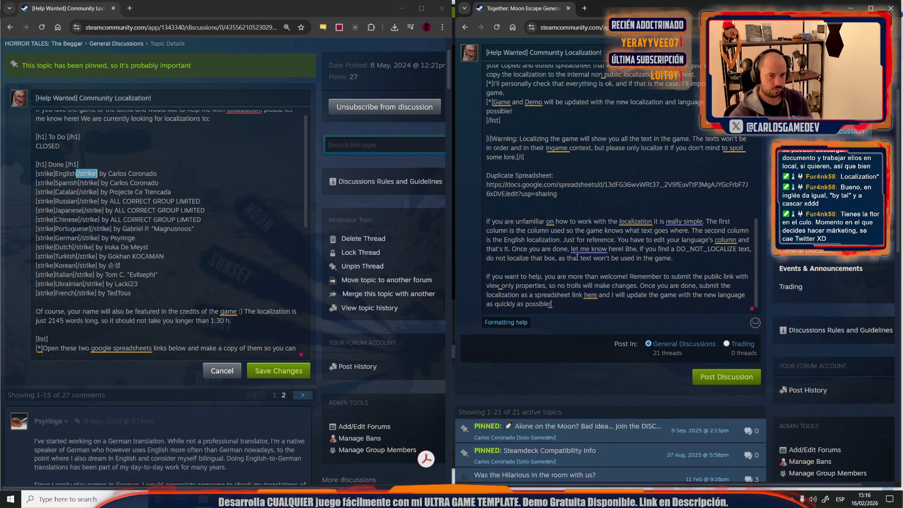
Publish the Community Localization discussion thread.
{"action": "scroll", "coordinate": [576, 257], "scroll_direction": "up", "scroll_amount": 15}
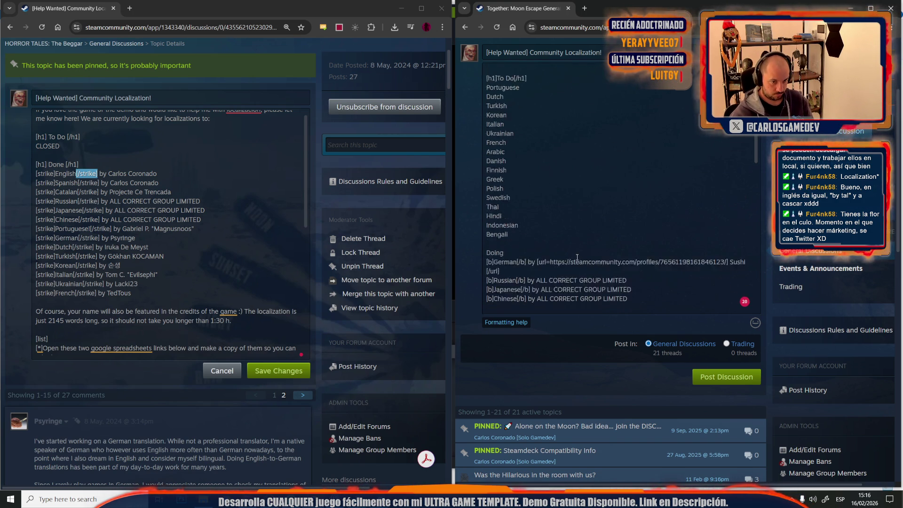
{"action": "scroll", "coordinate": [576, 257], "scroll_direction": "down", "scroll_amount": 15}
{"action": "left_click", "coordinate": [721, 380]}
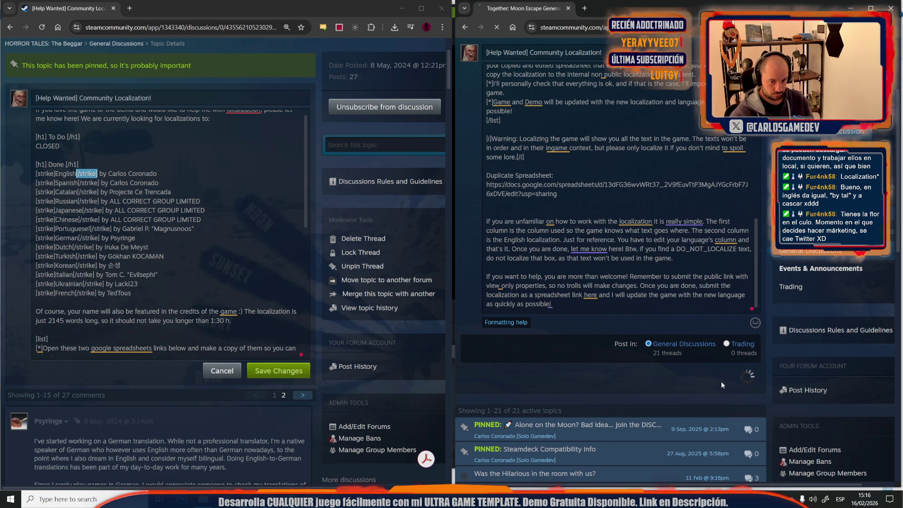
{"action": "scroll", "coordinate": [721, 381], "scroll_direction": "down", "scroll_amount": 3}
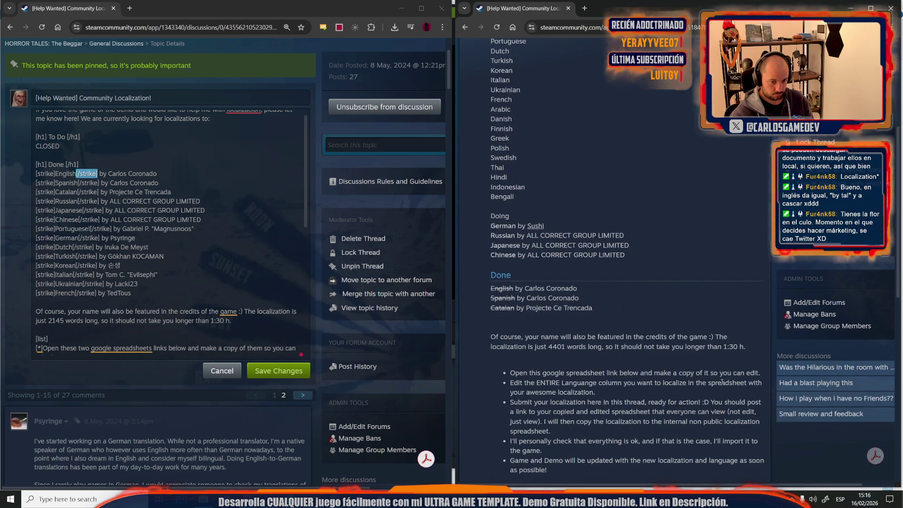
{"action": "scroll", "coordinate": [561, 247], "scroll_direction": "up", "scroll_amount": 4}
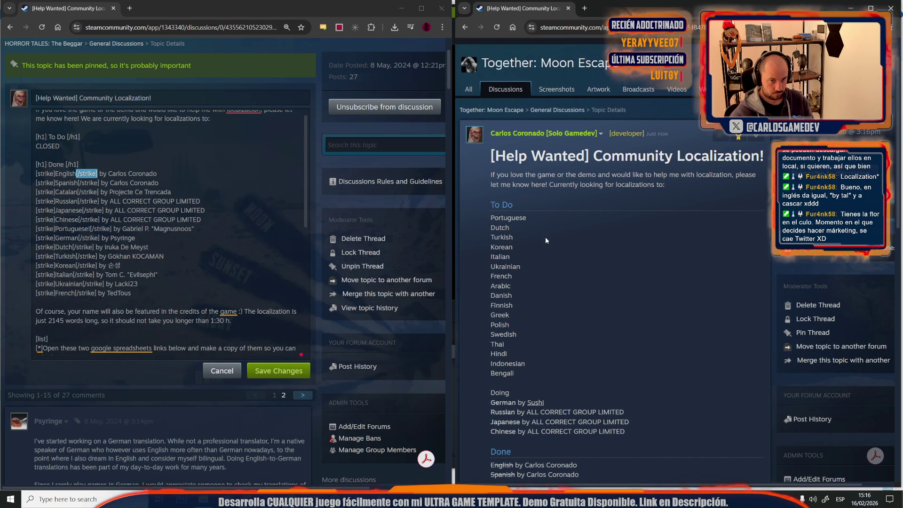
{"action": "scroll", "coordinate": [545, 237], "scroll_direction": "down", "scroll_amount": 3}
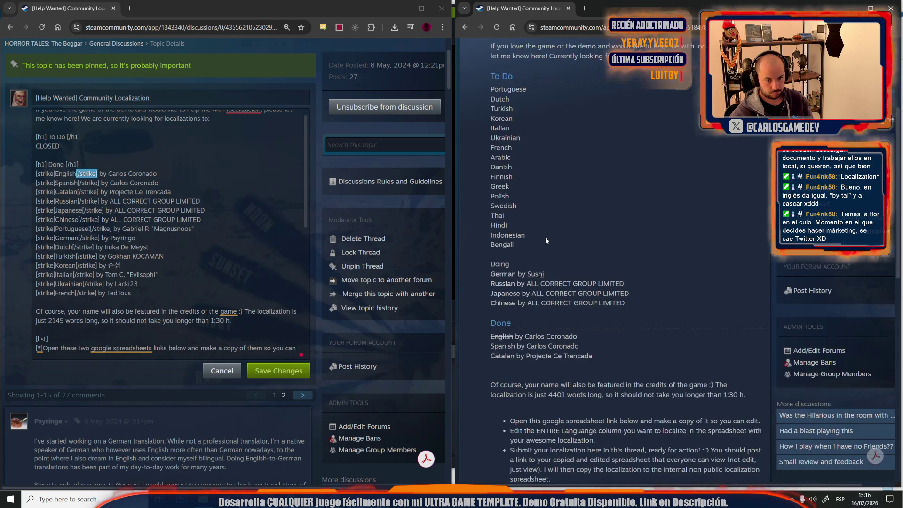
{"action": "scroll", "coordinate": [530, 247], "scroll_direction": "up", "scroll_amount": 4}
Edit the posted thread to make Doing an [h1] heading and save the changes.
{"action": "left_click", "coordinate": [754, 177]}
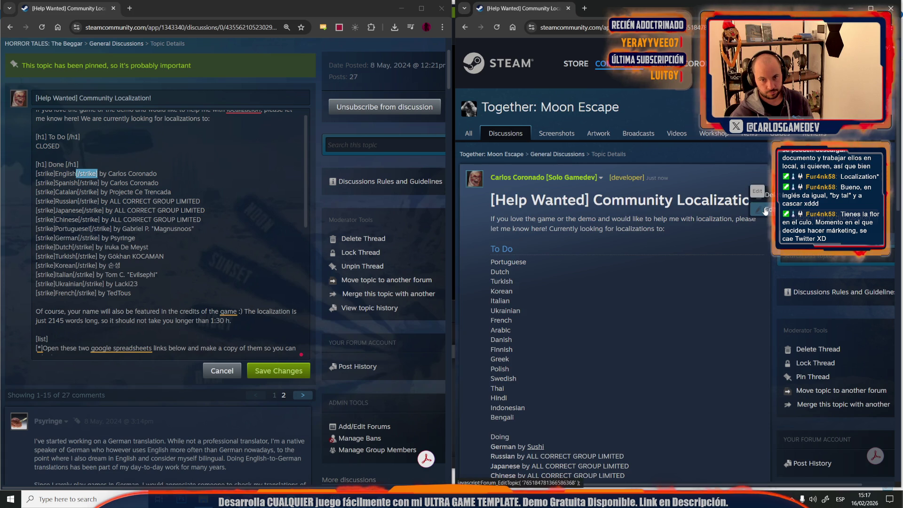
{"action": "left_click", "coordinate": [763, 209]}
{"action": "scroll", "coordinate": [512, 368], "scroll_direction": "down", "scroll_amount": 3}
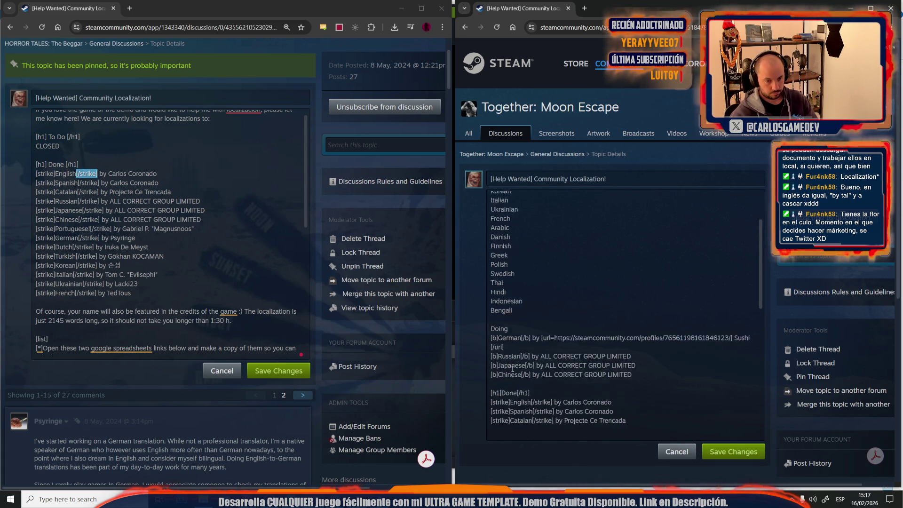
{"action": "mouse_move", "coordinate": [502, 330]}
{"action": "left_mouse_down"}
{"action": "mouse_move", "coordinate": [486, 332]}
{"action": "mouse_move", "coordinate": [518, 331]}
{"action": "left_mouse_up"}
{"action": "key", "text": "ctrl+c"}
{"action": "left_click", "coordinate": [491, 266]}
{"action": "key", "text": "ctrl+v"}
{"action": "left_click", "coordinate": [523, 266]}
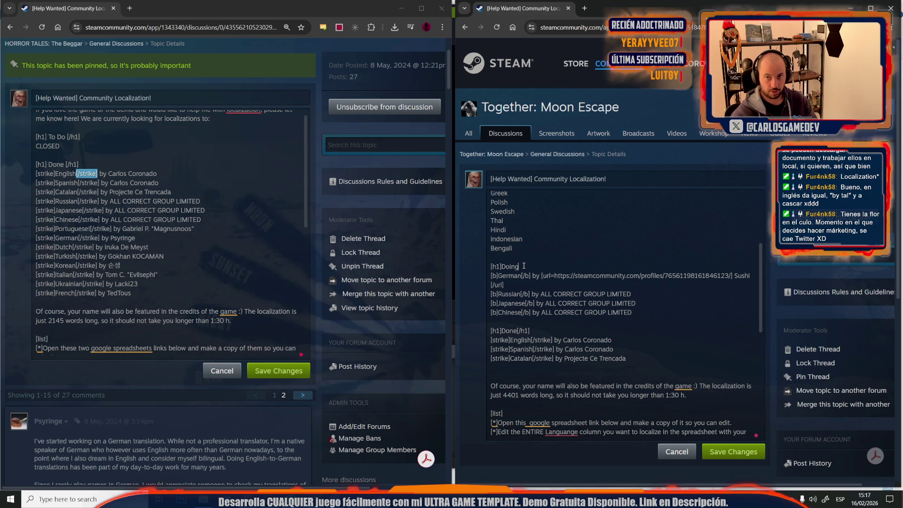
{"action": "left_click", "coordinate": [715, 449]}
{"action": "scroll", "coordinate": [659, 391], "scroll_direction": "down", "scroll_amount": 10}
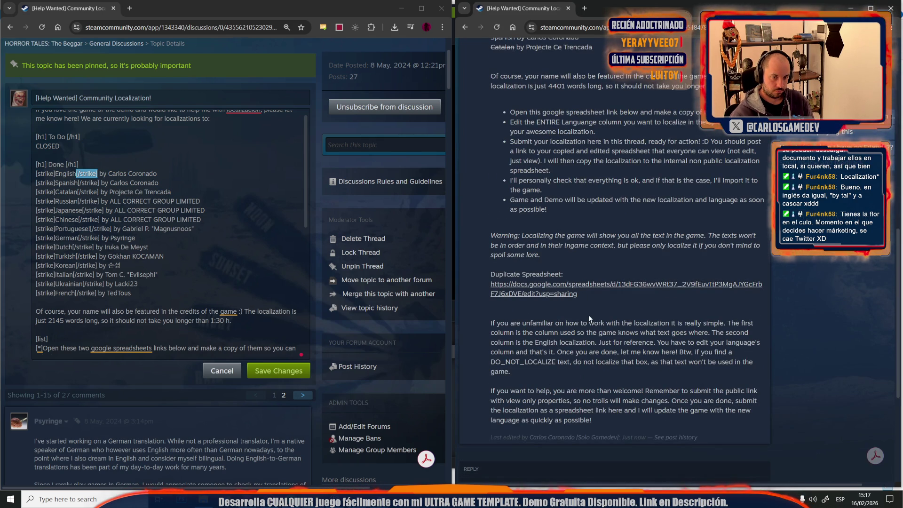
{"action": "left_click_drag", "start_coordinate": [594, 295], "coordinate": [489, 283]}
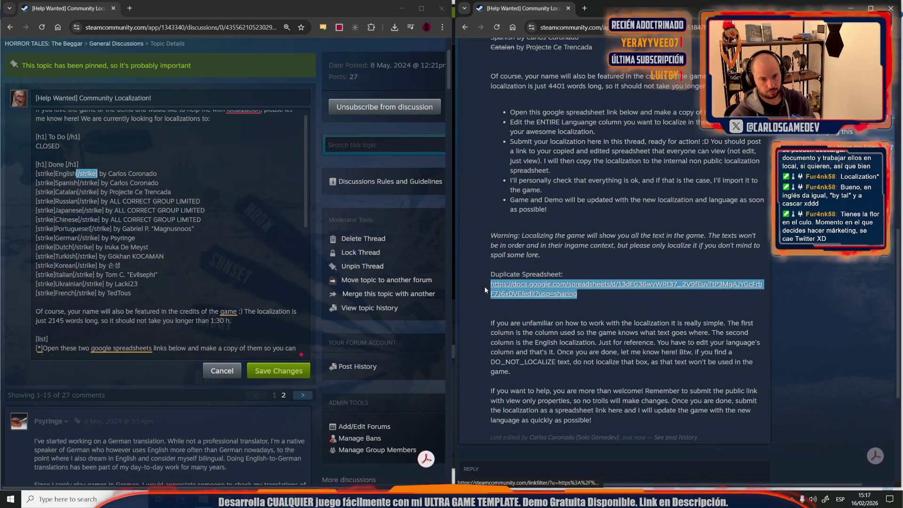
{"action": "key", "text": "ctrl+c"}
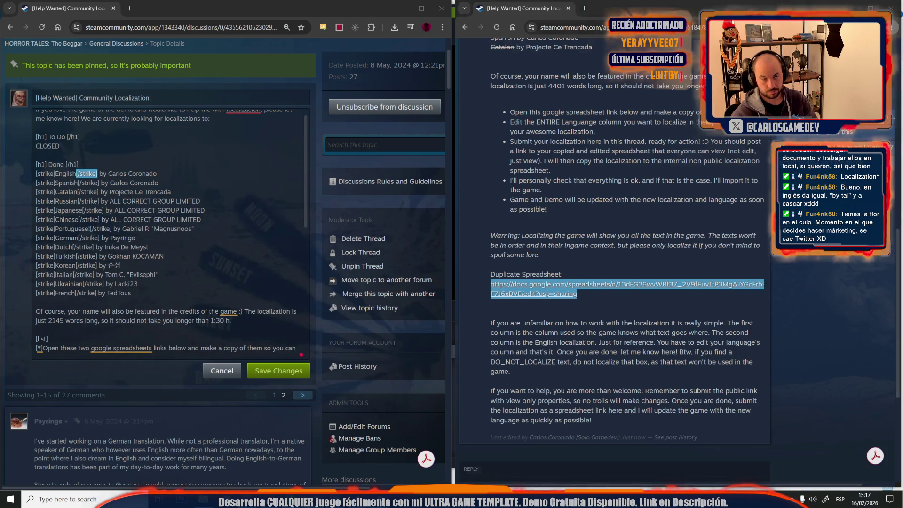
{"action": "key", "text": "ctrl+shift+n"}
{"action": "key", "text": "ctrl+v"}
{"action": "key", "text": "Return"}
{"action": "key", "text": "super+Up"}
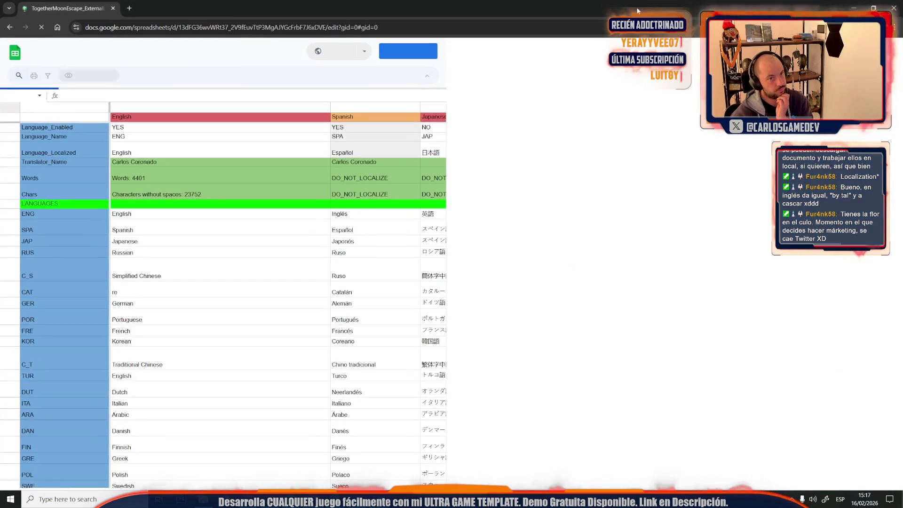
{"action": "left_click", "coordinate": [275, 261]}
{"action": "left_click", "coordinate": [181, 295]}
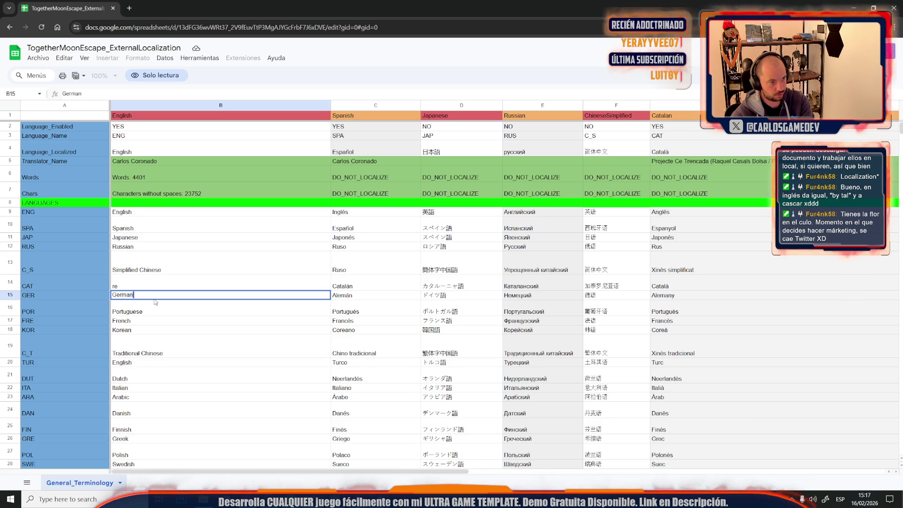
{"action": "left_click", "coordinate": [38, 58]}
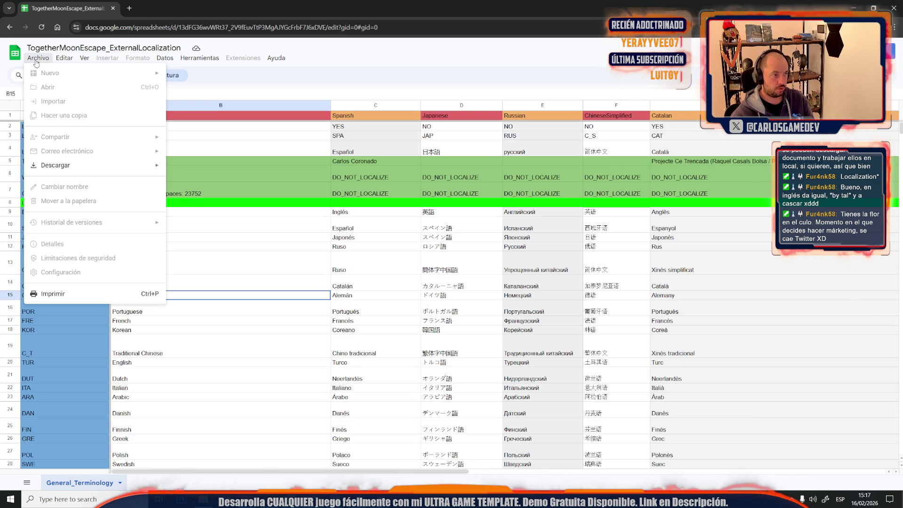
{"action": "mouse_move", "coordinate": [102, 168]}
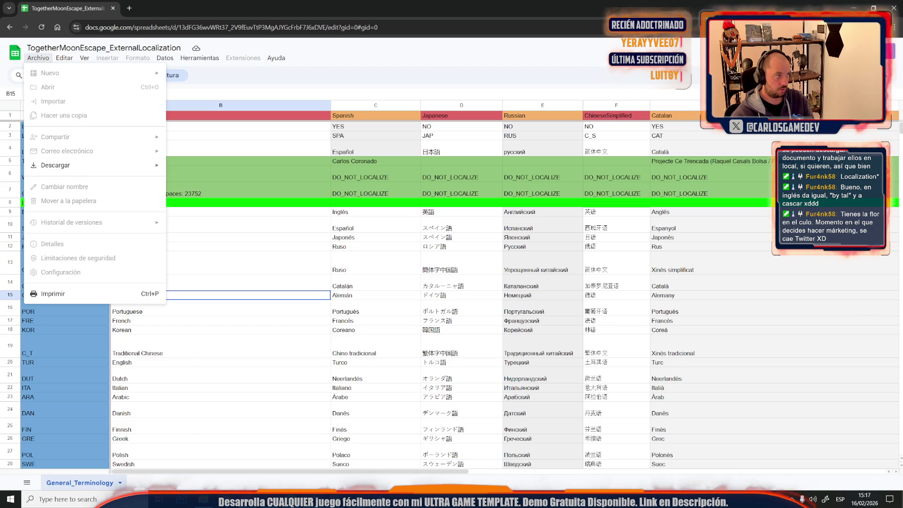
{"action": "left_click", "coordinate": [457, 290]}
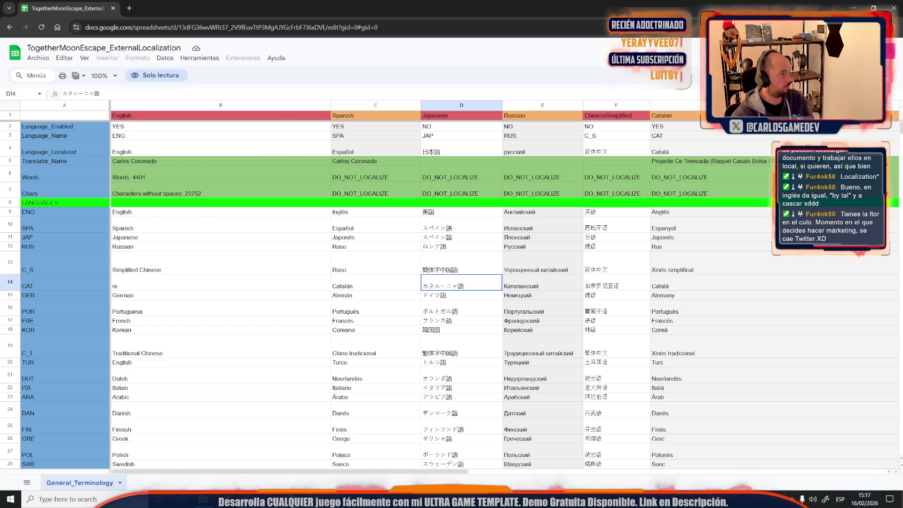
{"action": "key", "text": "alt+Tab"}
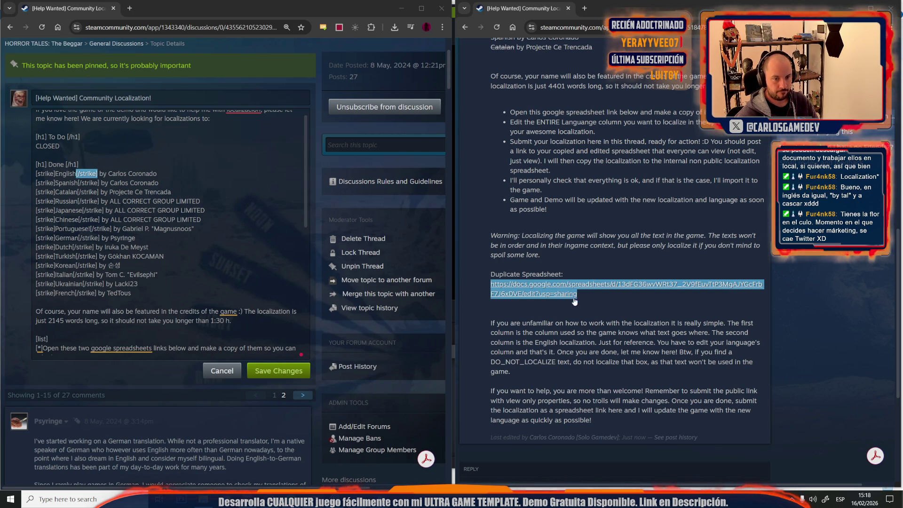
{"action": "left_click", "coordinate": [10, 499]}
{"action": "left_click", "coordinate": [703, 247]}
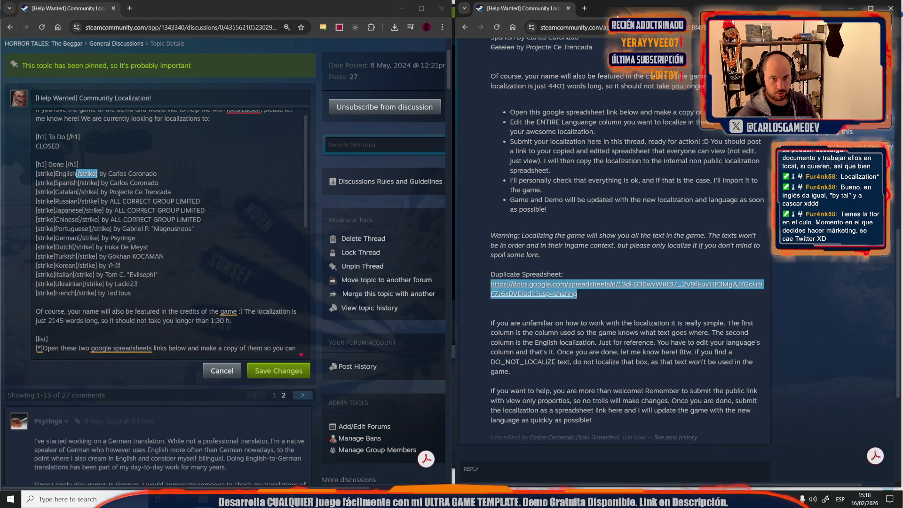
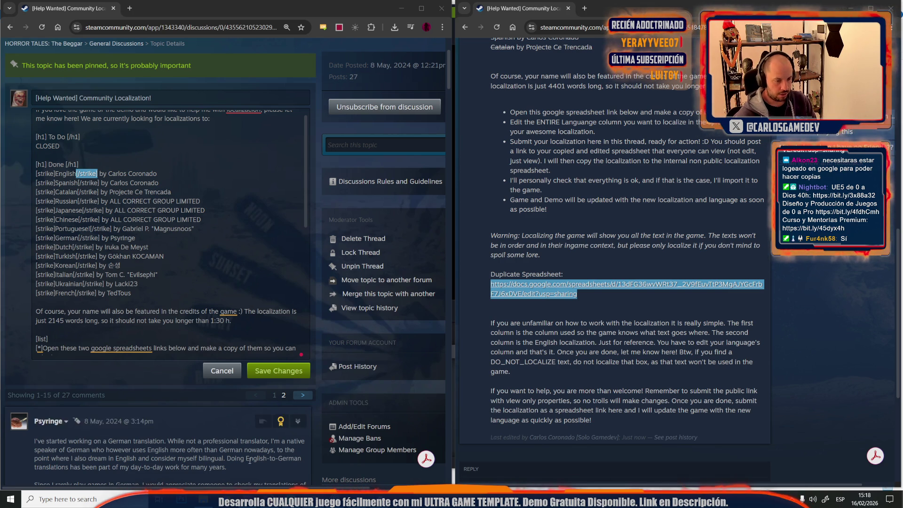
Copy the localization thread's URL and open the Steam chat with the German translator.
{"action": "scroll", "coordinate": [572, 197], "scroll_direction": "up", "scroll_amount": 10}
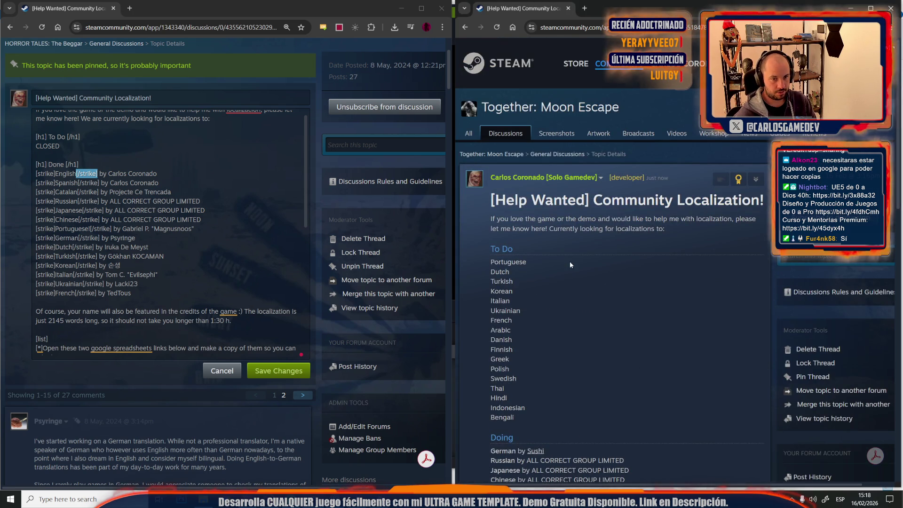
{"action": "scroll", "coordinate": [569, 261], "scroll_direction": "down", "scroll_amount": 7}
{"action": "scroll", "coordinate": [575, 293], "scroll_direction": "down", "scroll_amount": 8}
{"action": "scroll", "coordinate": [575, 292], "scroll_direction": "up", "scroll_amount": 15}
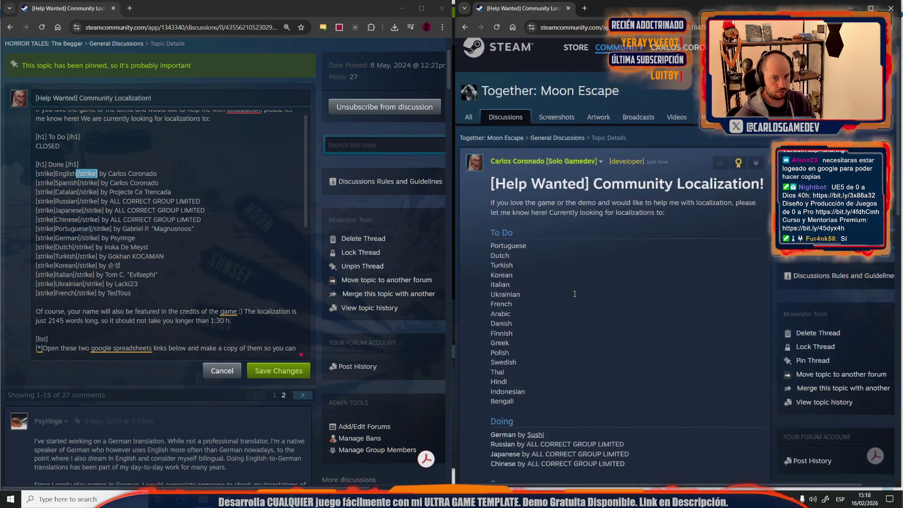
{"action": "left_click", "coordinate": [585, 29]}
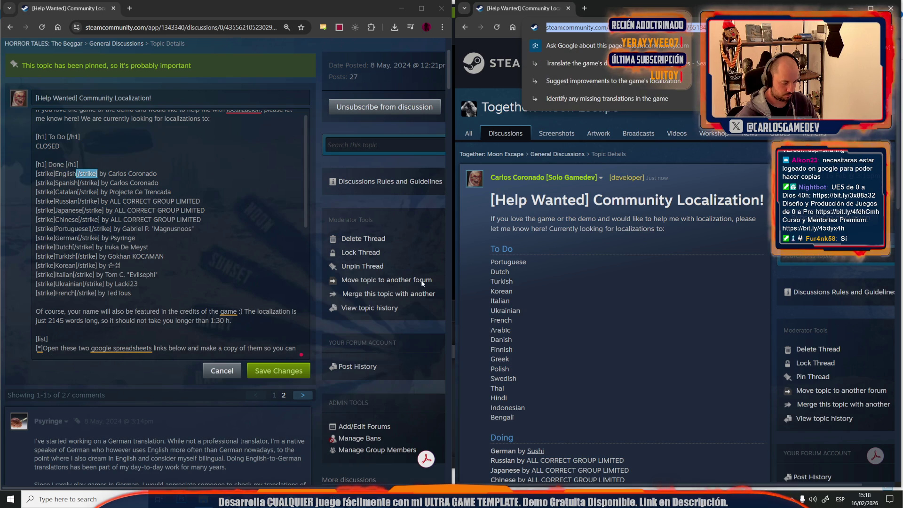
{"action": "left_click", "coordinate": [390, 499]}
{"action": "left_click", "coordinate": [396, 478]}
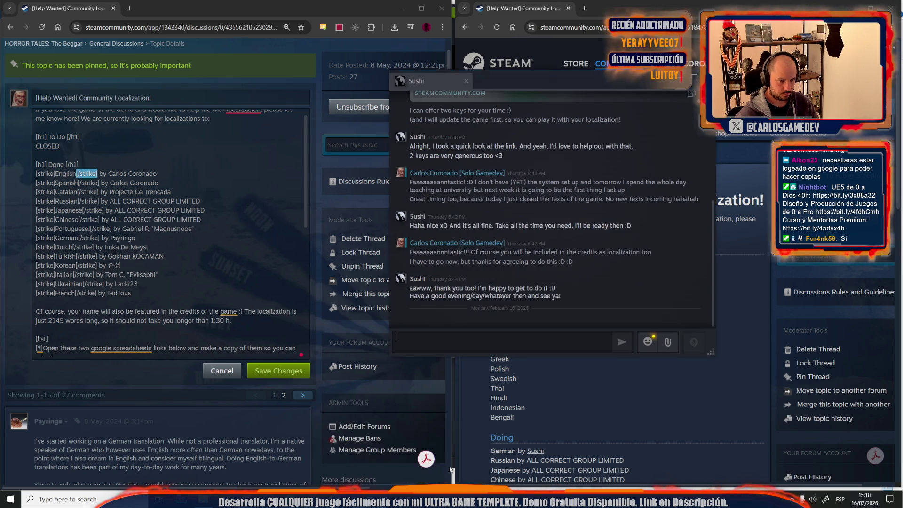
Send 'heyyyyy!', 'the new community localization system IS ON! :D' and the pasted thread link.
{"action": "type", "text": "heyyy"}
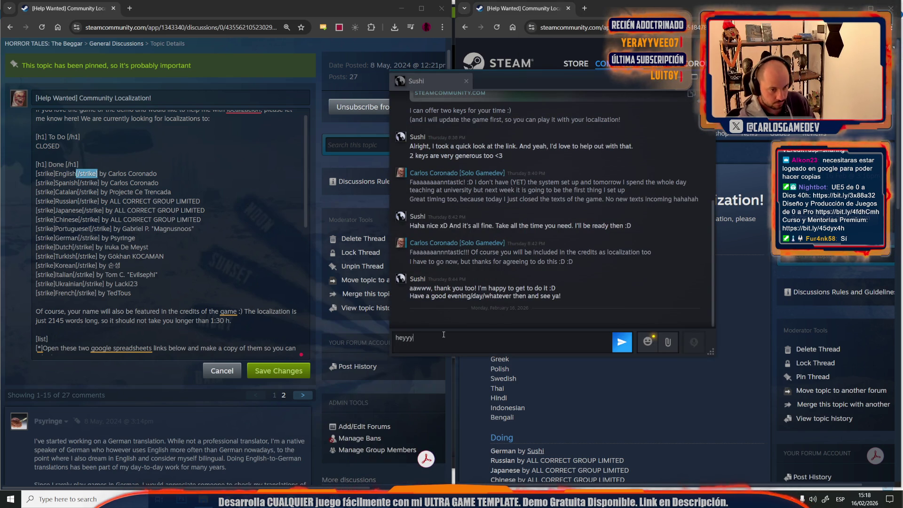
{"action": "type", "text": "yy!"}
{"action": "key", "text": "Return"}
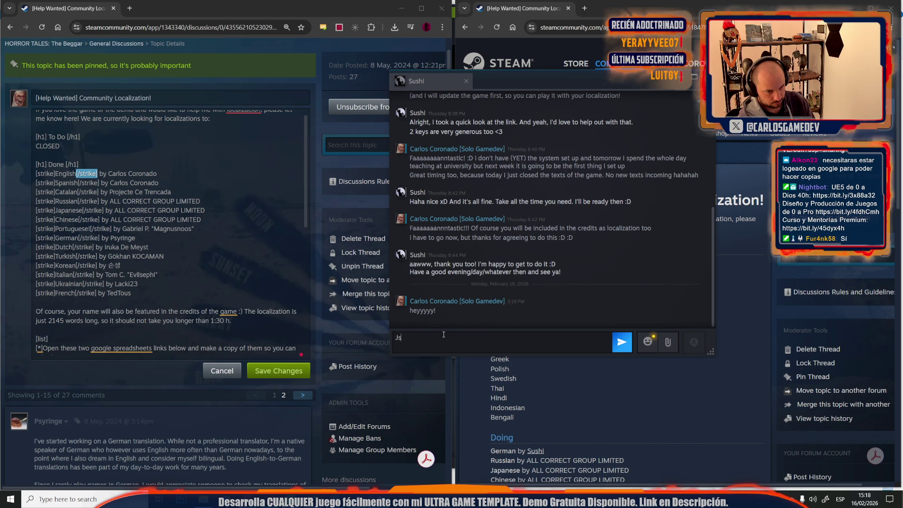
{"action": "type", "text": "the "}
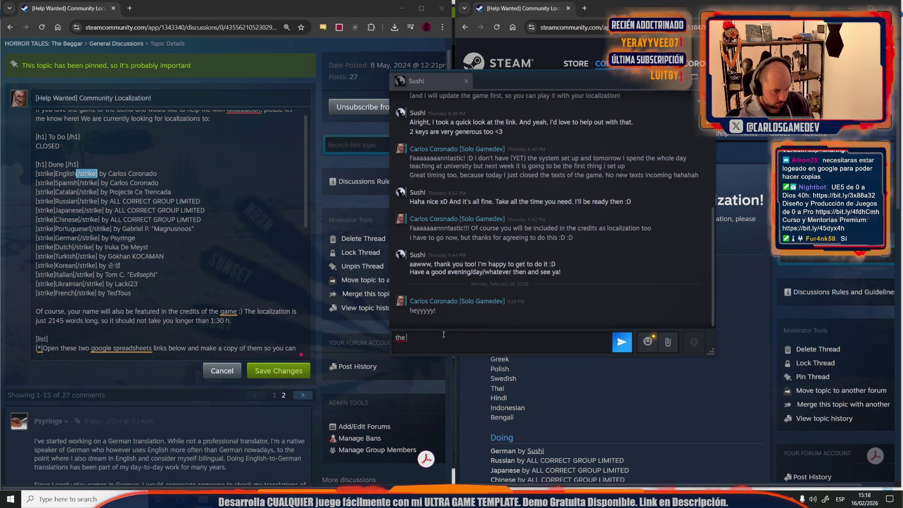
{"action": "type", "text": "new community "}
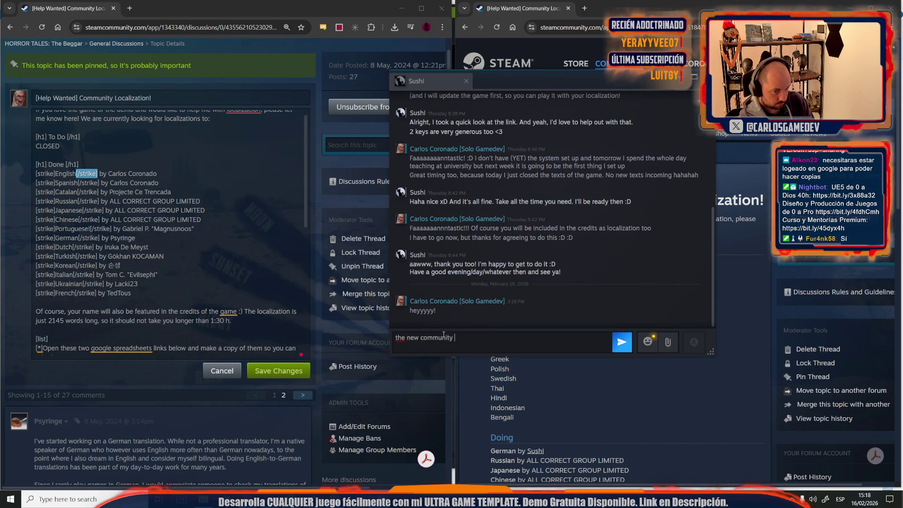
{"action": "type", "text": "localization syst"}
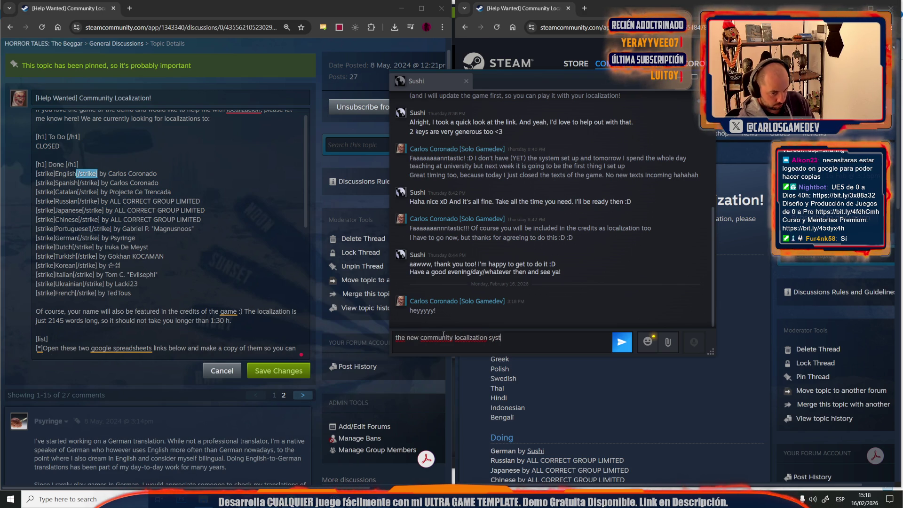
{"action": "type", "text": "em IS ON!"}
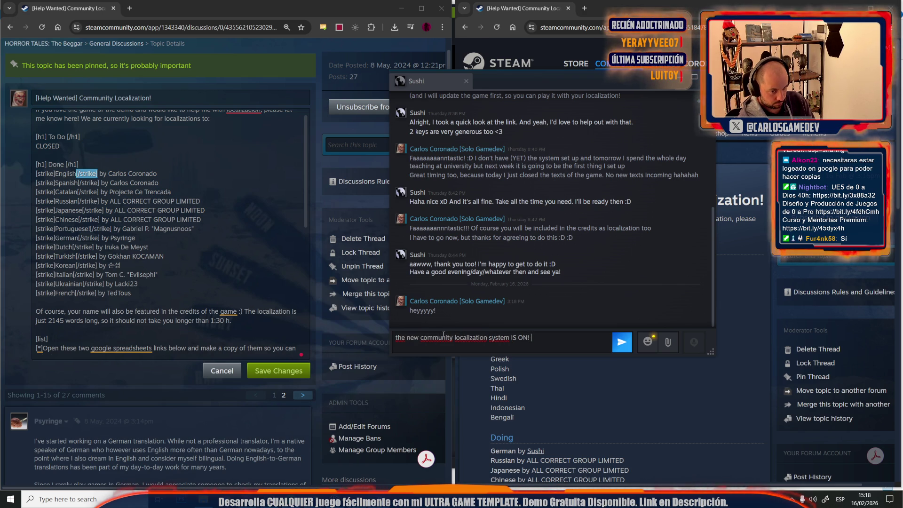
{"action": "type", "text": " :D"}
{"action": "key", "text": "Return"}
{"action": "key", "text": "ctrl+v"}
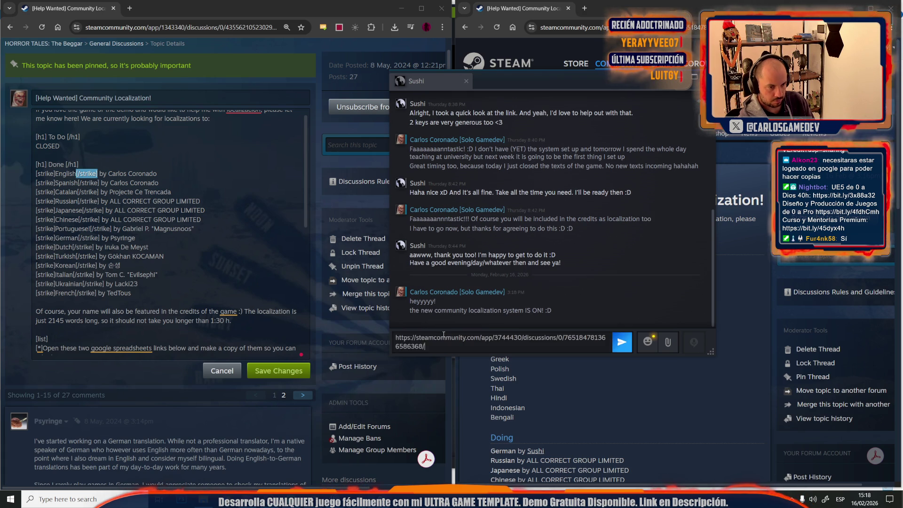
{"action": "key", "text": "Return"}
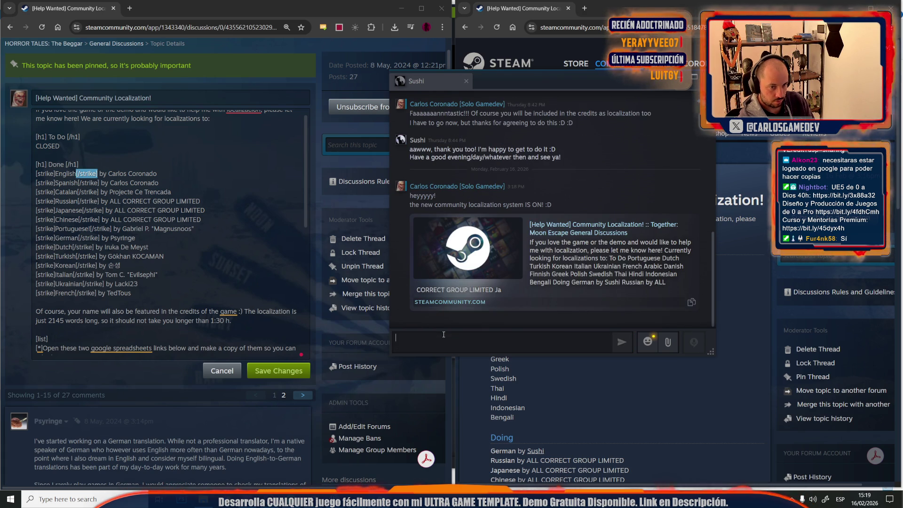
Send a message asking the translator to comment in the thread with any questions.
{"action": "type", "text": "If"}
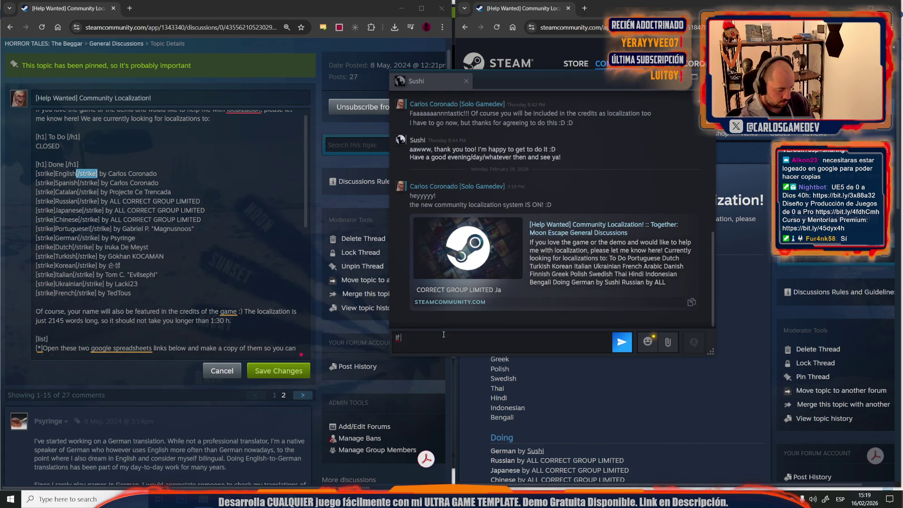
{"action": "type", "text": " you coud c"}
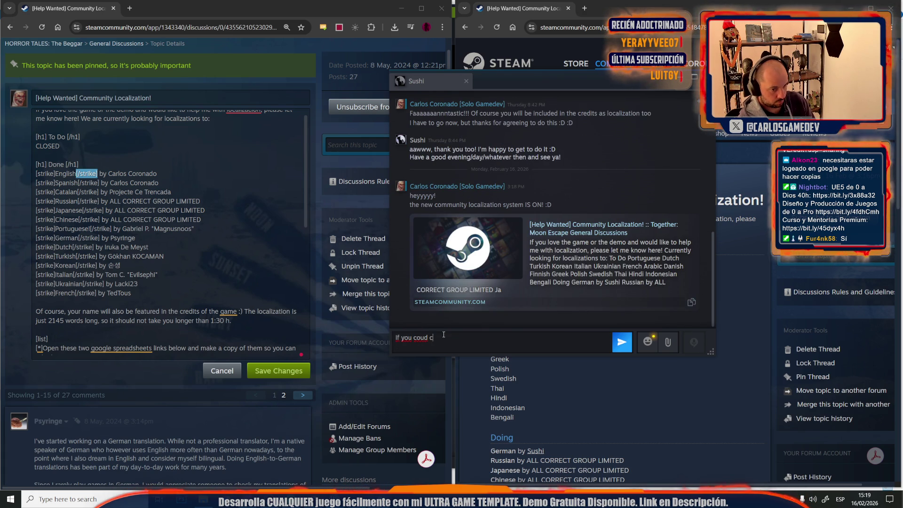
{"action": "key", "text": "BackSpace"}
{"action": "key", "text": "BackSpace"}
{"action": "key", "text": "BackSpace"}
{"action": "type", "text": "ld commen"}
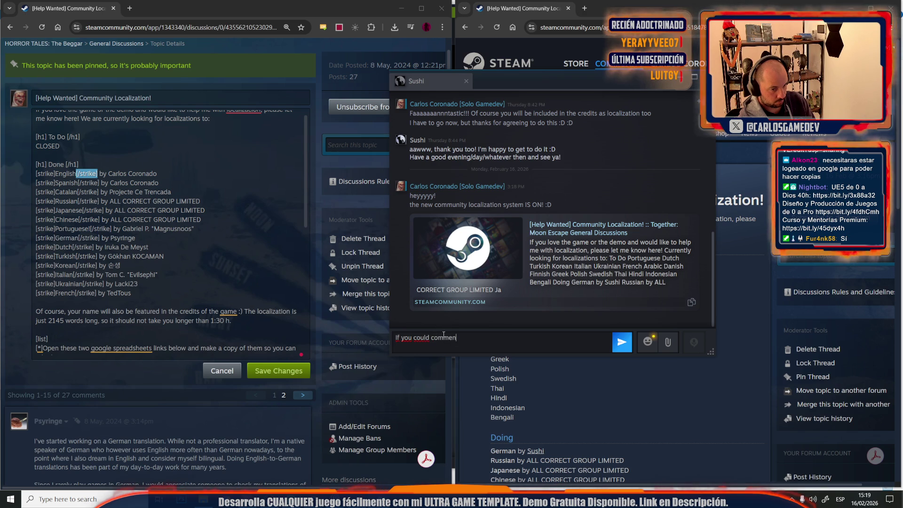
{"action": "type", "text": "t in the threat that"}
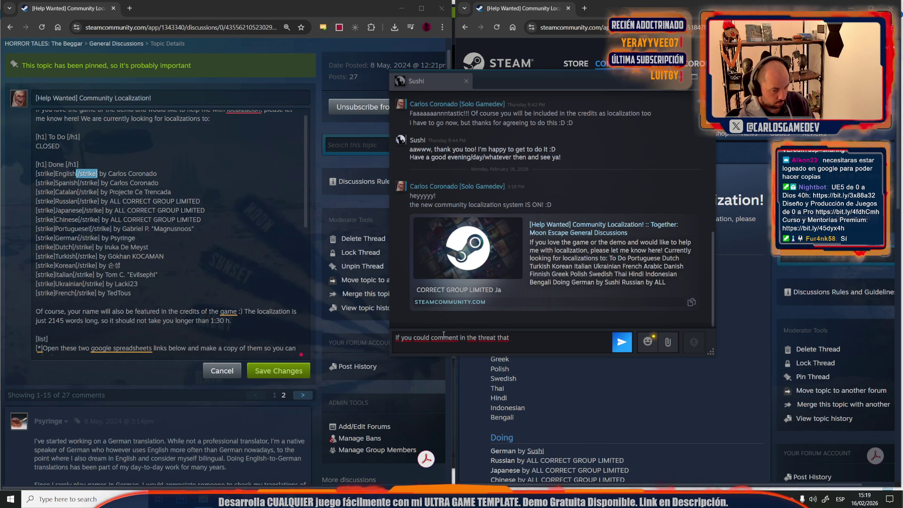
{"action": "type", "text": " you will"}
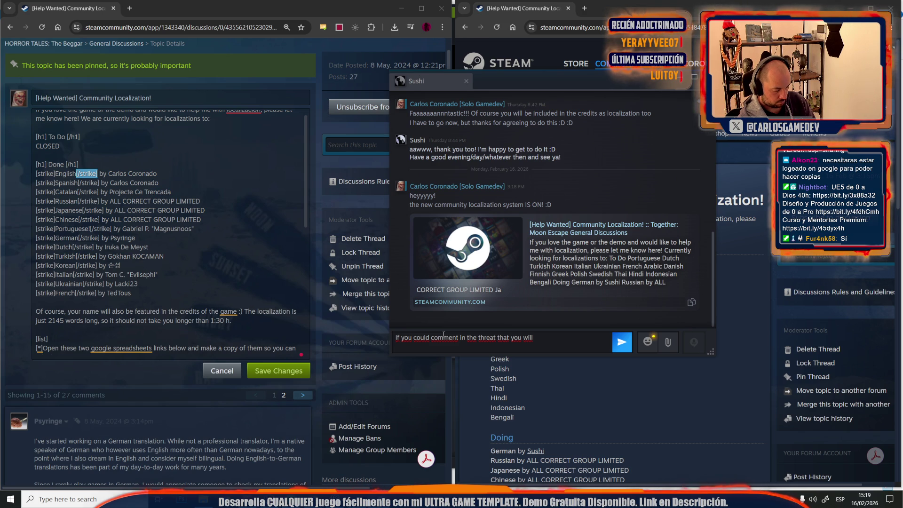
{"action": "type", "text": " localice "}
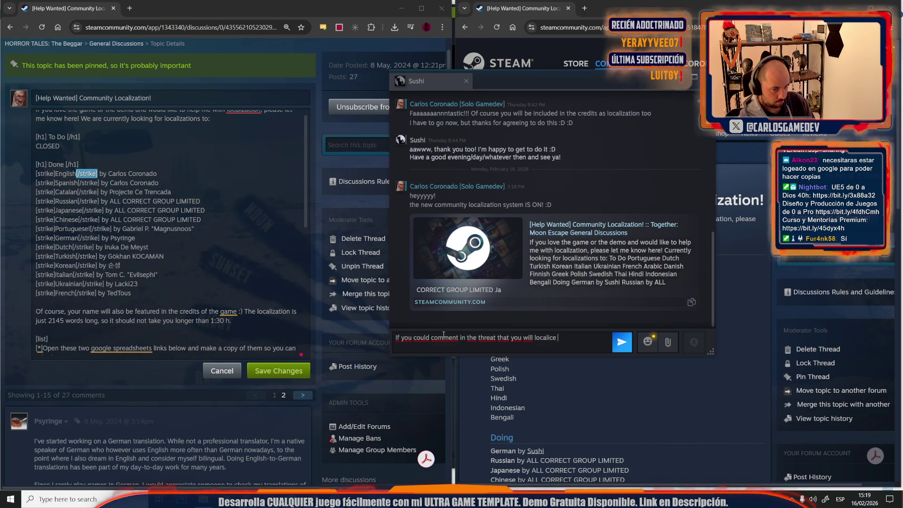
{"action": "type", "text": " German,thaaaat would "}
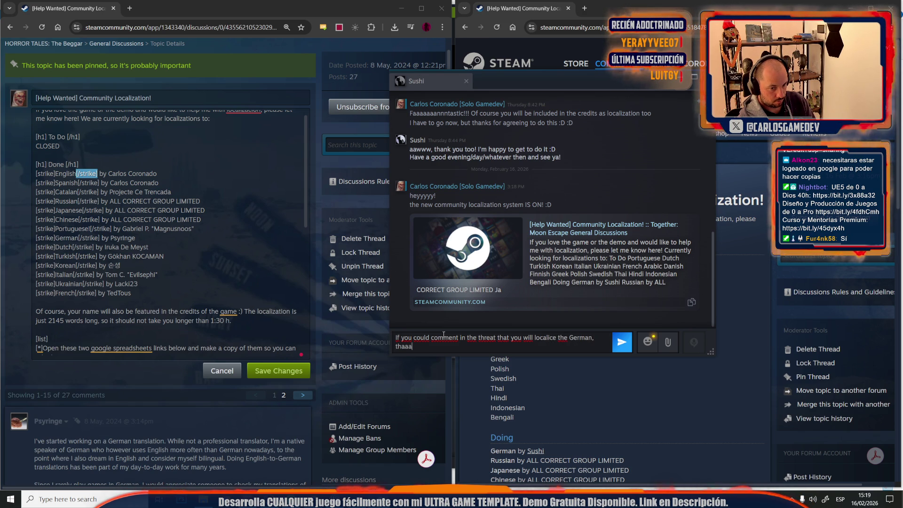
{"action": "type", "text": "b"}
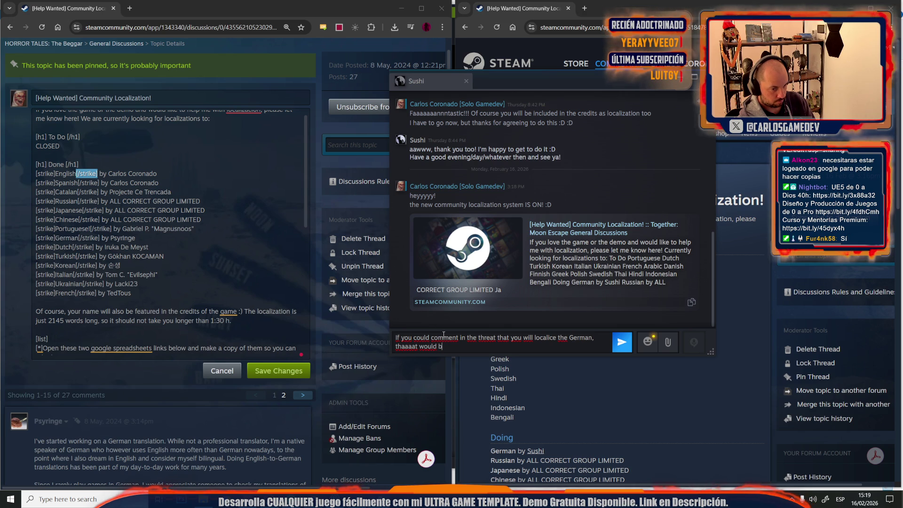
{"action": "type", "text": "some! If"}
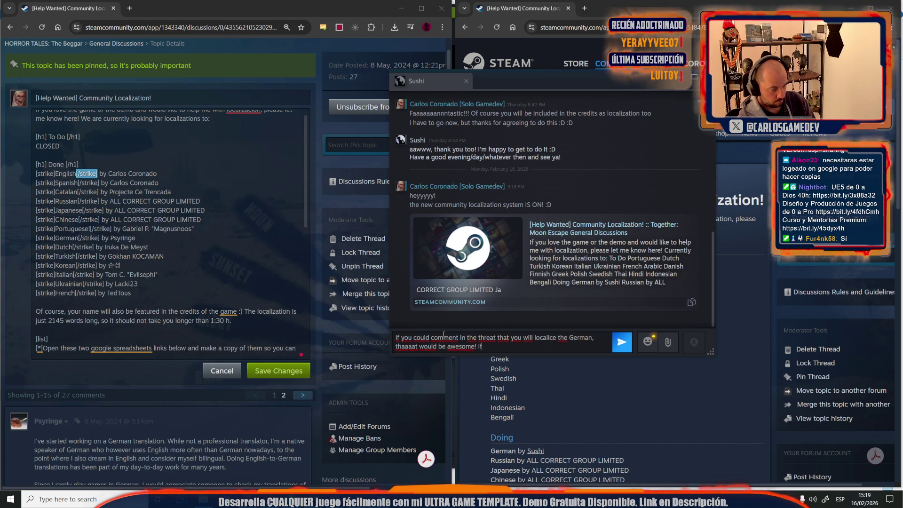
{"action": "type", "text": " you have any questions"}
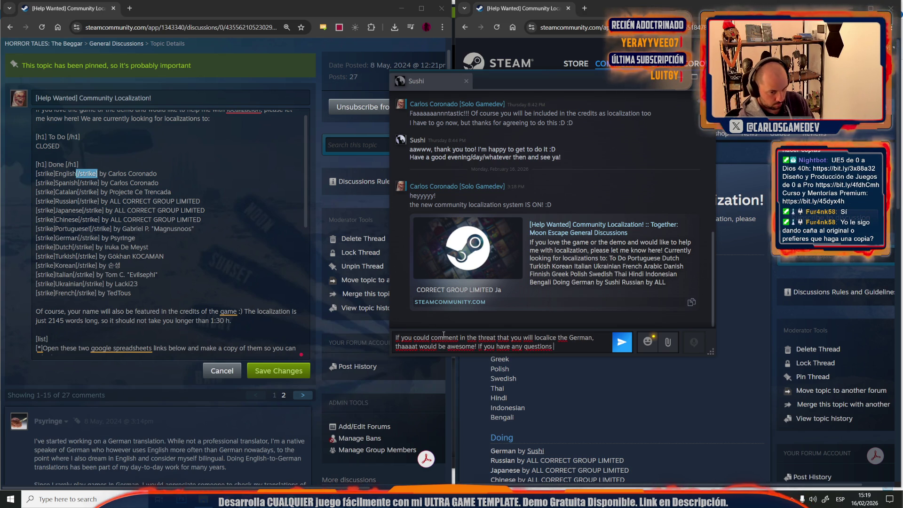
{"action": "type", "text": "ustlet me know in"}
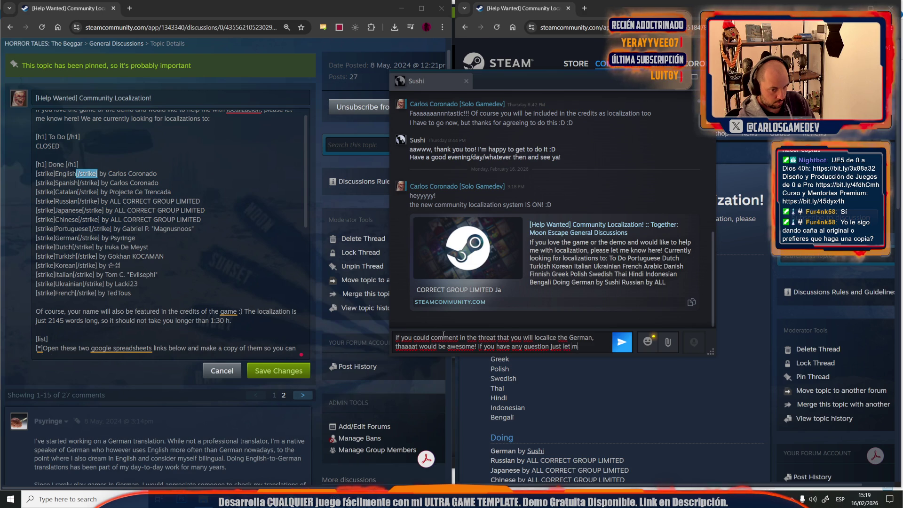
{"action": "type", "text": " the threat"}
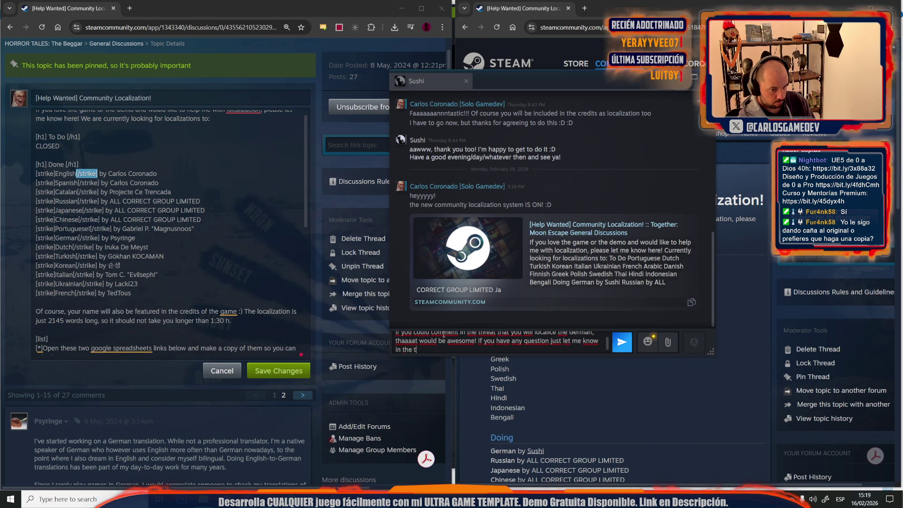
{"action": "key", "text": "Return"}
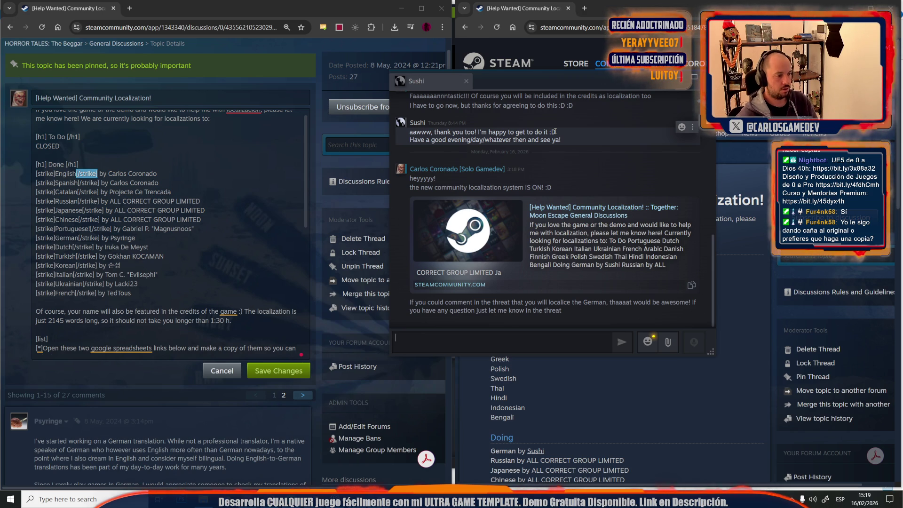
{"action": "left_click", "coordinate": [223, 16]}
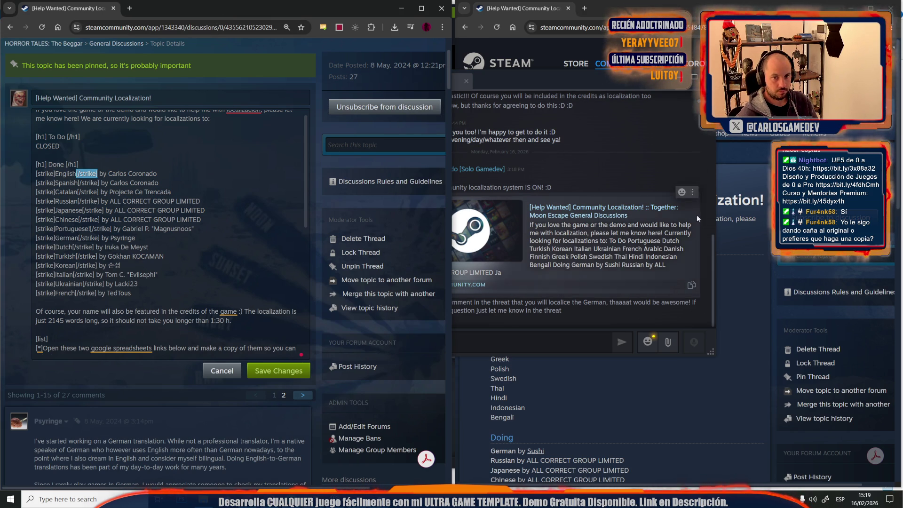
{"action": "left_click", "coordinate": [736, 231]}
{"action": "scroll", "coordinate": [729, 229], "scroll_direction": "down", "scroll_amount": 6}
{"action": "scroll", "coordinate": [729, 229], "scroll_direction": "down", "scroll_amount": 5}
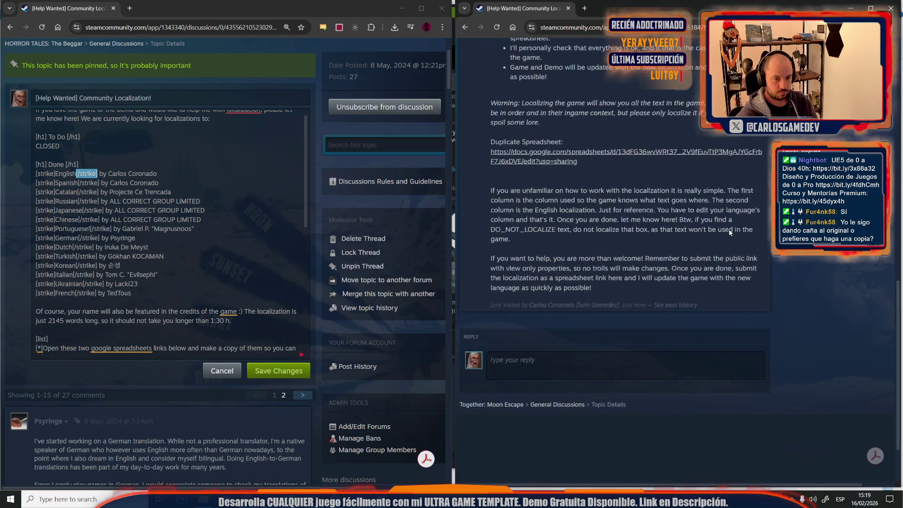
{"action": "scroll", "coordinate": [729, 228], "scroll_direction": "up", "scroll_amount": 10}
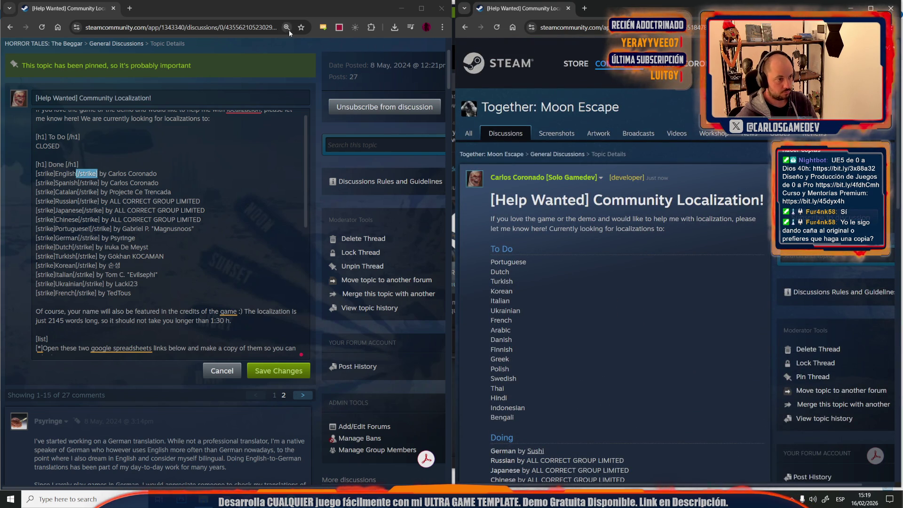
{"action": "scroll", "coordinate": [243, 231], "scroll_direction": "down", "scroll_amount": 5}
{"action": "scroll", "coordinate": [242, 230], "scroll_direction": "down", "scroll_amount": 1}
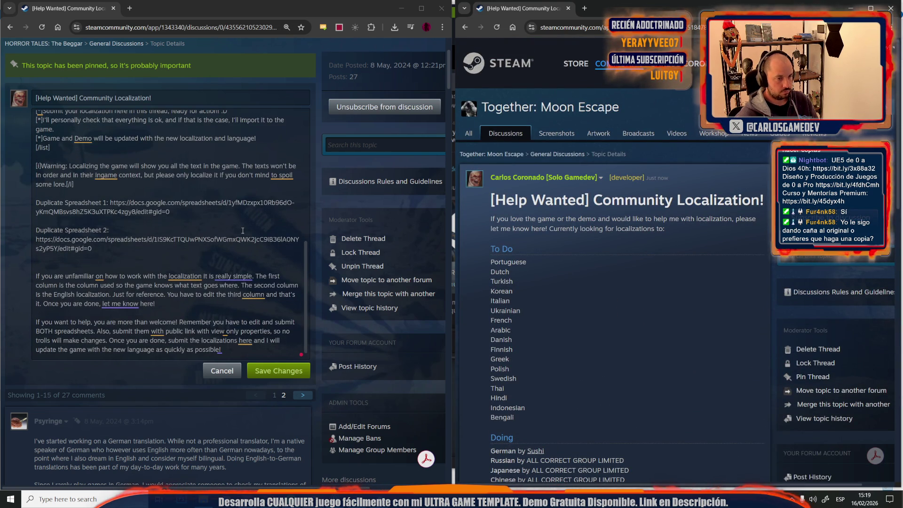
{"action": "scroll", "coordinate": [351, 180], "scroll_direction": "up", "scroll_amount": 3}
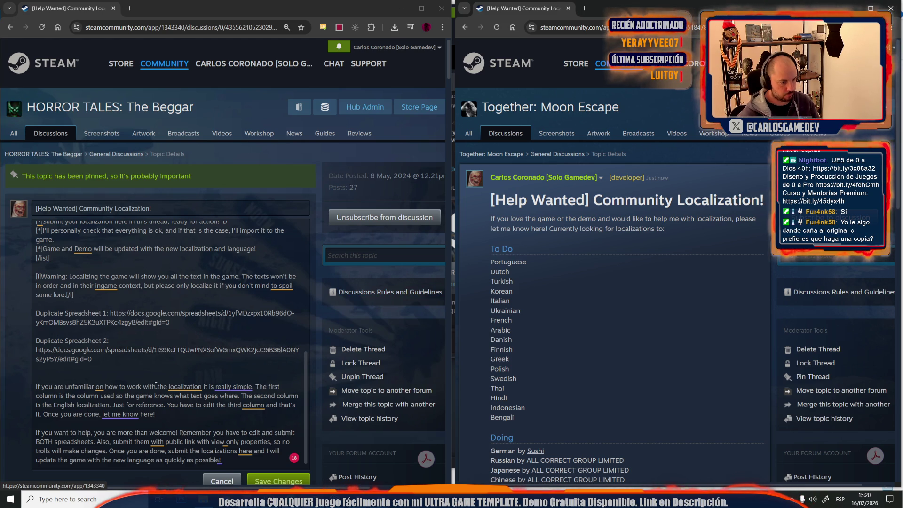
Launch the TogetherMoonEscape .uproject from its Quick access folder in File Explorer.
{"action": "key", "text": "alt+Tab"}
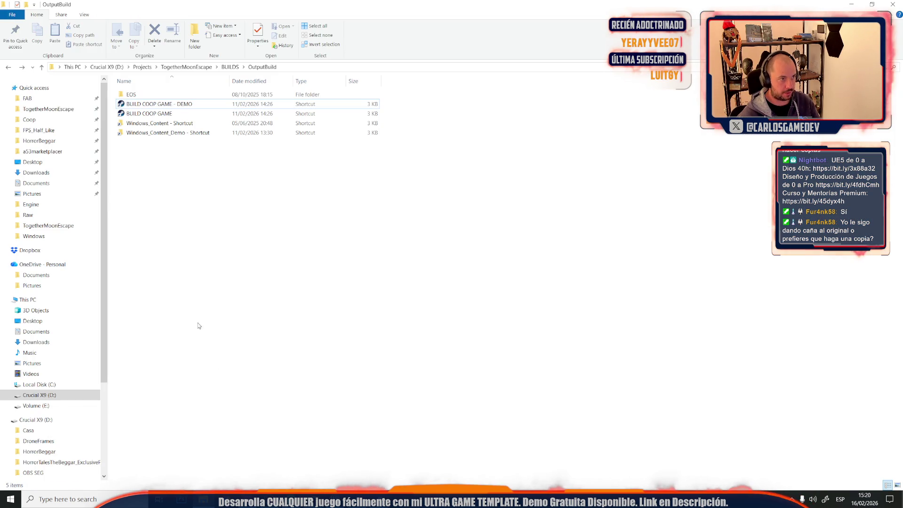
{"action": "left_click", "coordinate": [48, 108]}
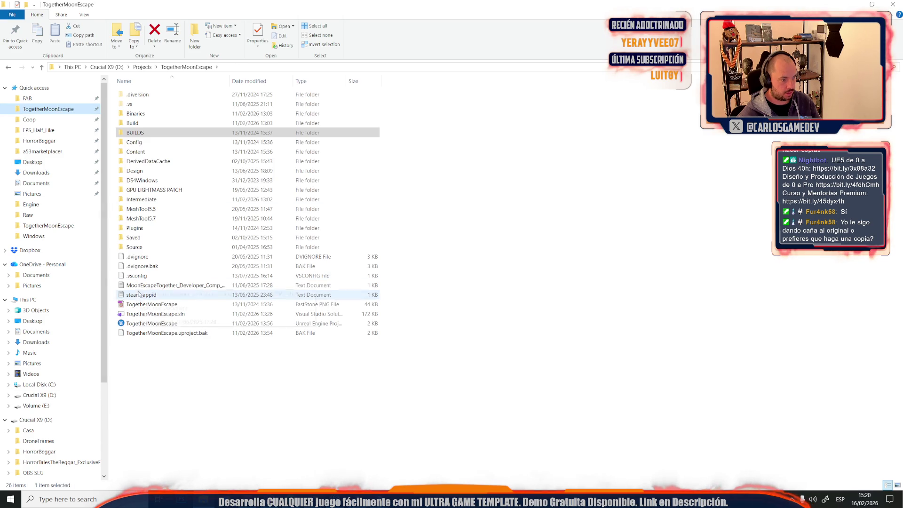
{"action": "double_click", "coordinate": [140, 325]}
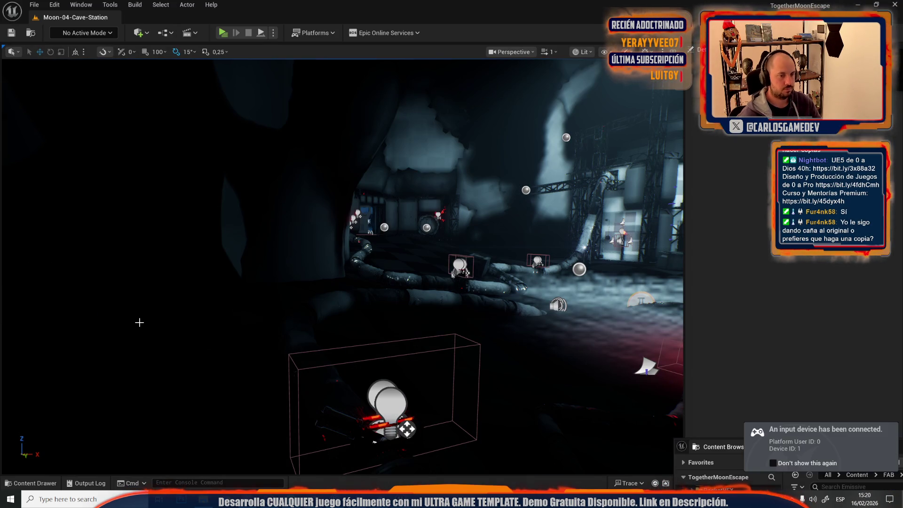
Fly into the station room and check the wall TV's localized text key Tv_SecretLab.
{"action": "key", "text": "g"}
{"action": "key", "text": "w"}
{"action": "scroll", "coordinate": [276, 283], "scroll_direction": "up", "scroll_amount": 2}
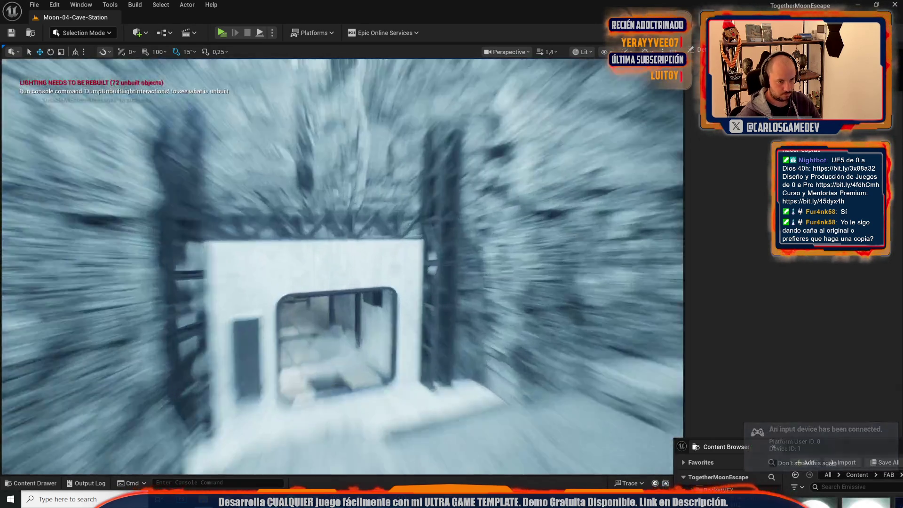
{"action": "key", "text": "w"}
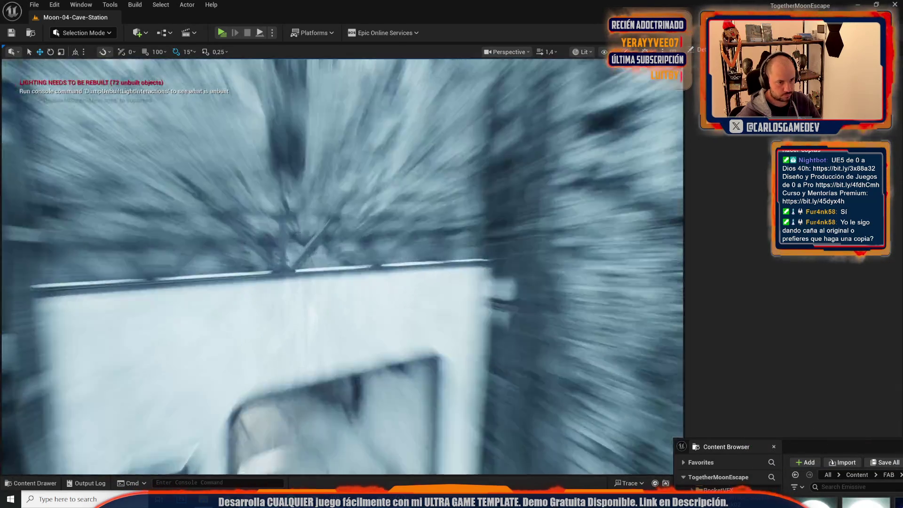
{"action": "scroll", "coordinate": [341, 266], "scroll_direction": "down", "scroll_amount": 2}
{"action": "key", "text": "w"}
{"action": "left_click", "coordinate": [282, 237]}
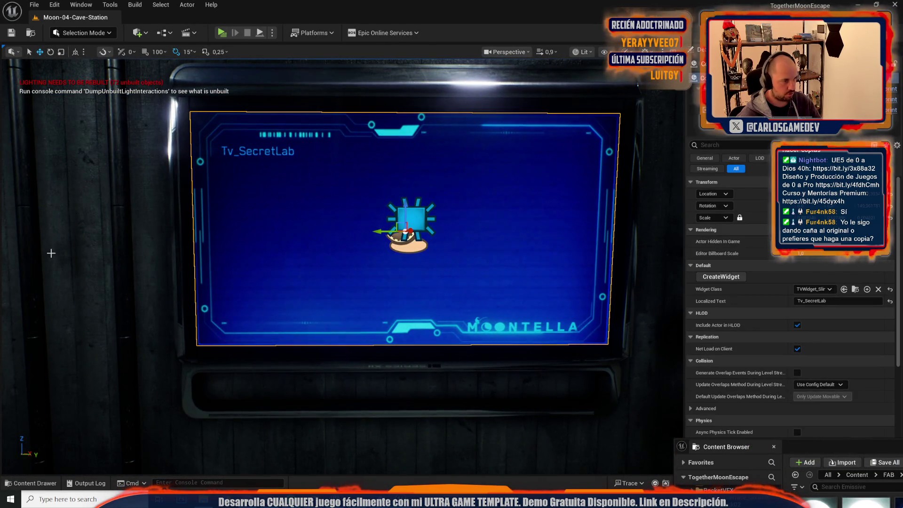
{"action": "left_click", "coordinate": [825, 300]}
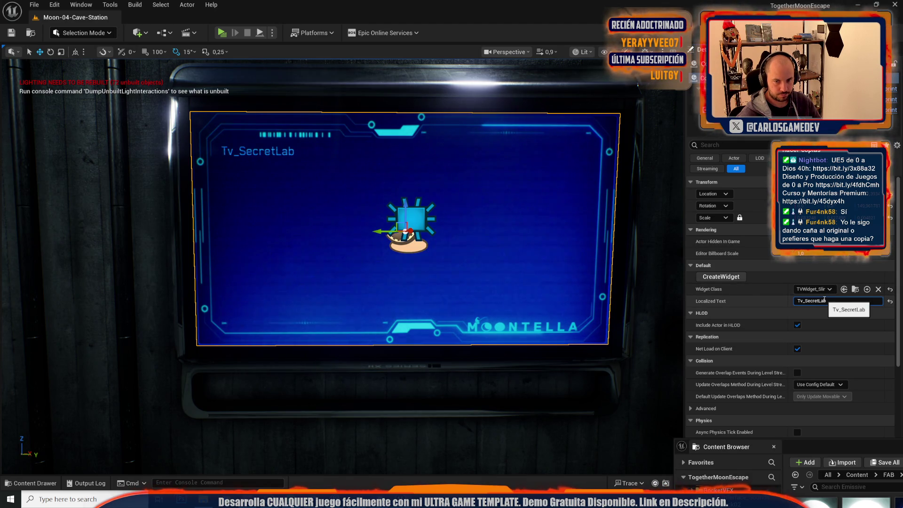
{"action": "left_click", "coordinate": [544, 430]}
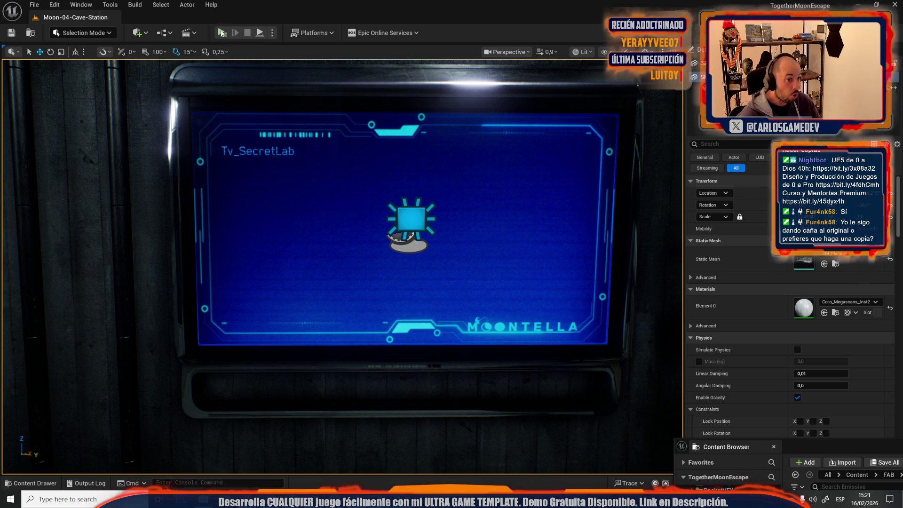
Play the level in a standalone preview, pause and resume, then exit back to the editor.
{"action": "left_click", "coordinate": [222, 35]}
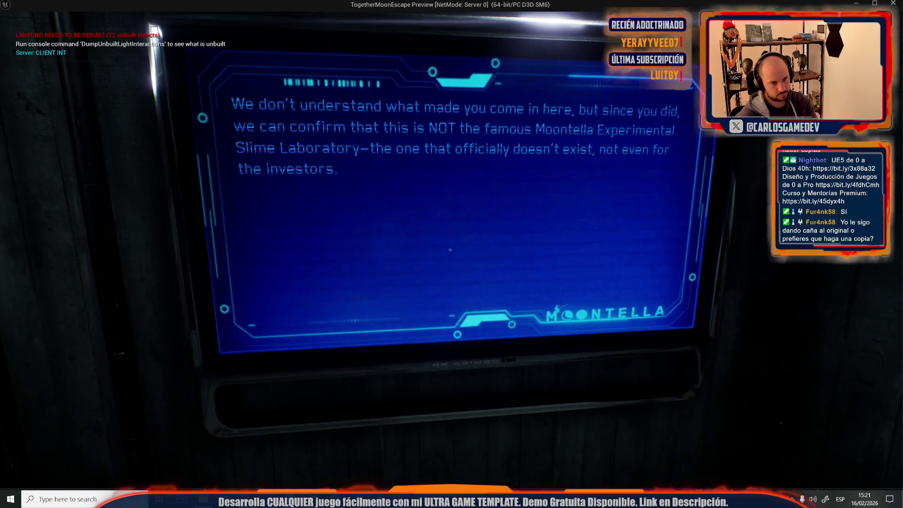
{"action": "key", "text": "Escape"}
{"action": "key", "text": "Escape"}
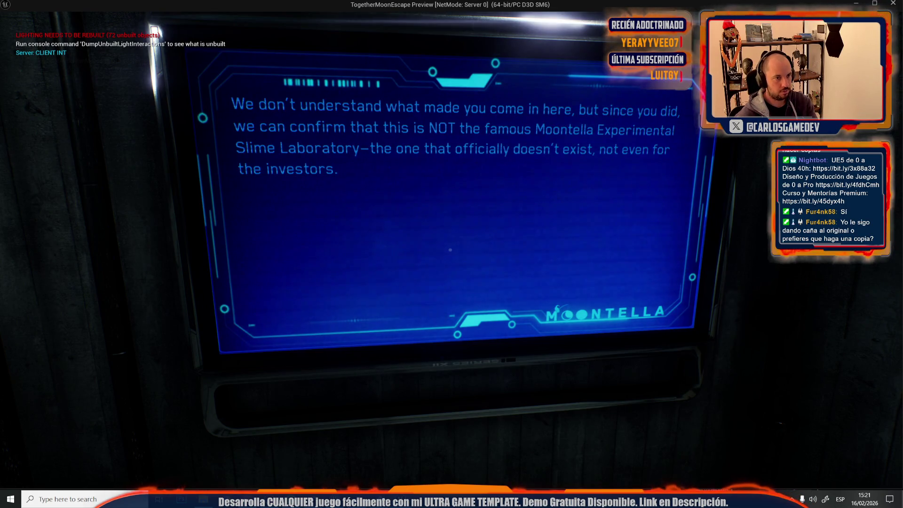
{"action": "key", "text": "Escape"}
{"action": "key", "text": "ctrl+space"}
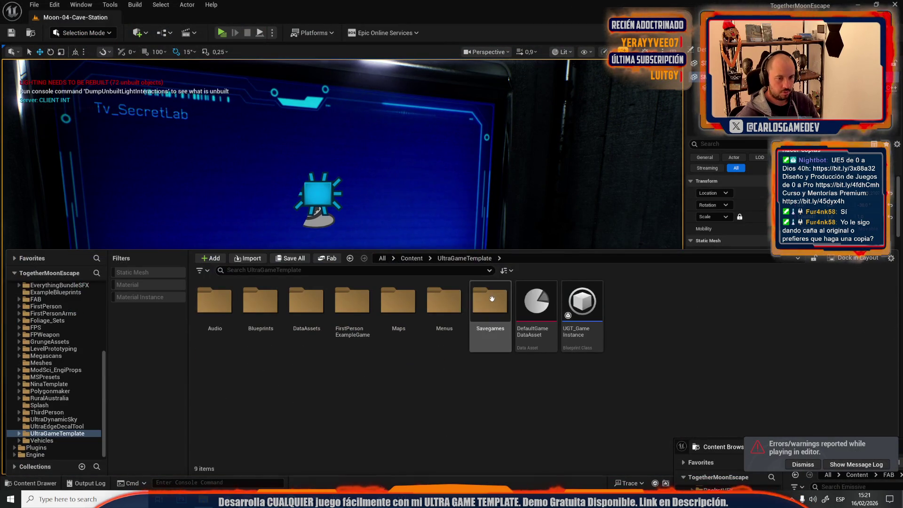
Reimport the UGT_Texts Localization Table from the General_Terminology (46) CSV.
{"action": "scroll", "coordinate": [108, 321], "scroll_direction": "up", "scroll_amount": 5}
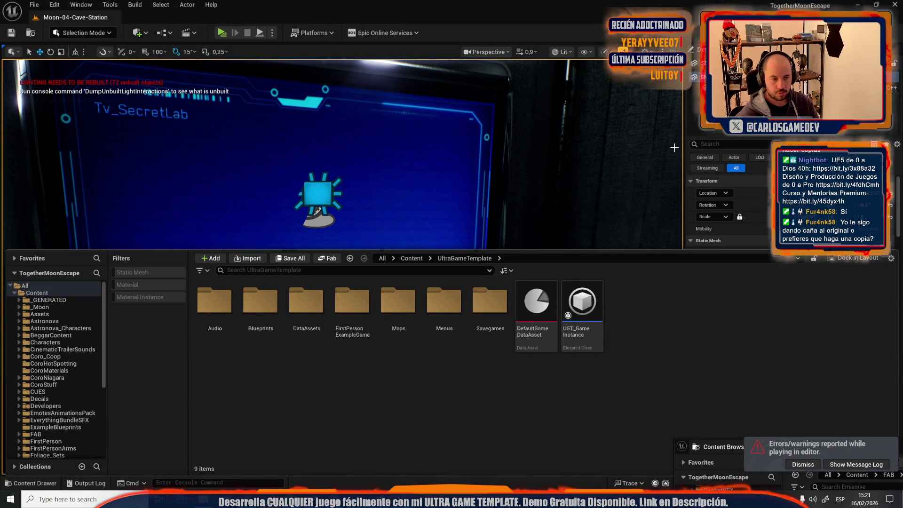
{"action": "left_click", "coordinate": [36, 292]}
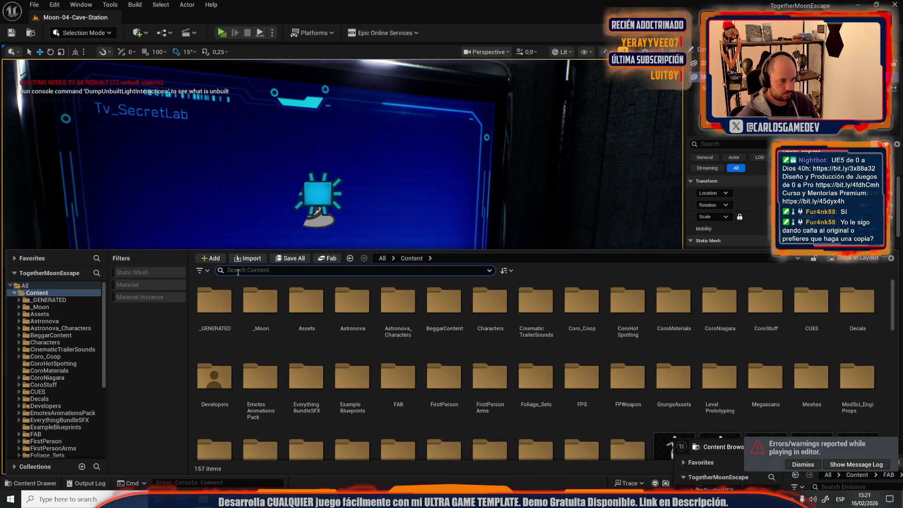
{"action": "type", "text": "localiz"}
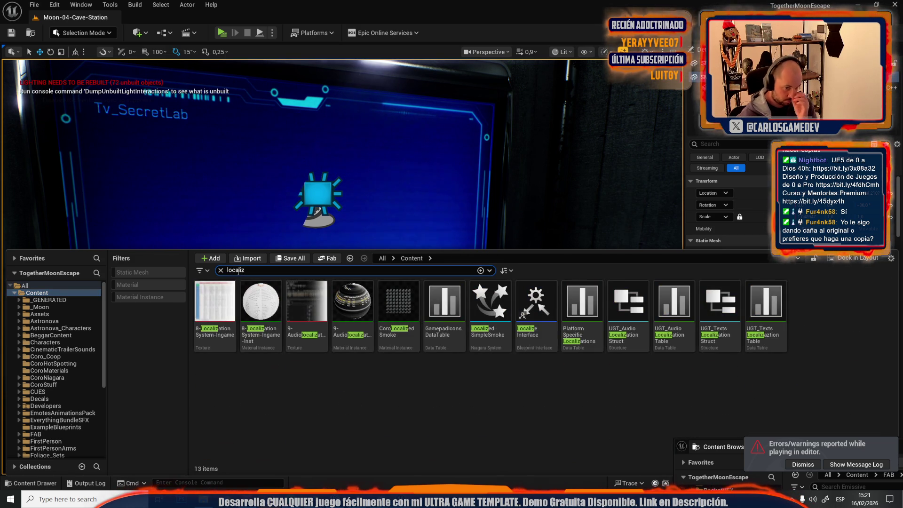
{"action": "left_click", "coordinate": [773, 326]}
{"action": "right_click", "coordinate": [773, 327]}
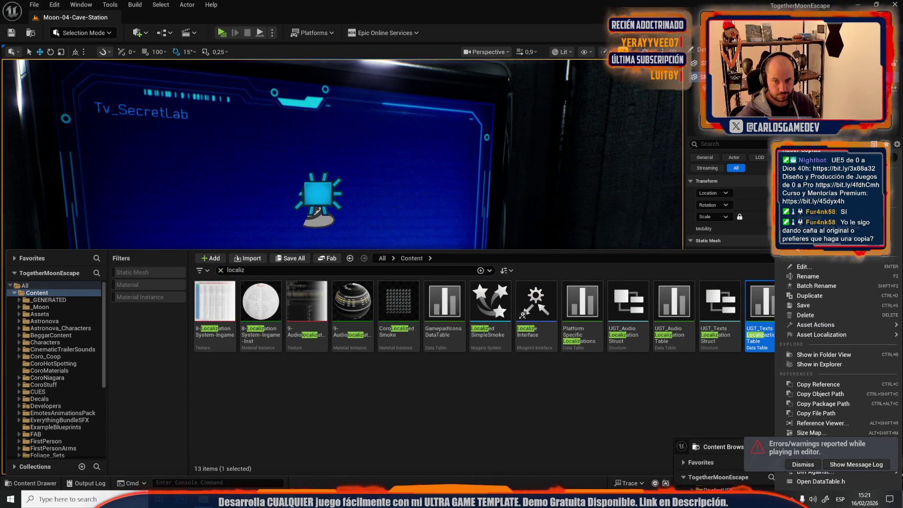
{"action": "left_click", "coordinate": [799, 296]}
{"action": "double_click", "coordinate": [348, 71]}
Save the modified localization table with Save All and close the content drawer.
{"action": "left_click", "coordinate": [795, 407]}
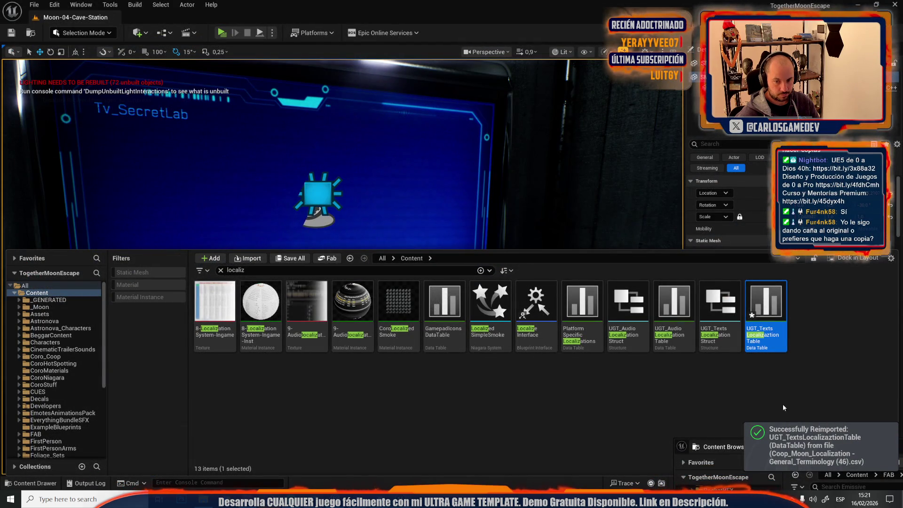
{"action": "left_click", "coordinate": [290, 258]}
{"action": "left_click", "coordinate": [522, 348]}
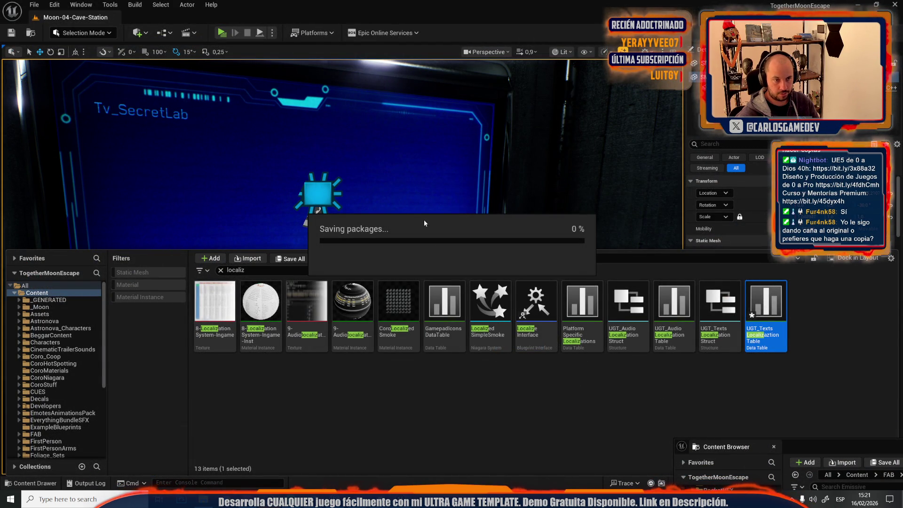
{"action": "left_click", "coordinate": [422, 390]}
{"action": "left_click", "coordinate": [381, 180]}
{"action": "mouse_move", "coordinate": [381, 180]}
{"action": "left_mouse_down"}
{"action": "mouse_move", "coordinate": [392, 108]}
{"action": "mouse_move", "coordinate": [329, 118]}
{"action": "left_mouse_up"}
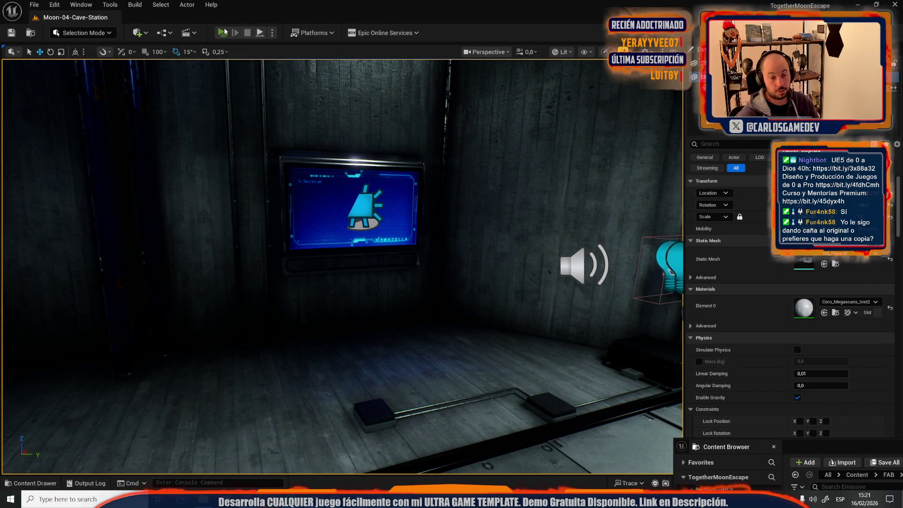
Open TVWidget_SlimeInfo's event graph and drill into its UGT Localize node's function graph.
{"action": "left_click", "coordinate": [222, 32]}
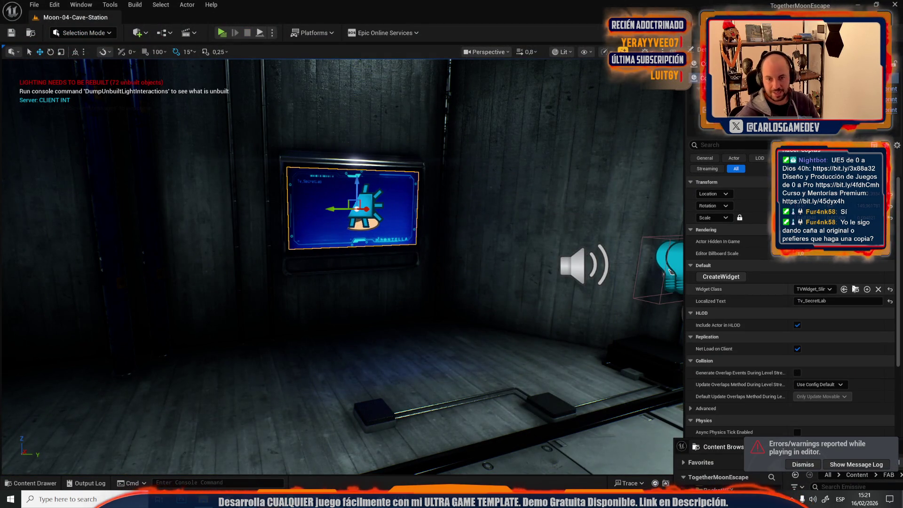
{"action": "left_click", "coordinate": [855, 290]}
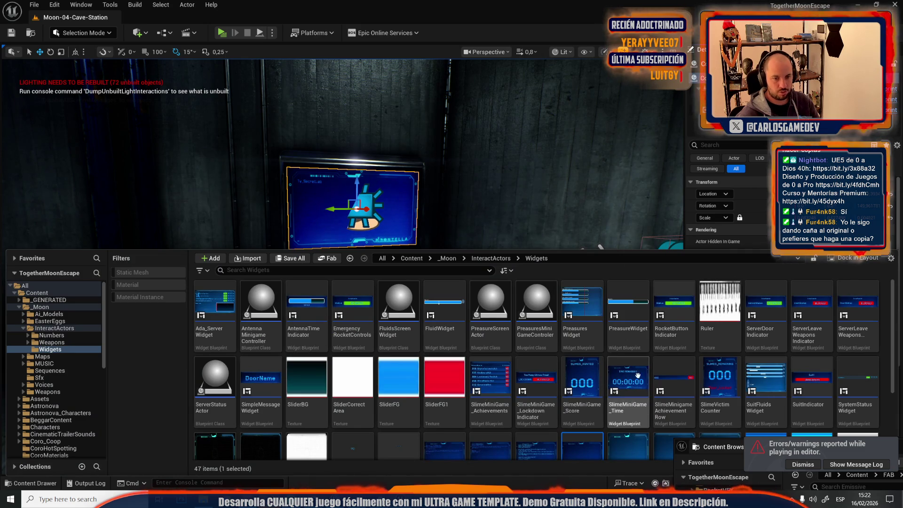
{"action": "double_click", "coordinate": [582, 372]}
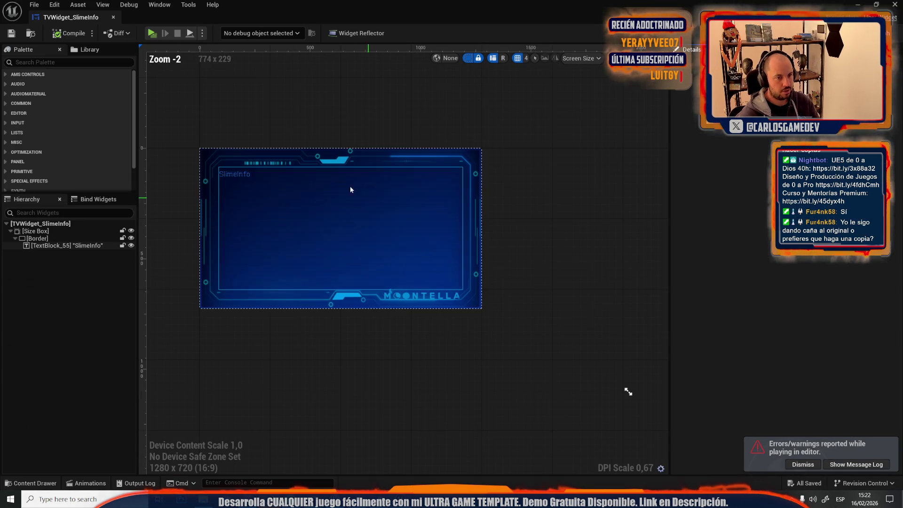
{"action": "double_click", "coordinate": [328, 185]}
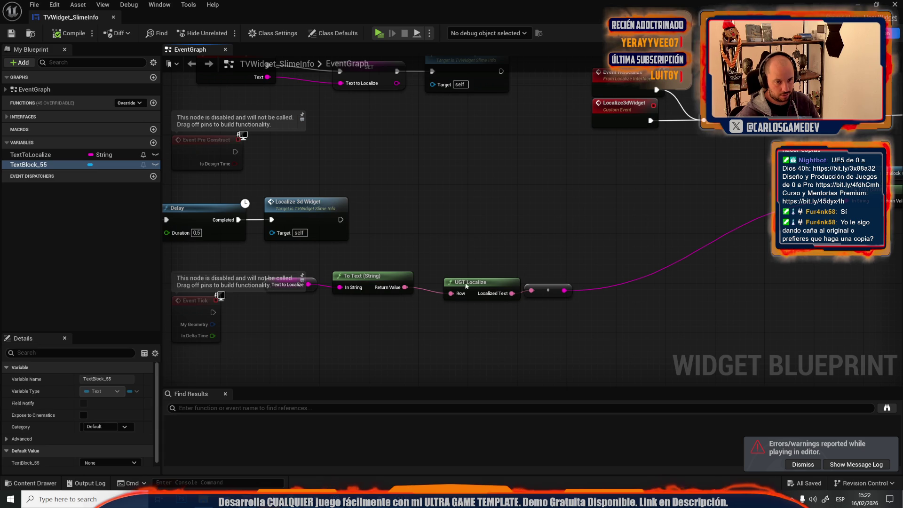
{"action": "left_click", "coordinate": [466, 283]}
{"action": "double_click", "coordinate": [453, 290]}
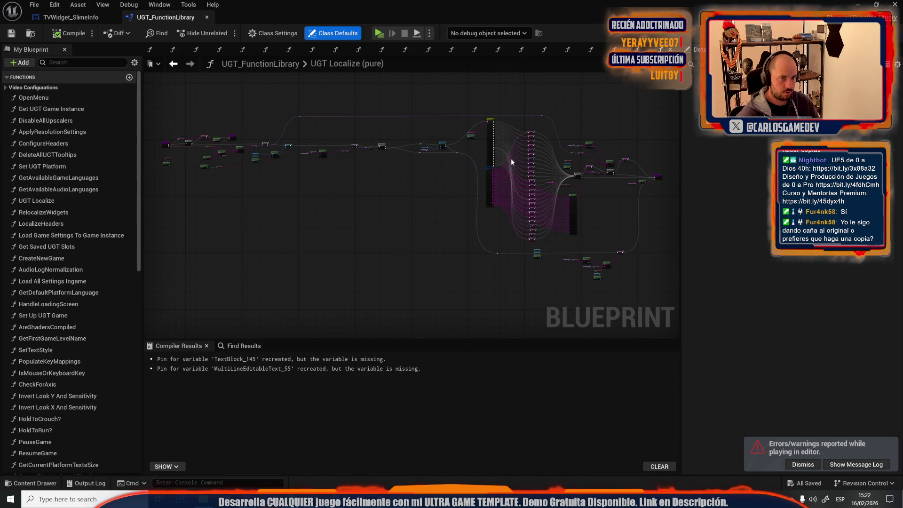
Bring the Branch, Select String and SET nodes into view and nudge SET Translated Text right and down.
{"action": "scroll", "coordinate": [591, 134], "scroll_direction": "up", "scroll_amount": 5}
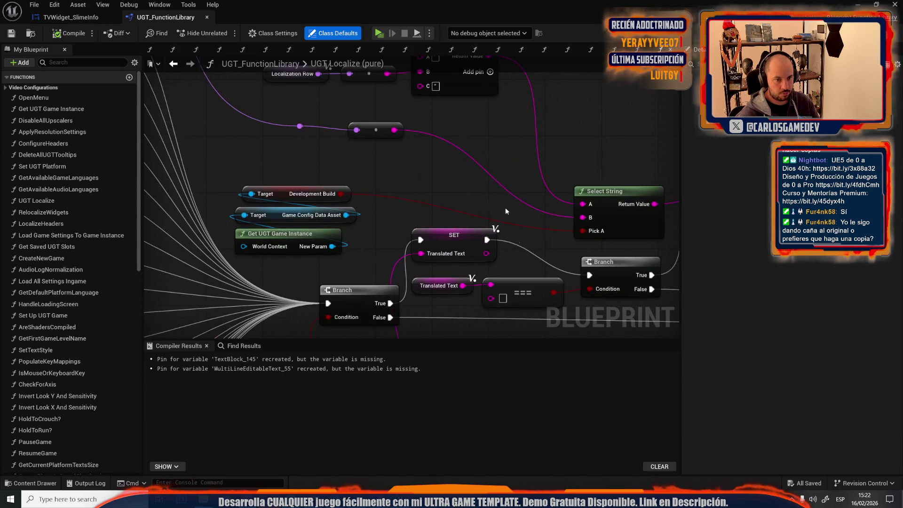
{"action": "left_click_drag", "start_coordinate": [546, 160], "coordinate": [567, 283]}
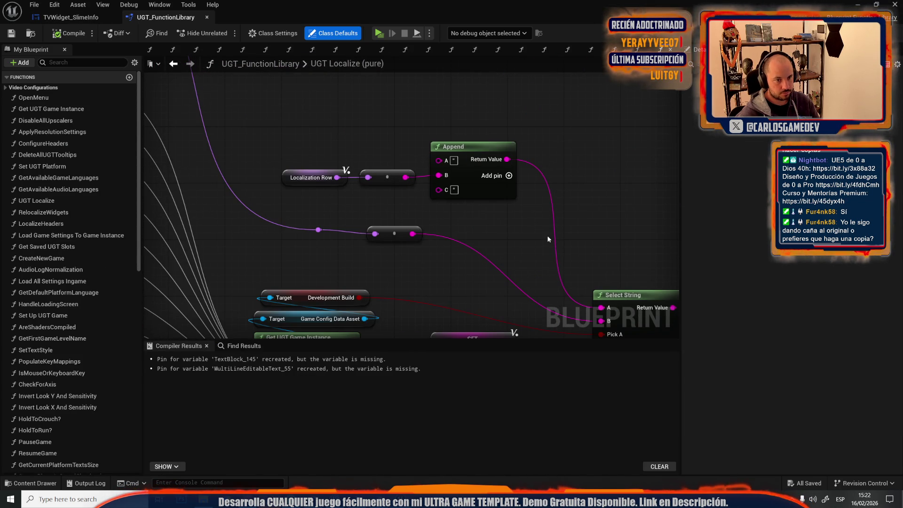
{"action": "left_click_drag", "start_coordinate": [547, 235], "coordinate": [470, 119]}
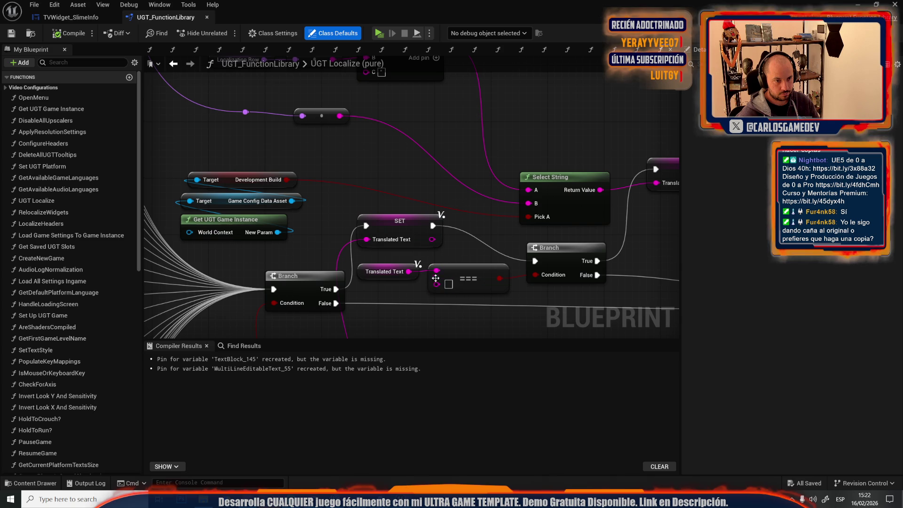
{"action": "left_click_drag", "start_coordinate": [415, 310], "coordinate": [368, 208]}
{"action": "scroll", "coordinate": [368, 208], "scroll_direction": "down", "scroll_amount": 5}
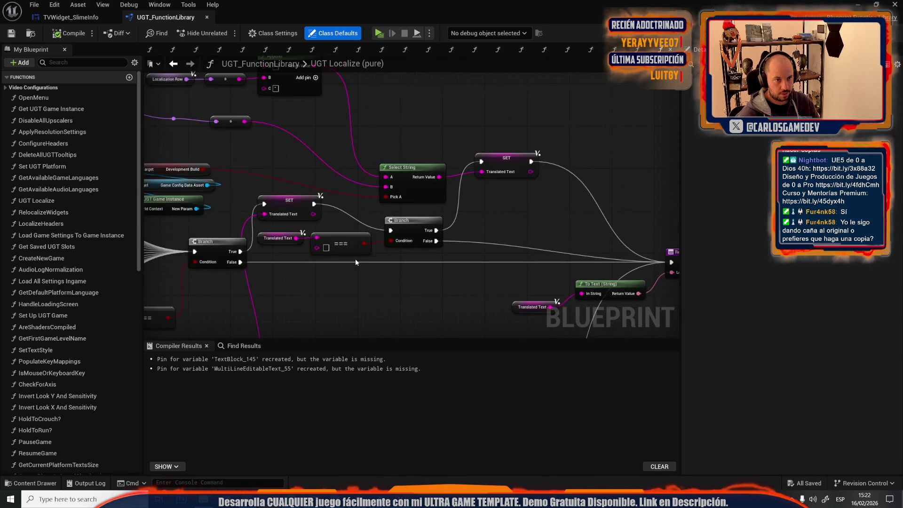
{"action": "scroll", "coordinate": [508, 253], "scroll_direction": "up", "scroll_amount": 3}
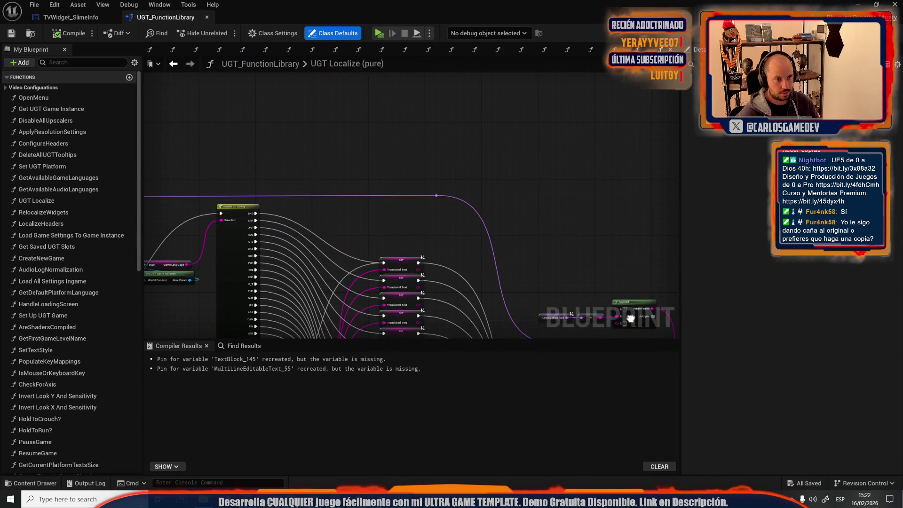
{"action": "mouse_move", "coordinate": [507, 253]}
{"action": "left_mouse_down"}
{"action": "mouse_move", "coordinate": [472, 146]}
{"action": "mouse_move", "coordinate": [375, 134]}
{"action": "mouse_move", "coordinate": [451, 194]}
{"action": "mouse_move", "coordinate": [404, 173]}
{"action": "left_mouse_up"}
{"action": "scroll", "coordinate": [404, 173], "scroll_direction": "down", "scroll_amount": 2}
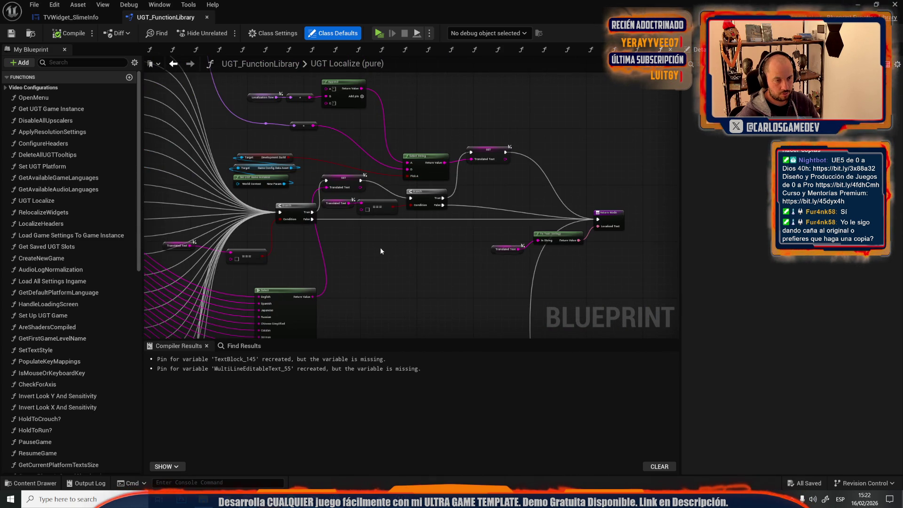
{"action": "scroll", "coordinate": [391, 250], "scroll_direction": "up", "scroll_amount": 3}
{"action": "left_click_drag", "start_coordinate": [365, 232], "coordinate": [453, 217]}
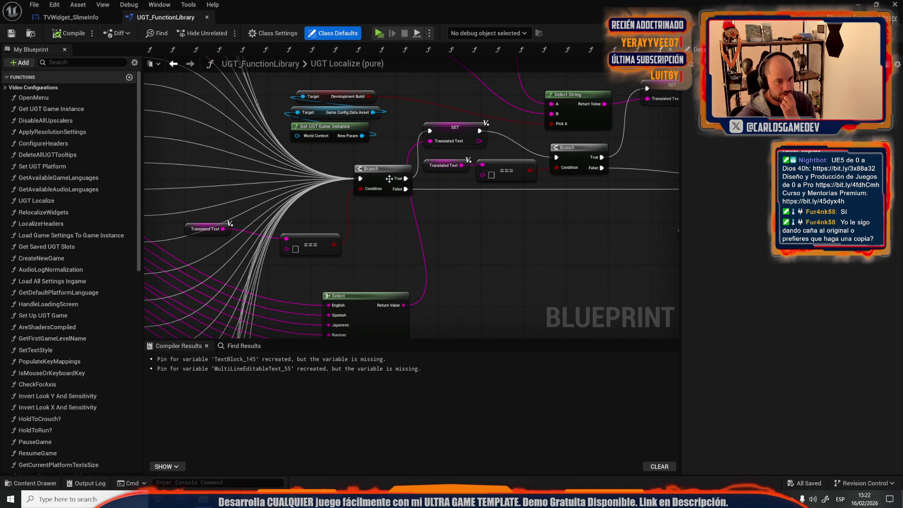
{"action": "left_click_drag", "start_coordinate": [459, 132], "coordinate": [464, 132]}
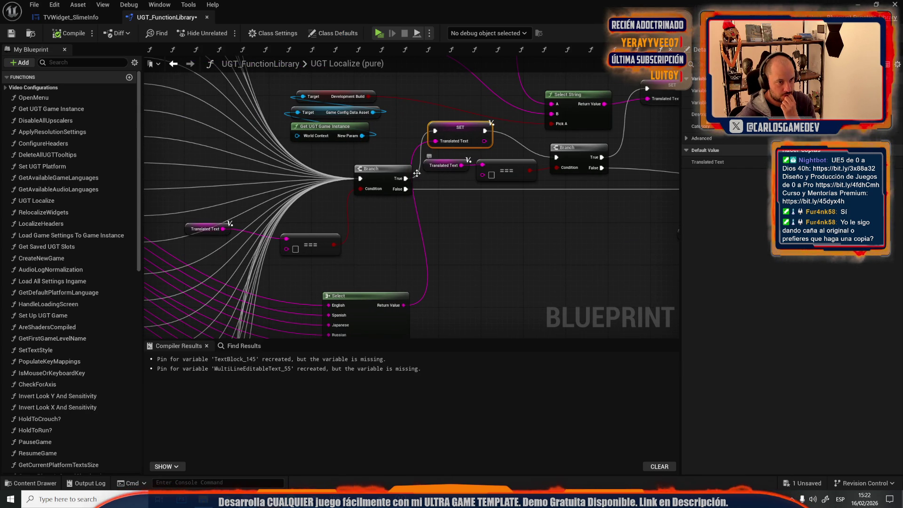
{"action": "left_click", "coordinate": [204, 229]}
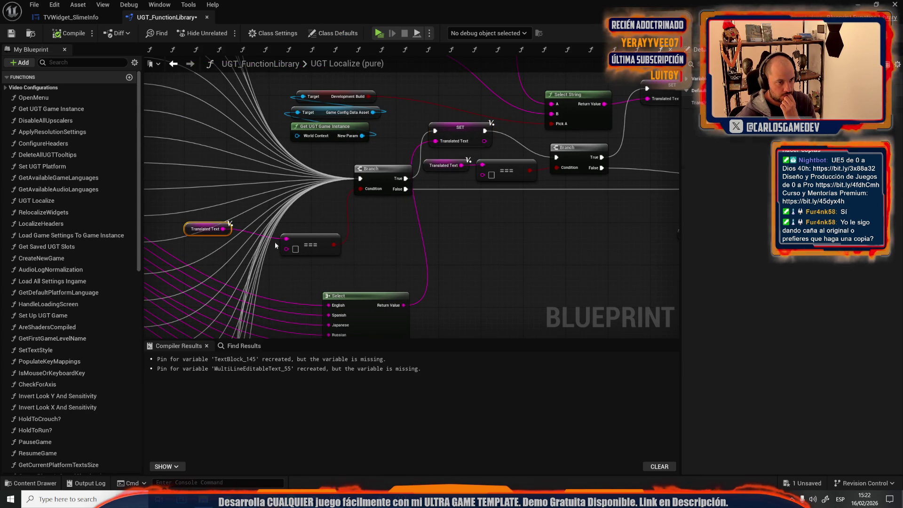
{"action": "left_click", "coordinate": [361, 260]}
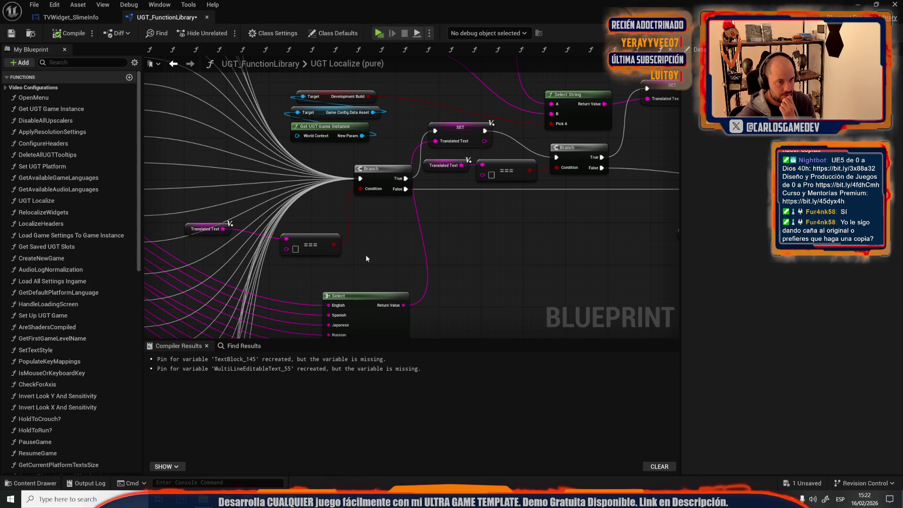
{"action": "left_click_drag", "start_coordinate": [457, 126], "coordinate": [473, 132]}
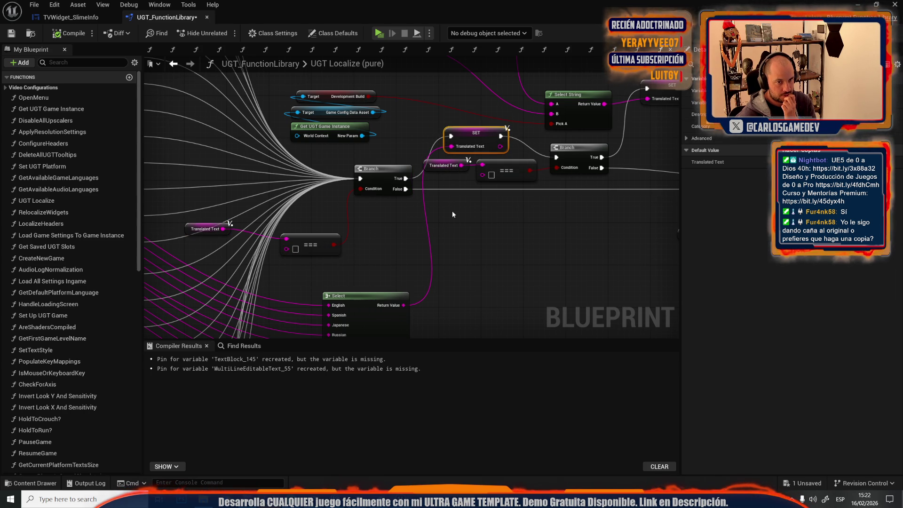
Survey the rest of the graph (Return Node, Get Data Table Row, stacked SETs) and select the first Branch.
{"action": "left_click_drag", "start_coordinate": [447, 184], "coordinate": [456, 238]}
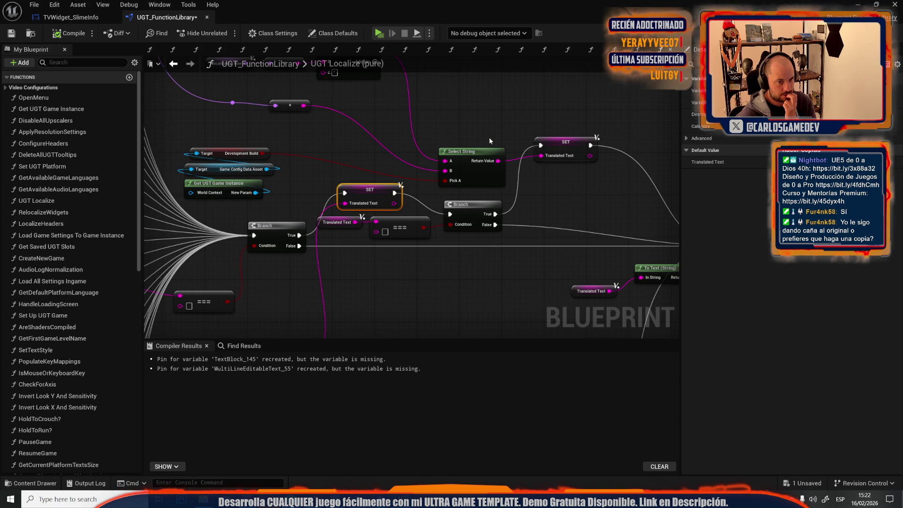
{"action": "mouse_move", "coordinate": [480, 135]}
{"action": "left_mouse_down"}
{"action": "mouse_move", "coordinate": [470, 141]}
{"action": "mouse_move", "coordinate": [438, 122]}
{"action": "left_mouse_up"}
{"action": "mouse_move", "coordinate": [329, 212]}
{"action": "left_mouse_down"}
{"action": "mouse_move", "coordinate": [518, 211]}
{"action": "mouse_move", "coordinate": [517, 80]}
{"action": "mouse_move", "coordinate": [541, 84]}
{"action": "left_mouse_up"}
{"action": "mouse_move", "coordinate": [377, 141]}
{"action": "left_mouse_down"}
{"action": "mouse_move", "coordinate": [518, 254]}
{"action": "mouse_move", "coordinate": [554, 219]}
{"action": "mouse_move", "coordinate": [504, 208]}
{"action": "mouse_move", "coordinate": [541, 178]}
{"action": "mouse_move", "coordinate": [292, 155]}
{"action": "left_mouse_up"}
{"action": "scroll", "coordinate": [481, 196], "scroll_direction": "up", "scroll_amount": 3}
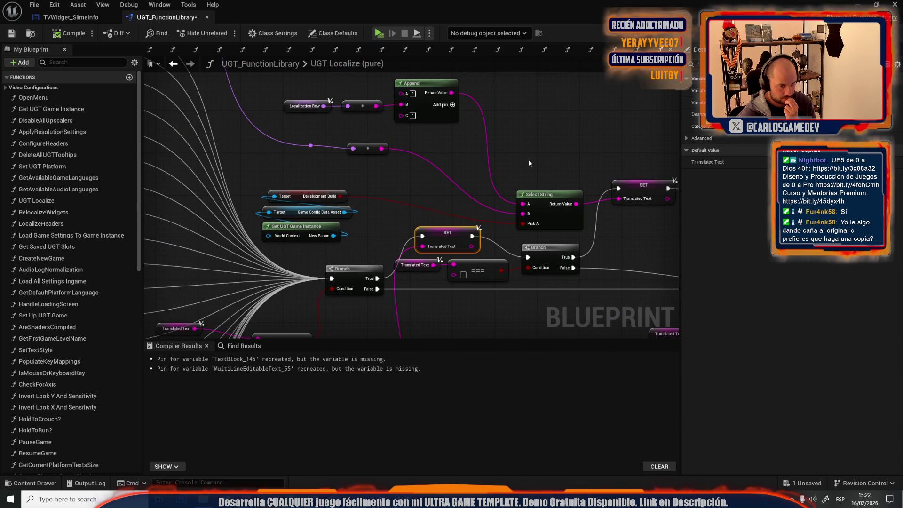
{"action": "left_click_drag", "start_coordinate": [366, 177], "coordinate": [467, 230]}
{"action": "scroll", "coordinate": [468, 230], "scroll_direction": "down", "scroll_amount": 2}
{"action": "left_click_drag", "start_coordinate": [422, 194], "coordinate": [260, 113]}
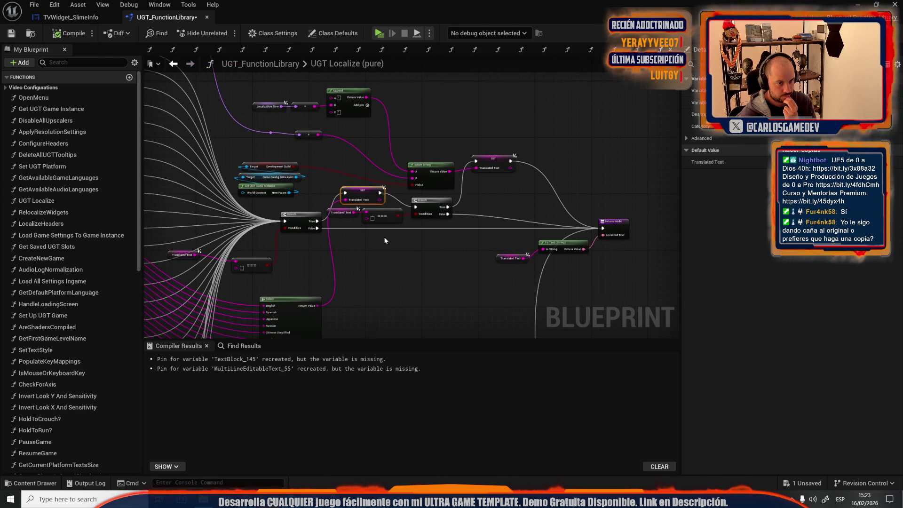
{"action": "mouse_move", "coordinate": [471, 259]}
{"action": "left_mouse_down"}
{"action": "mouse_move", "coordinate": [540, 161]}
{"action": "mouse_move", "coordinate": [612, 139]}
{"action": "left_mouse_up"}
{"action": "mouse_move", "coordinate": [482, 175]}
{"action": "left_mouse_down"}
{"action": "mouse_move", "coordinate": [495, 274]}
{"action": "mouse_move", "coordinate": [489, 312]}
{"action": "mouse_move", "coordinate": [806, 430]}
{"action": "left_mouse_up"}
{"action": "left_click_drag", "start_coordinate": [783, 298], "coordinate": [305, 298]}
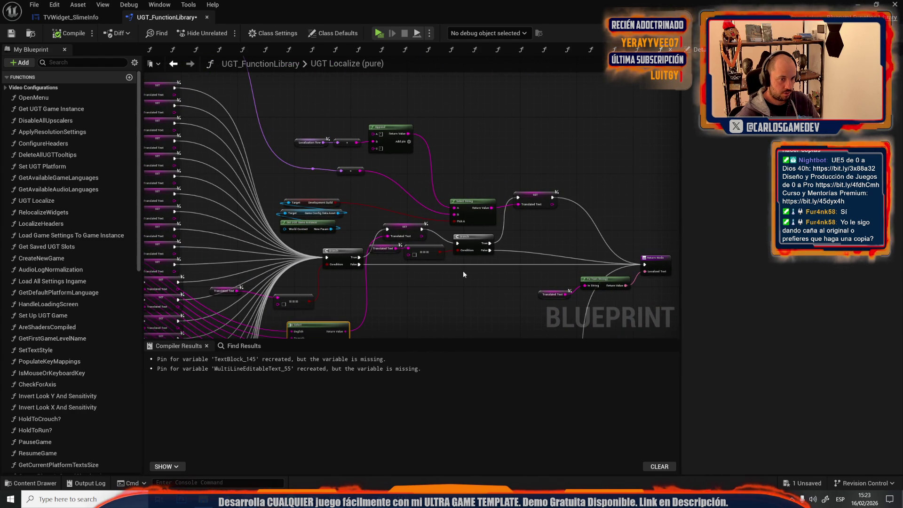
{"action": "left_click_drag", "start_coordinate": [492, 264], "coordinate": [435, 255]}
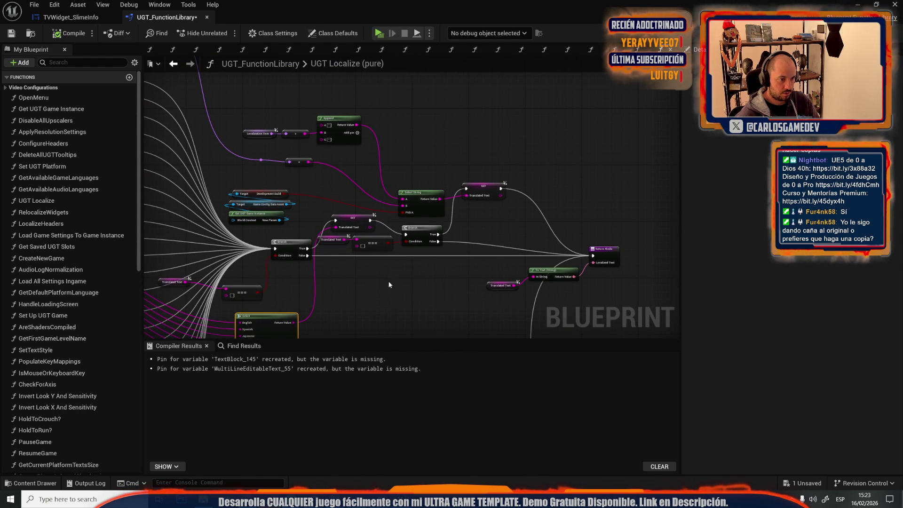
{"action": "left_click_drag", "start_coordinate": [383, 283], "coordinate": [404, 222]}
{"action": "scroll", "coordinate": [386, 210], "scroll_direction": "up", "scroll_amount": 2}
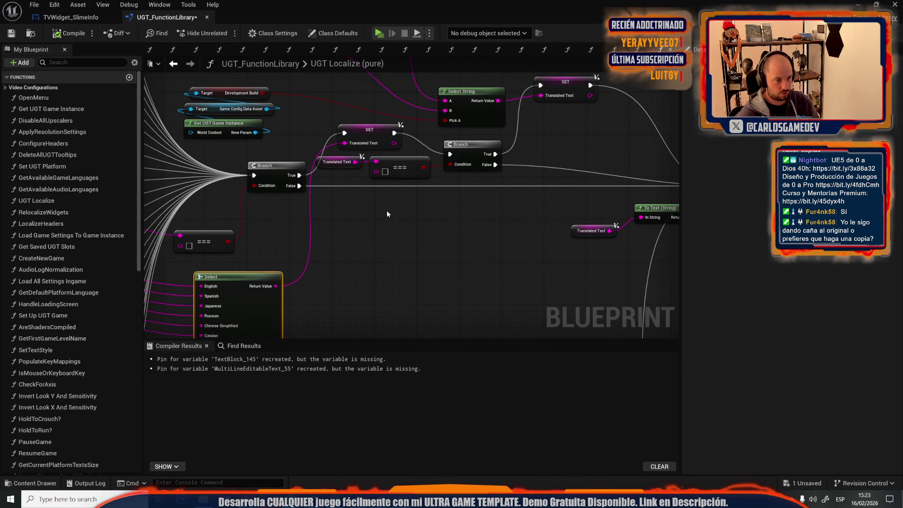
{"action": "left_click", "coordinate": [272, 174]}
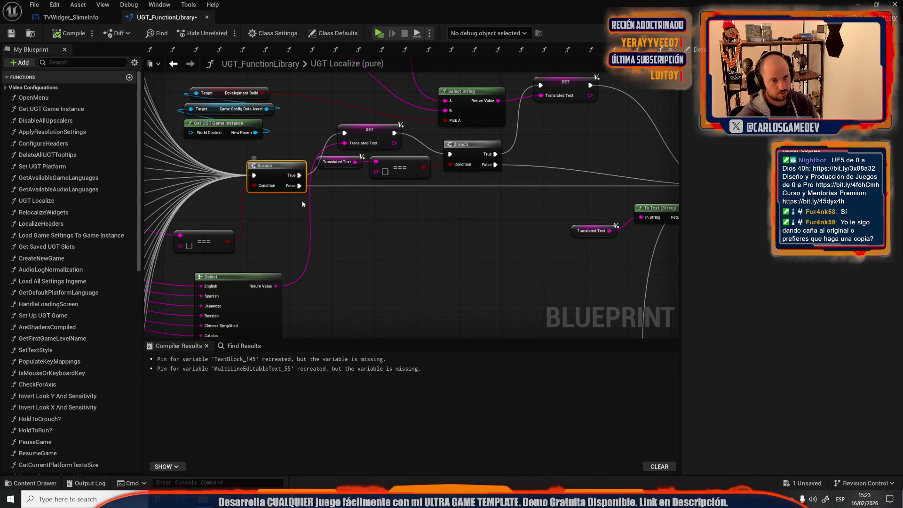
Add a Branch off the first Branch's False pin testing Translated Text == DO_NOT_LOCALIZE.
{"action": "left_click", "coordinate": [356, 212]}
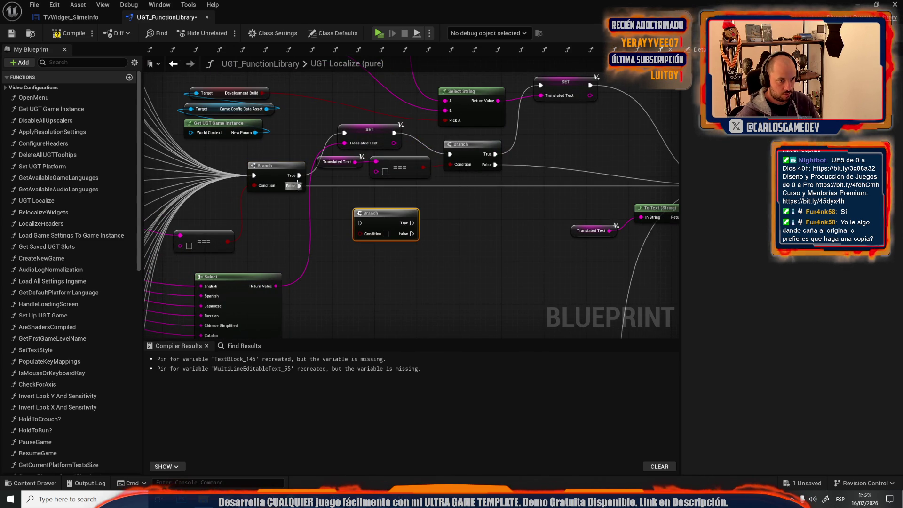
{"action": "mouse_move", "coordinate": [232, 233]}
{"action": "left_mouse_down"}
{"action": "mouse_move", "coordinate": [337, 232]}
{"action": "mouse_move", "coordinate": [294, 211]}
{"action": "mouse_move", "coordinate": [389, 233]}
{"action": "mouse_move", "coordinate": [333, 245]}
{"action": "mouse_move", "coordinate": [485, 235]}
{"action": "mouse_move", "coordinate": [476, 233]}
{"action": "left_mouse_up"}
{"action": "left_click", "coordinate": [207, 224]}
{"action": "left_click", "coordinate": [331, 245], "text": "shift"}
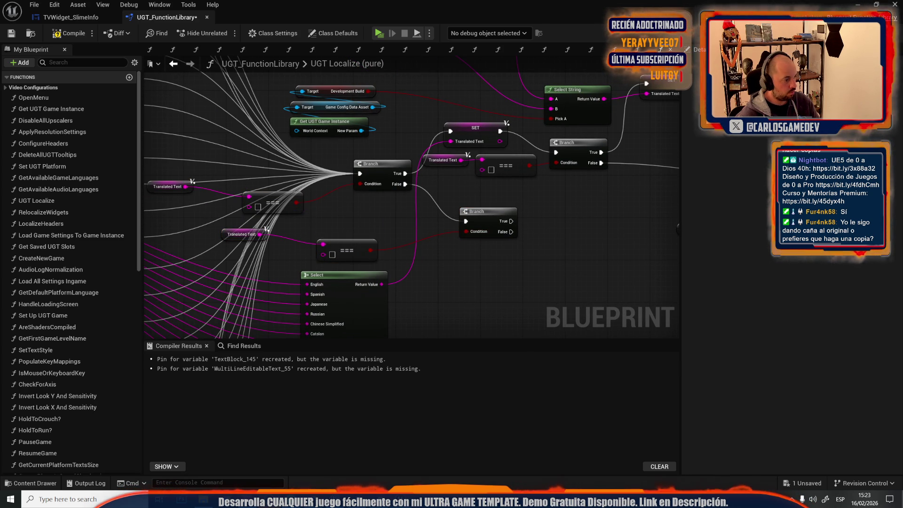
{"action": "left_click", "coordinate": [331, 254]}
{"action": "left_click", "coordinate": [357, 285]}
{"action": "left_click_drag", "start_coordinate": [467, 190], "coordinate": [331, 191]}
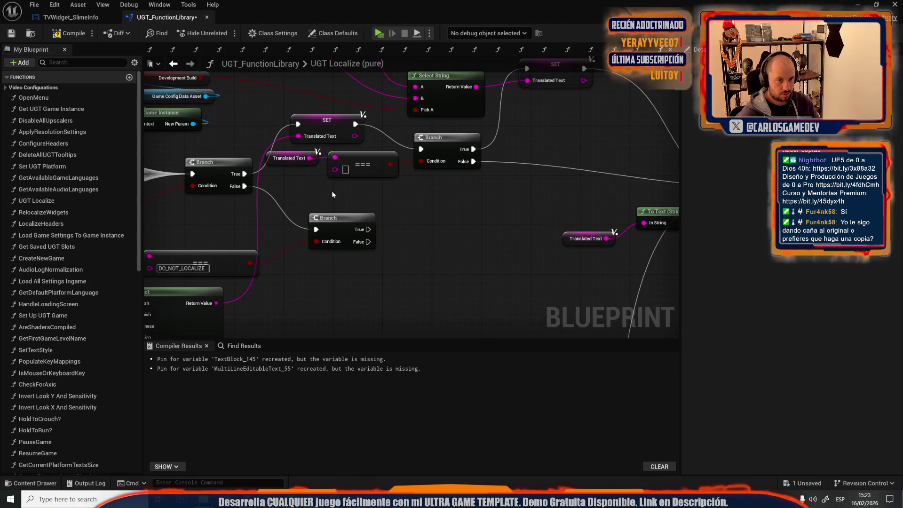
Restore the new nodes after trial deletions and route the first Branch's False output into the second Branch.
{"action": "scroll", "coordinate": [399, 184], "scroll_direction": "down", "scroll_amount": 1}
{"action": "scroll", "coordinate": [376, 214], "scroll_direction": "down", "scroll_amount": 1}
{"action": "left_click_drag", "start_coordinate": [167, 214], "coordinate": [334, 227]}
{"action": "key", "text": "Delete"}
{"action": "key", "text": "ctrl+z"}
{"action": "key", "text": "ctrl+z"}
{"action": "key", "text": "ctrl+z"}
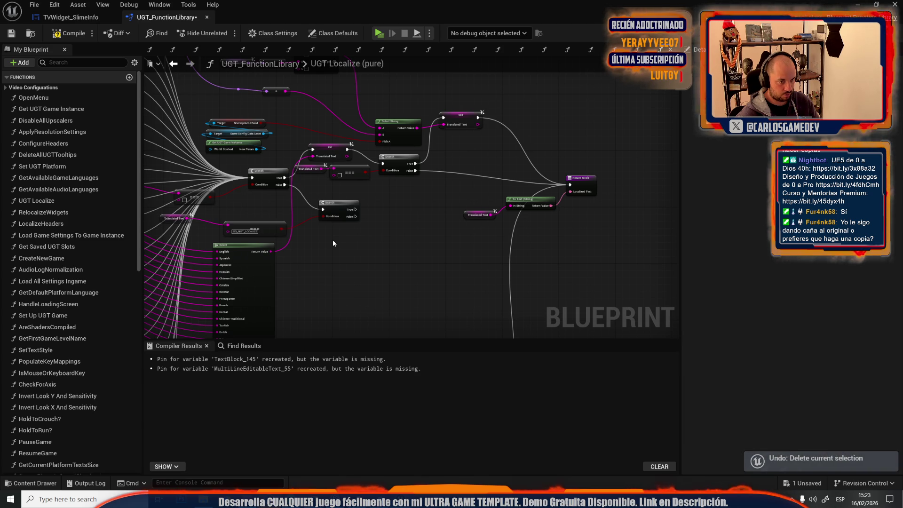
{"action": "key", "text": "ctrl+z"}
{"action": "key", "text": "ctrl+z"}
{"action": "key", "text": "ctrl+z"}
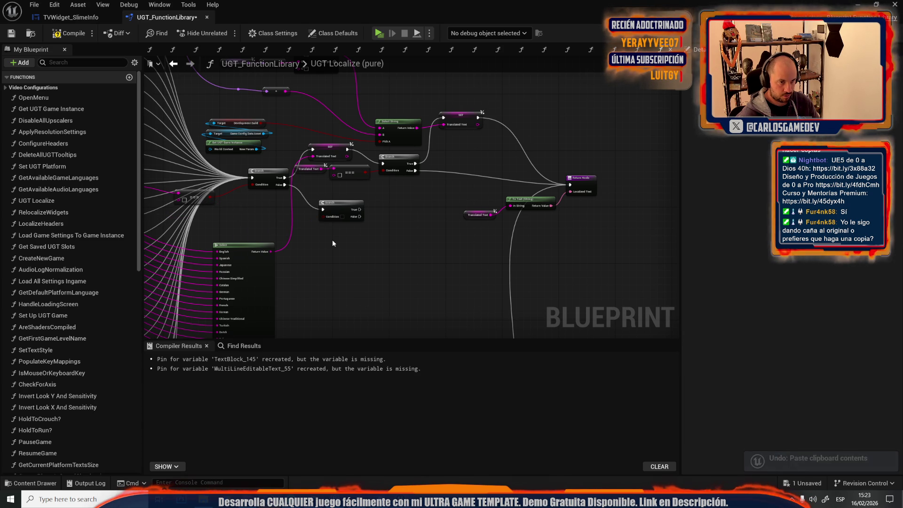
{"action": "key", "text": "ctrl+z"}
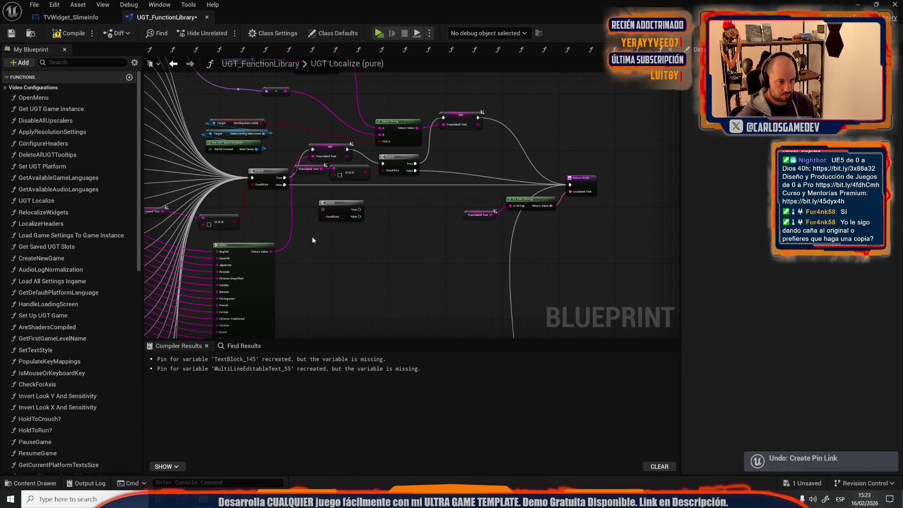
{"action": "left_click", "coordinate": [346, 210]}
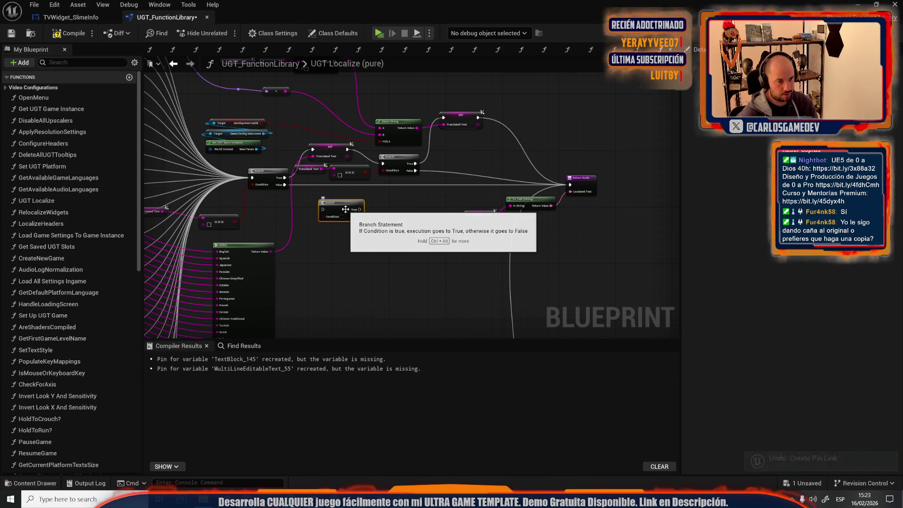
{"action": "key", "text": "Delete"}
{"action": "key", "text": "ctrl+z"}
{"action": "scroll", "coordinate": [343, 209], "scroll_direction": "up", "scroll_amount": 2}
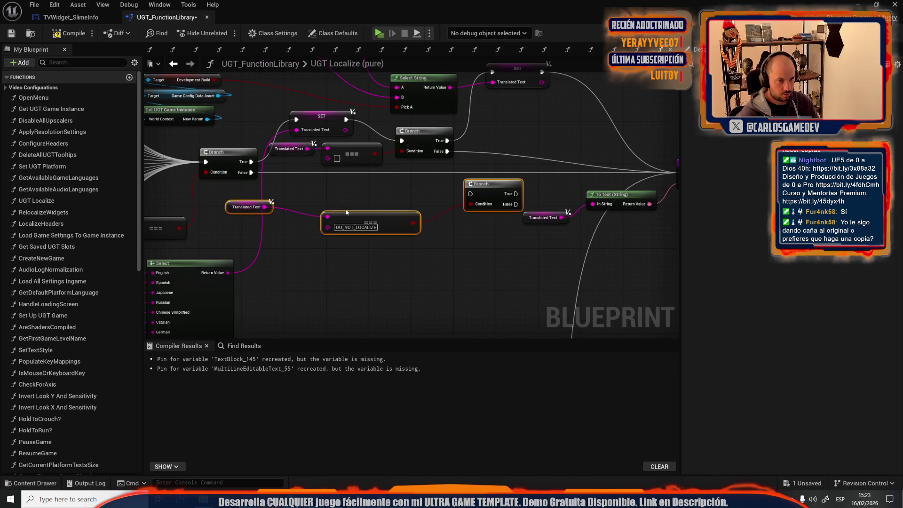
{"action": "mouse_move", "coordinate": [252, 172]}
{"action": "left_mouse_down"}
{"action": "mouse_move", "coordinate": [507, 207]}
{"action": "mouse_move", "coordinate": [253, 173]}
{"action": "left_mouse_up"}
Paste a copy of SET Translated Text fed by the English value, then compile and test.
{"action": "left_click", "coordinate": [317, 112]}
{"action": "left_click_drag", "start_coordinate": [560, 153], "coordinate": [421, 162]}
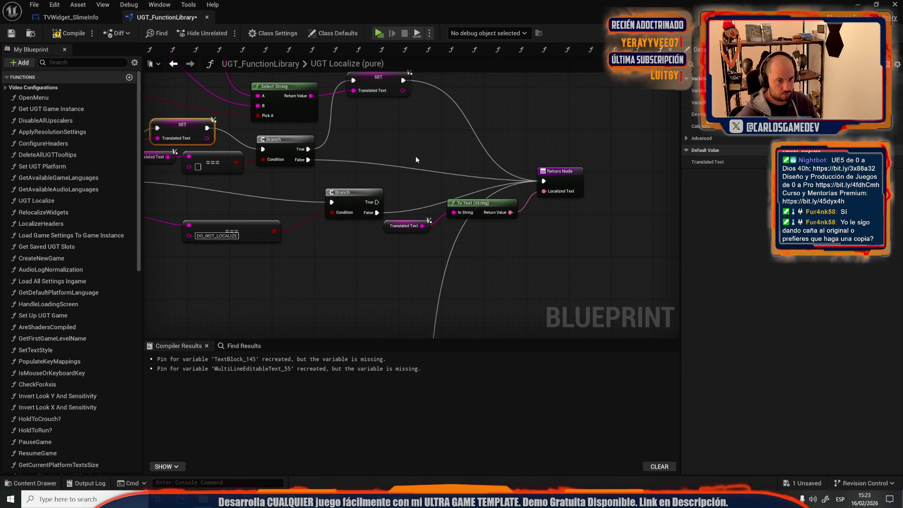
{"action": "key", "text": "ctrl+c"}
{"action": "mouse_move", "coordinate": [374, 189]}
{"action": "left_mouse_down"}
{"action": "mouse_move", "coordinate": [328, 193]}
{"action": "mouse_move", "coordinate": [310, 184]}
{"action": "mouse_move", "coordinate": [365, 188]}
{"action": "left_mouse_up"}
{"action": "key", "text": "ctrl+v"}
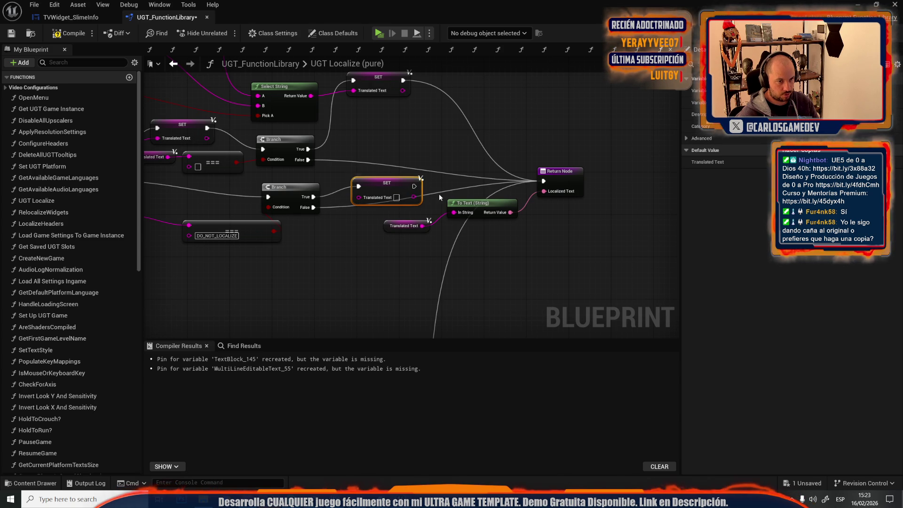
{"action": "double_click", "coordinate": [432, 191]}
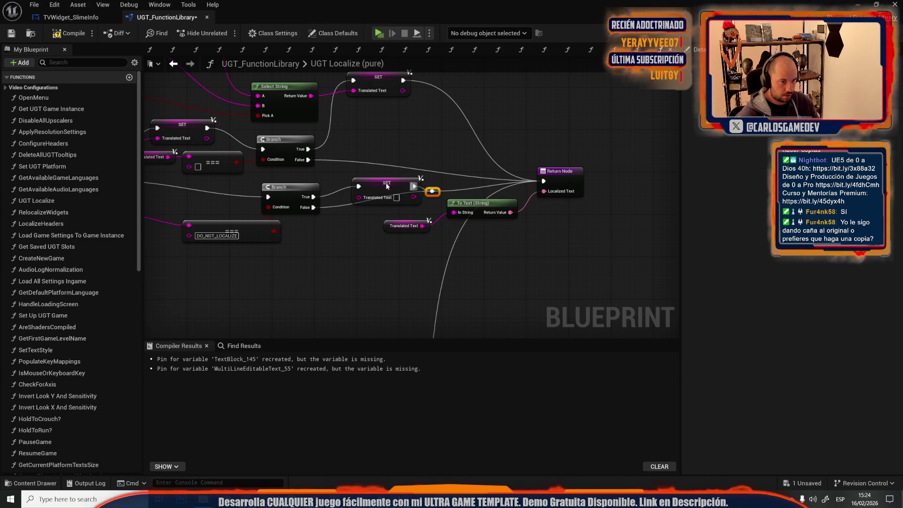
{"action": "scroll", "coordinate": [414, 239], "scroll_direction": "down", "scroll_amount": 5}
{"action": "scroll", "coordinate": [414, 240], "scroll_direction": "up", "scroll_amount": 5}
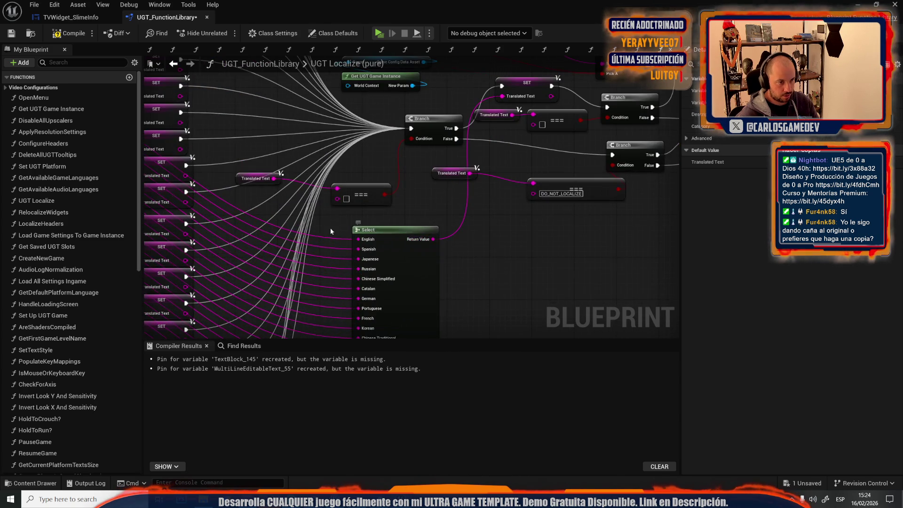
{"action": "scroll", "coordinate": [331, 231], "scroll_direction": "down", "scroll_amount": 2}
{"action": "mouse_move", "coordinate": [272, 202]}
{"action": "left_mouse_down"}
{"action": "mouse_move", "coordinate": [700, 268]}
{"action": "mouse_move", "coordinate": [613, 268]}
{"action": "mouse_move", "coordinate": [619, 242]}
{"action": "left_mouse_up"}
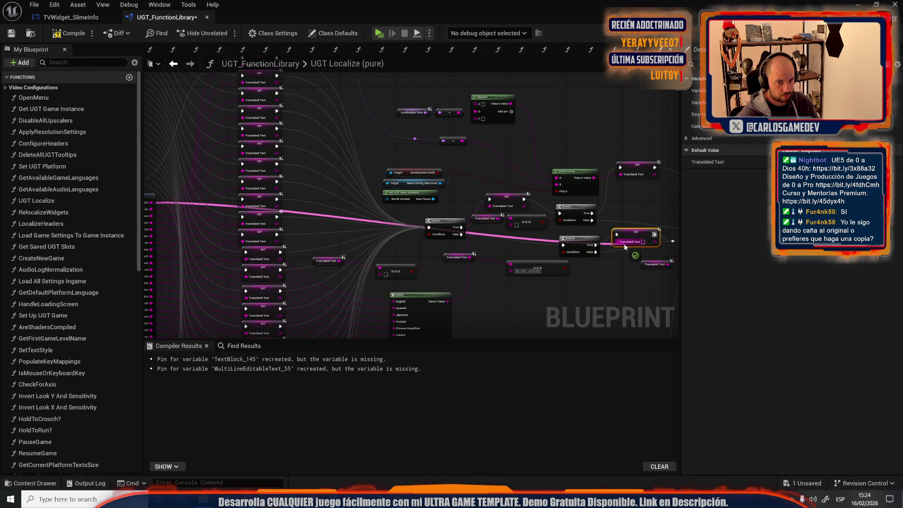
{"action": "scroll", "coordinate": [507, 278], "scroll_direction": "up", "scroll_amount": 3}
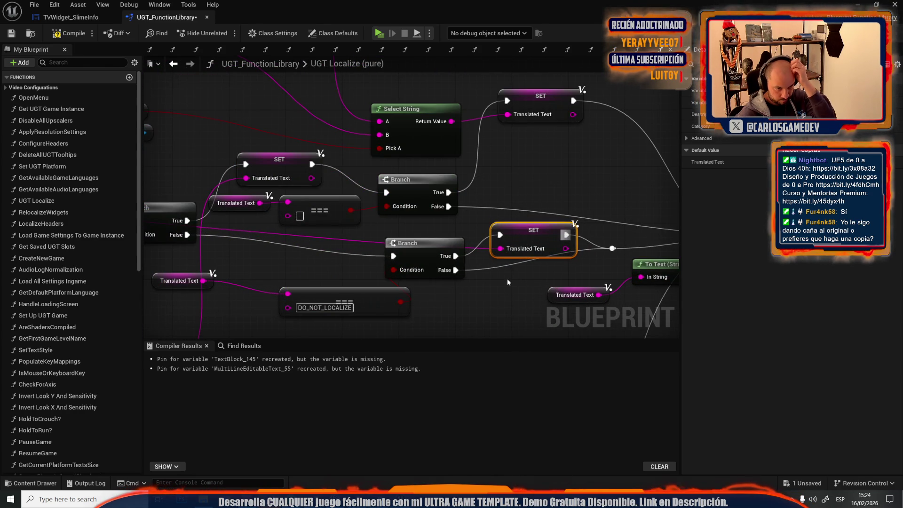
{"action": "left_click_drag", "start_coordinate": [361, 298], "coordinate": [325, 284]}
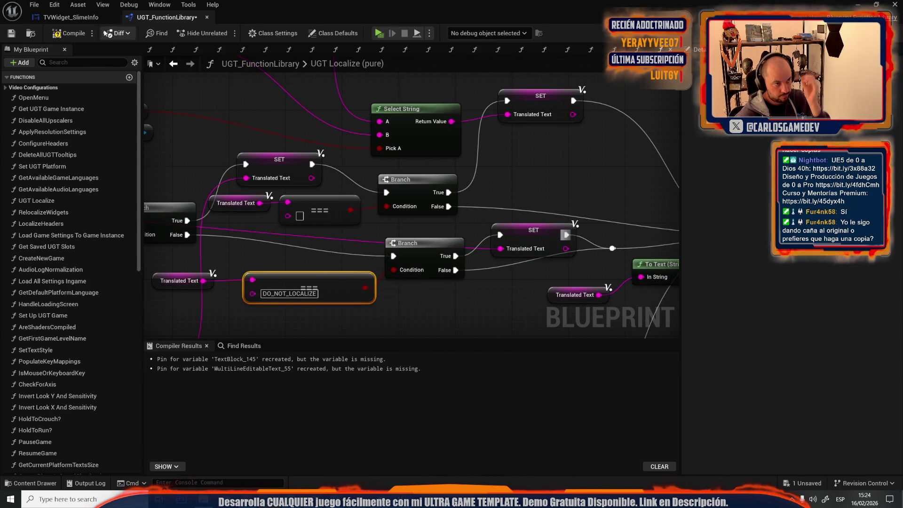
{"action": "left_click", "coordinate": [382, 35]}
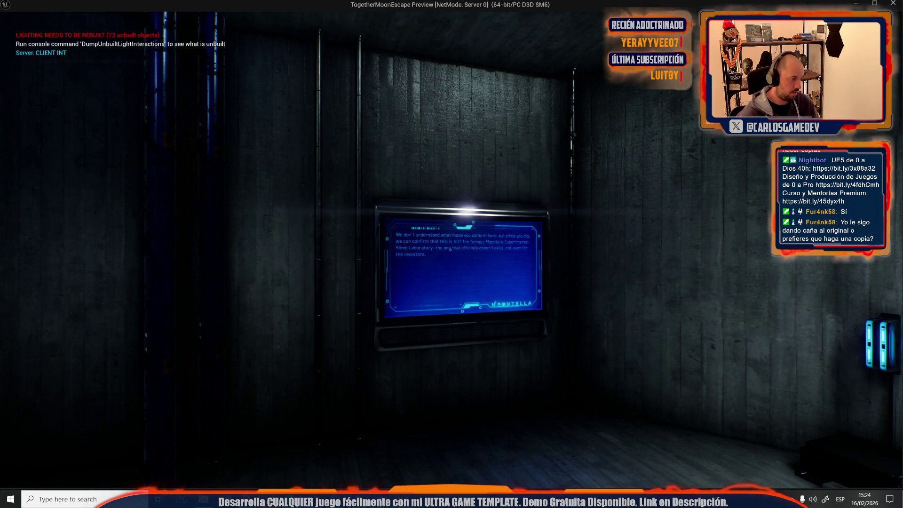
Close the game preview and tidy the lower SET Translated Text node, panning to the Return Node.
{"action": "key", "text": "Escape"}
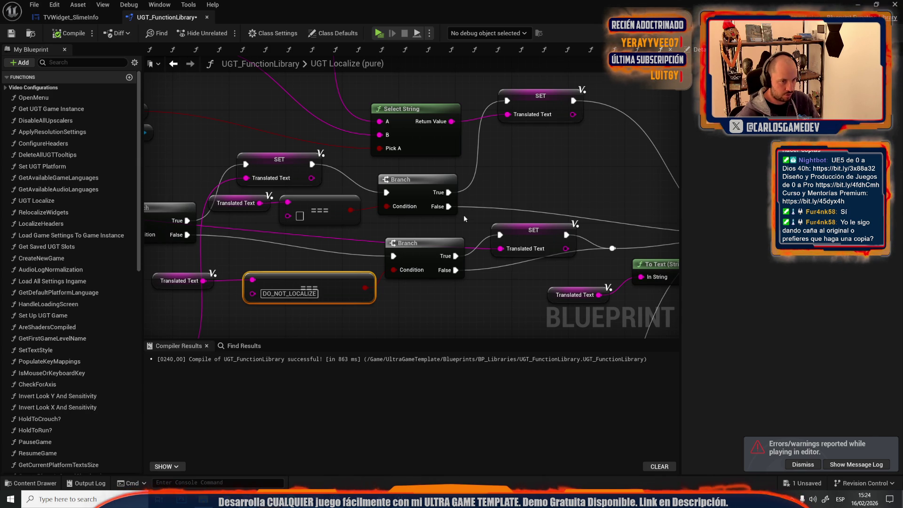
{"action": "left_click_drag", "start_coordinate": [463, 218], "coordinate": [536, 204]}
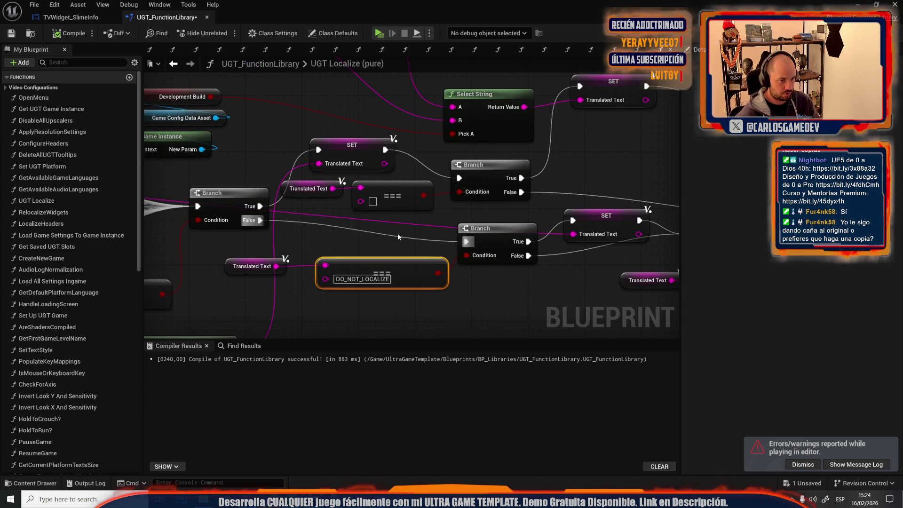
{"action": "left_click_drag", "start_coordinate": [520, 219], "coordinate": [427, 214]}
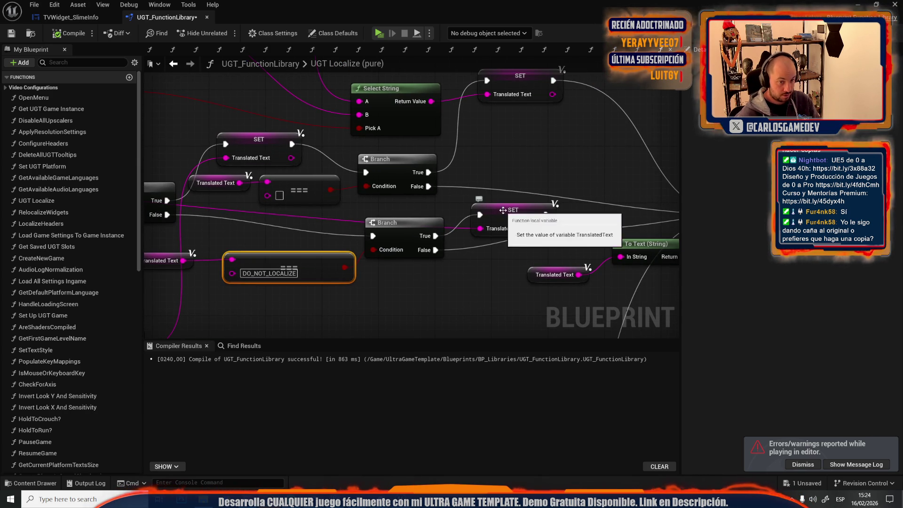
{"action": "left_click_drag", "start_coordinate": [503, 210], "coordinate": [500, 205]}
{"action": "left_click_drag", "start_coordinate": [537, 171], "coordinate": [433, 143]}
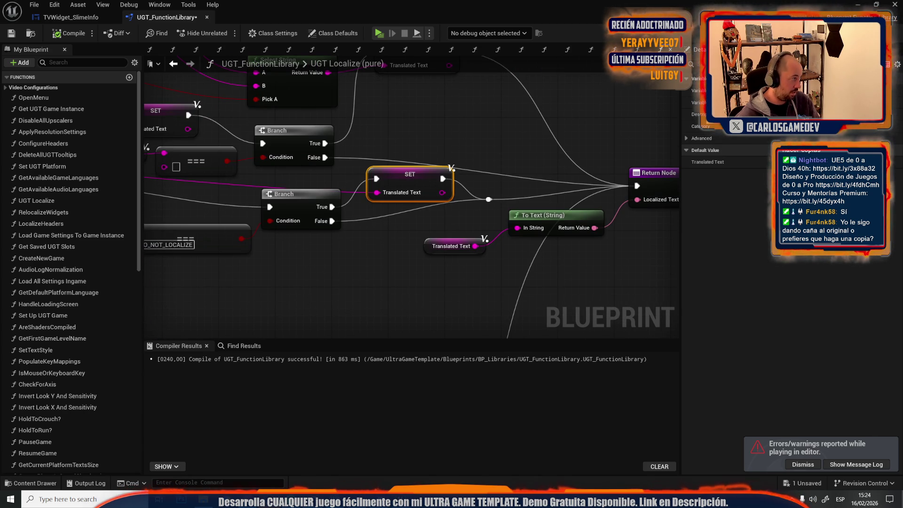
{"action": "left_click", "coordinate": [363, 295]}
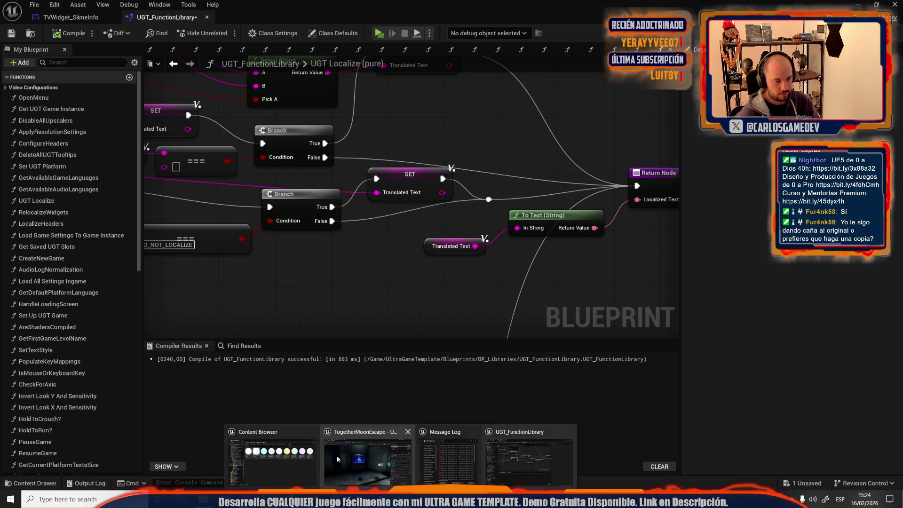
Search the Content root for 'localiz' in the content drawer.
{"action": "key", "text": "ctrl+space"}
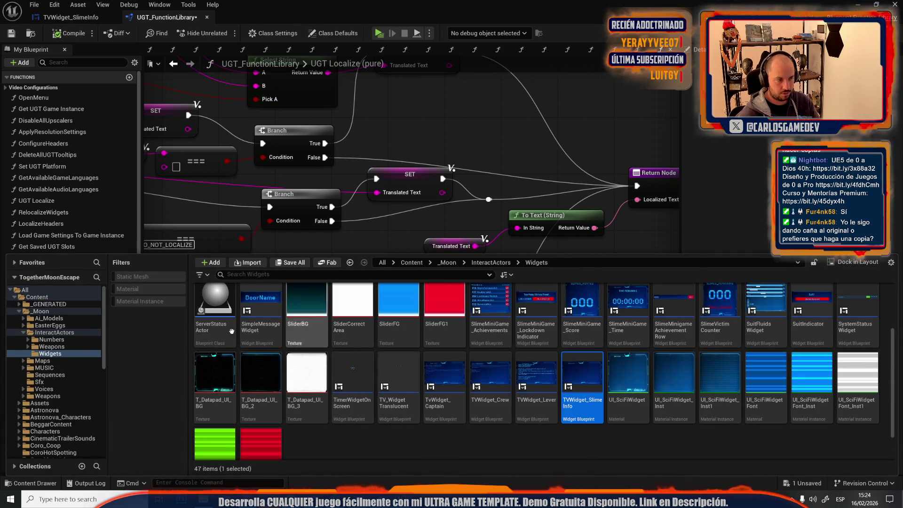
{"action": "left_click", "coordinate": [36, 297]}
{"action": "left_click", "coordinate": [248, 275]}
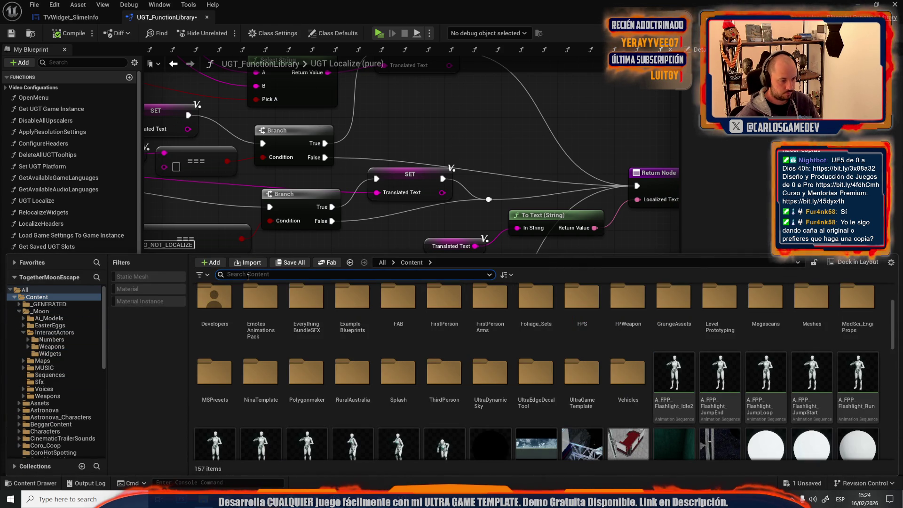
{"action": "type", "text": "localiz"}
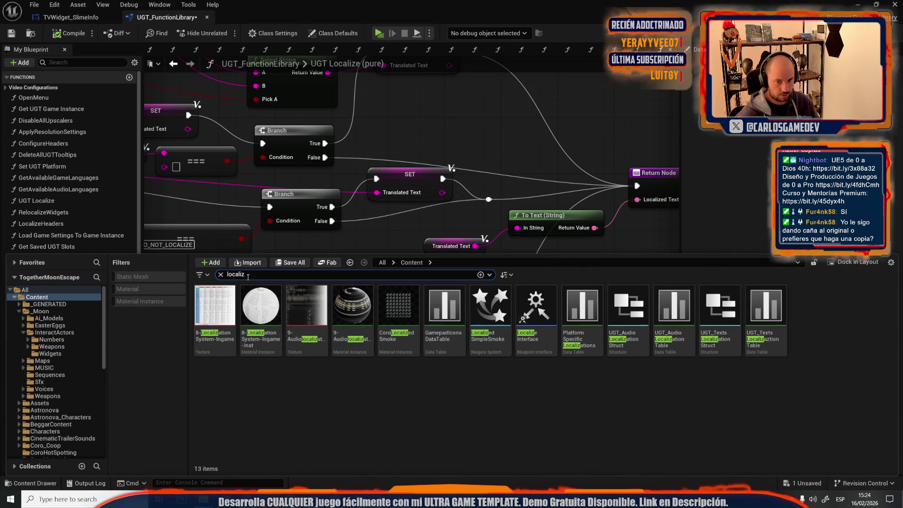
Reimport the texts localization table from the (47) terminology CSV.
{"action": "right_click", "coordinate": [751, 314]}
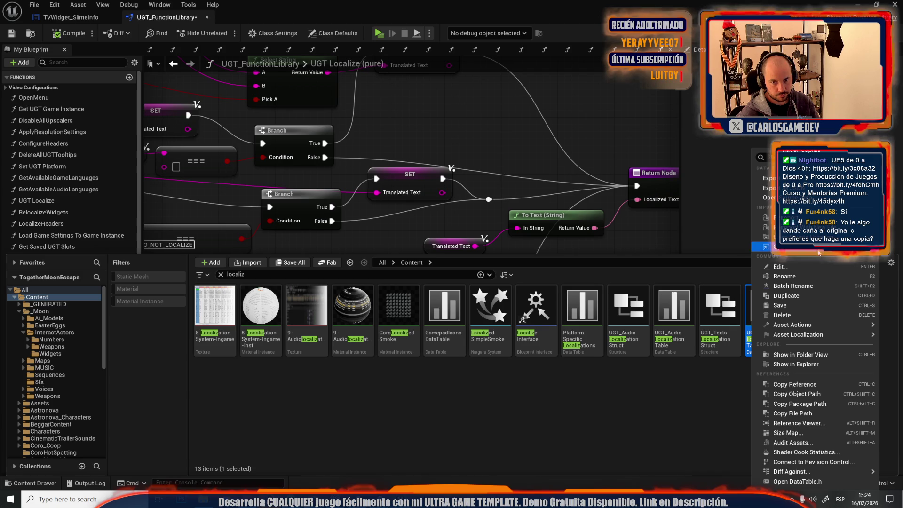
{"action": "left_click", "coordinate": [761, 227]}
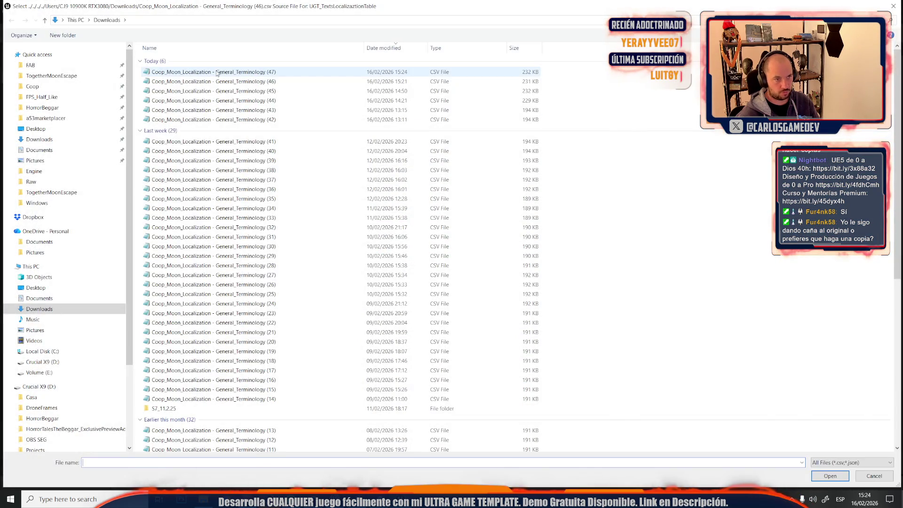
{"action": "double_click", "coordinate": [212, 71]}
{"action": "scroll", "coordinate": [497, 142], "scroll_direction": "down", "scroll_amount": 3}
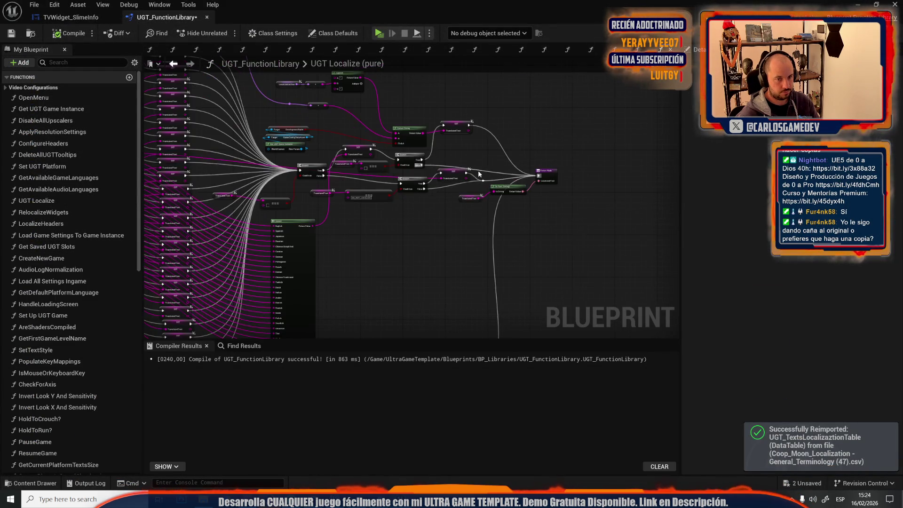
{"action": "scroll", "coordinate": [367, 220], "scroll_direction": "down", "scroll_amount": 3}
{"action": "scroll", "coordinate": [257, 181], "scroll_direction": "up", "scroll_amount": 5}
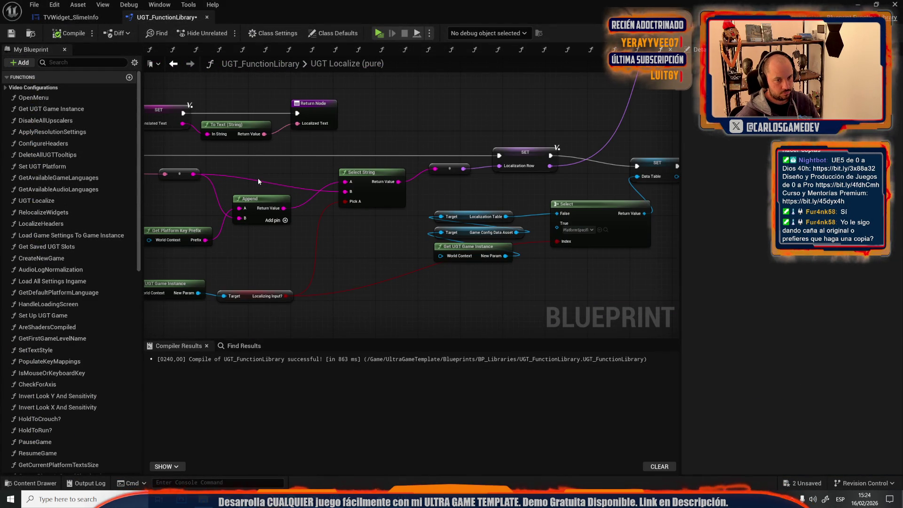
Save both modified assets and return to the TVWidget_SlimeInfo graph.
{"action": "key", "text": "ctrl+space"}
{"action": "left_click", "coordinate": [292, 262]}
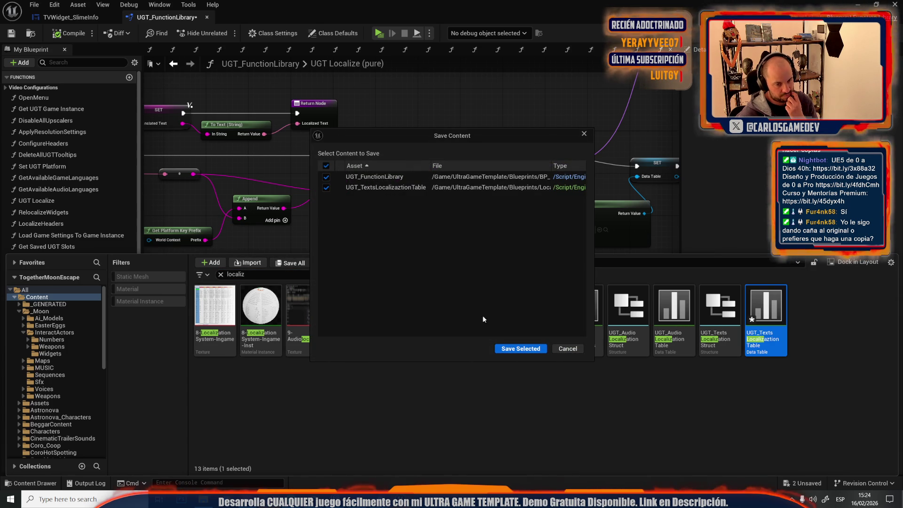
{"action": "left_click", "coordinate": [500, 348]}
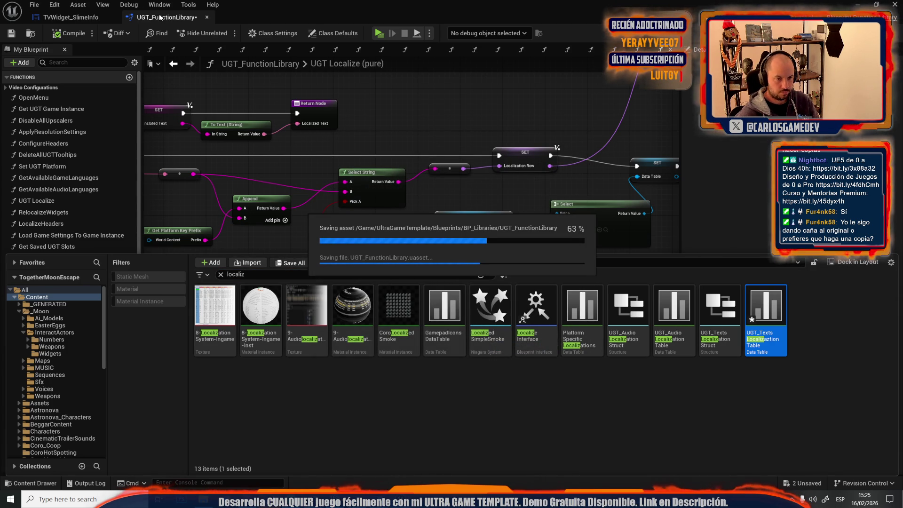
{"action": "left_click", "coordinate": [61, 17]}
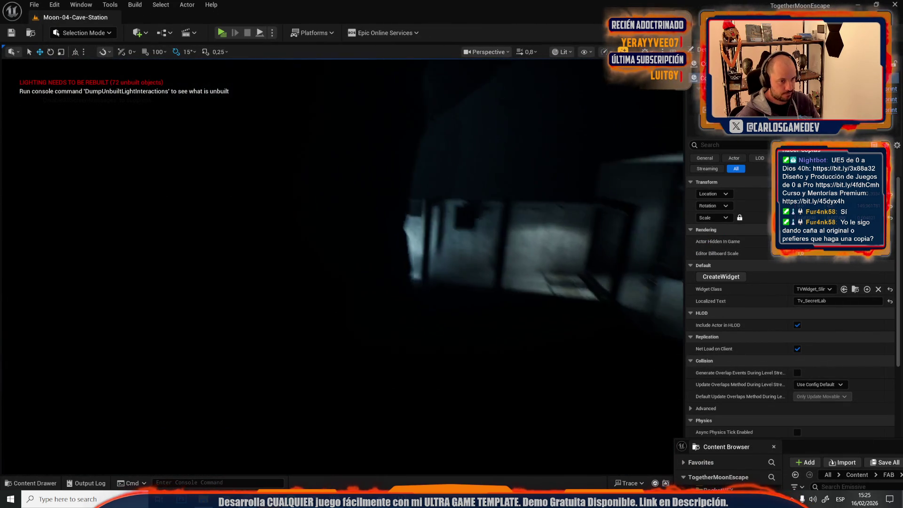
Play-test the level and walk the character to the Moontella crate to read its Catalan prompt.
{"action": "scroll", "coordinate": [343, 267], "scroll_direction": "up", "scroll_amount": 1}
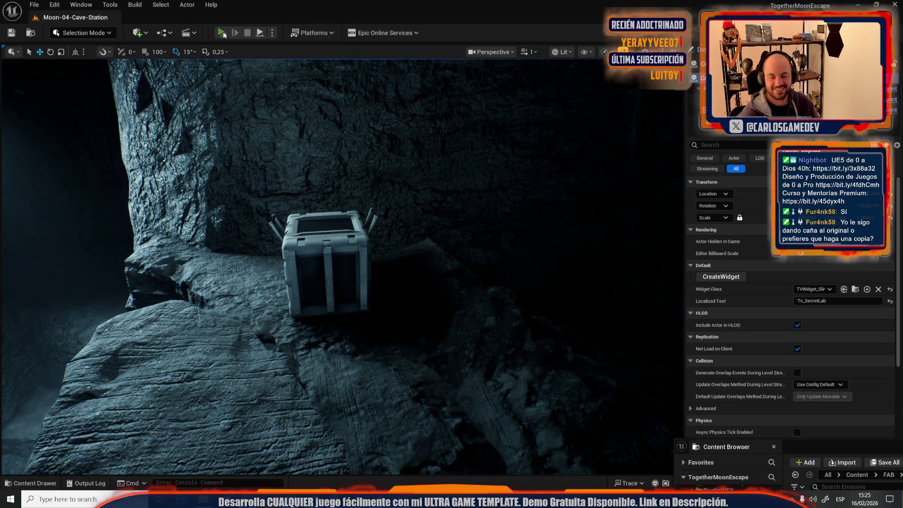
{"action": "left_click", "coordinate": [221, 32]}
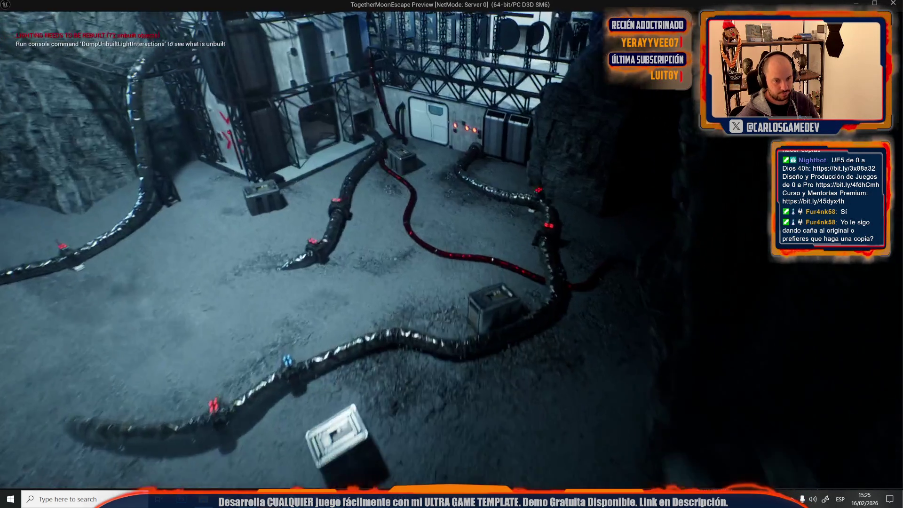
{"action": "key", "text": "Escape"}
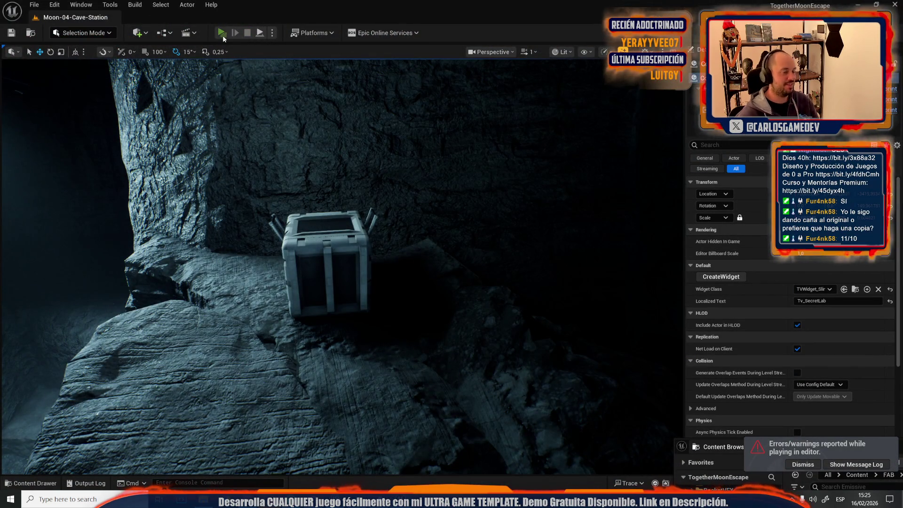
{"action": "left_click", "coordinate": [223, 34]}
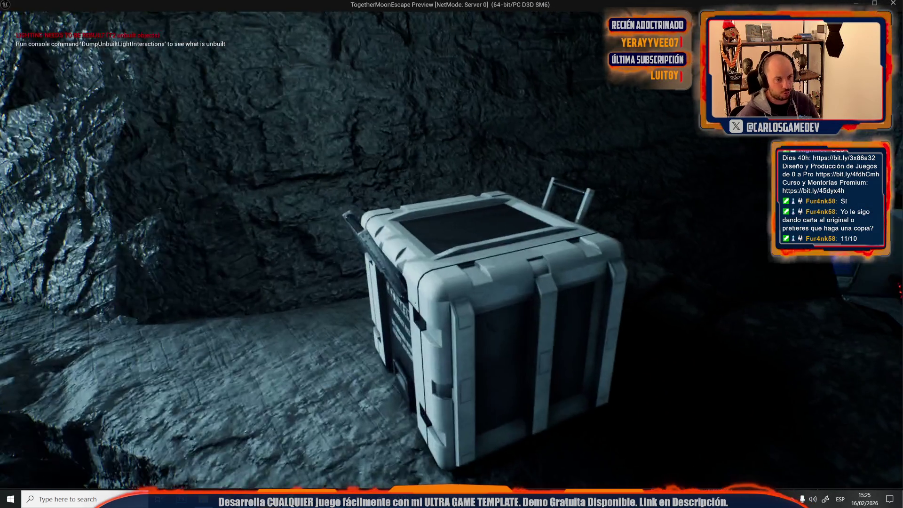
{"action": "key", "text": "e"}
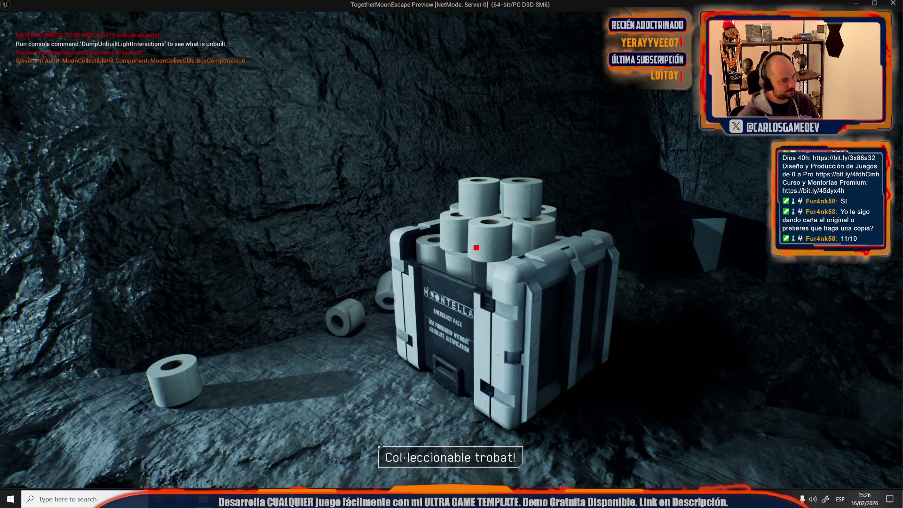
{"action": "key", "text": "w"}
{"action": "key", "text": "w"}
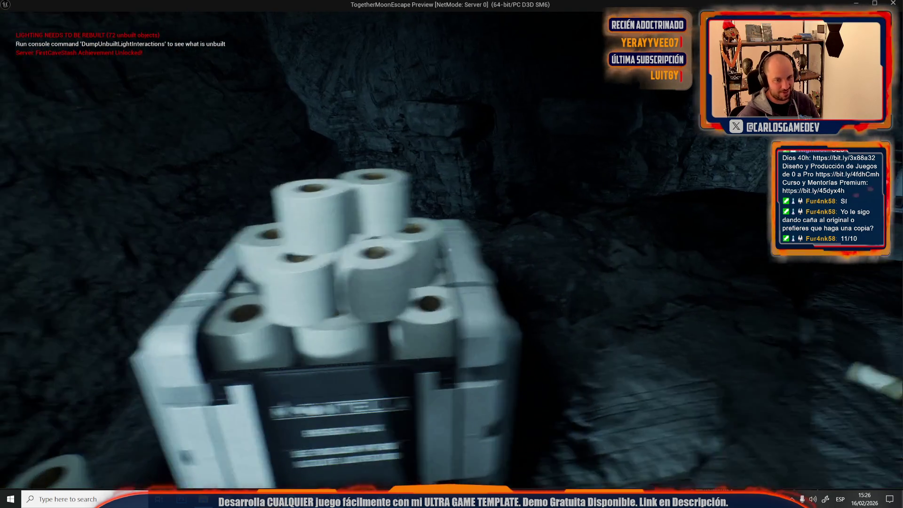
{"action": "key", "text": "Escape"}
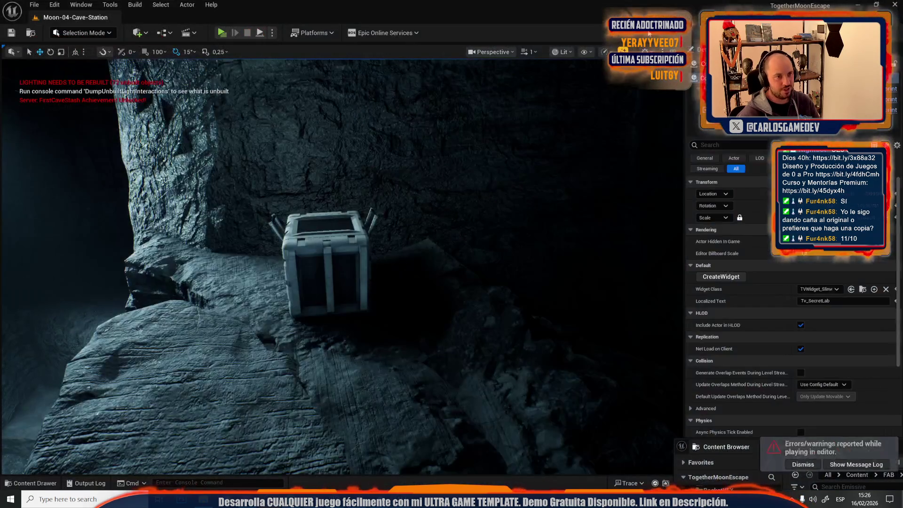
{"action": "left_click", "coordinate": [222, 32]}
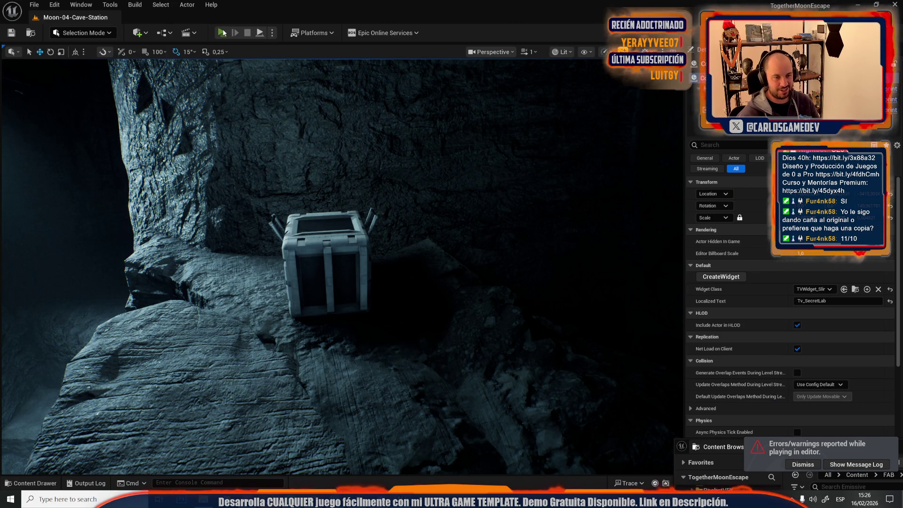
{"action": "key", "text": "w"}
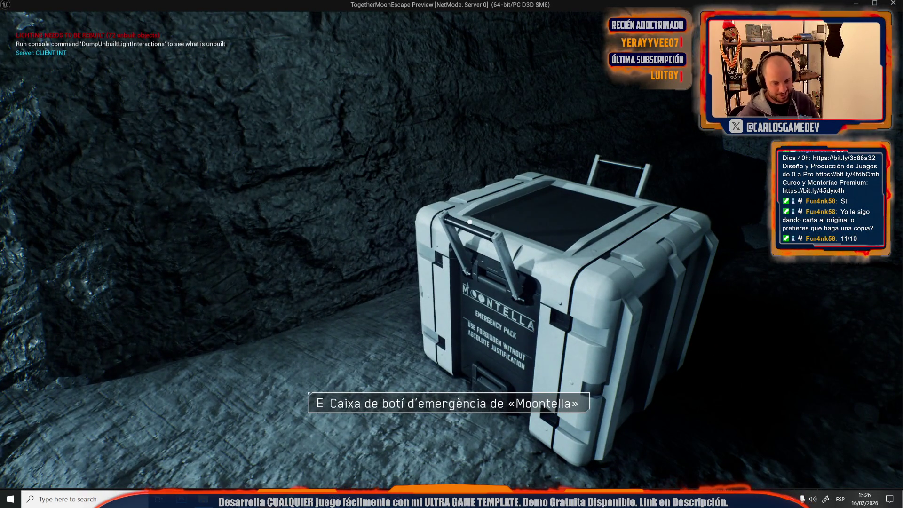
{"action": "key", "text": "Escape"}
Reset the in-game settings language back to English and resume the game.
{"action": "left_click", "coordinate": [117, 197]}
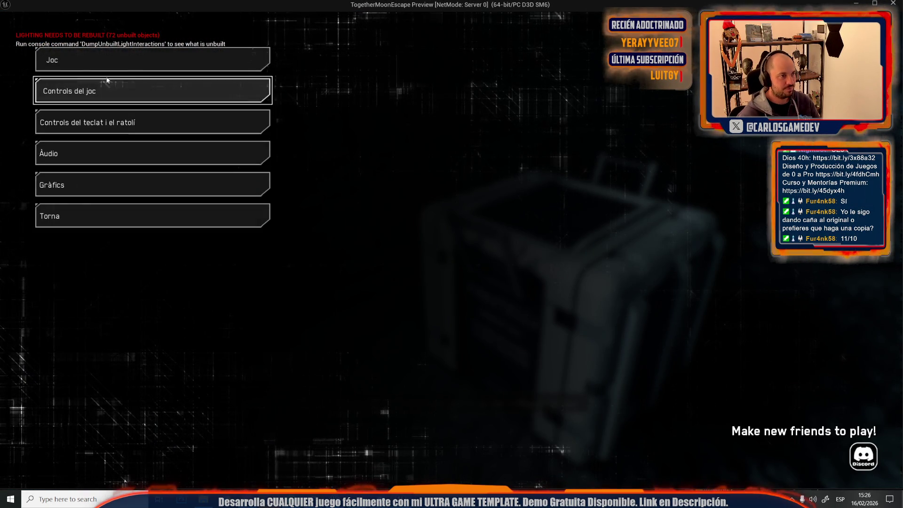
{"action": "left_click", "coordinate": [105, 88]}
{"action": "left_click", "coordinate": [199, 360]}
{"action": "key", "text": "Escape"}
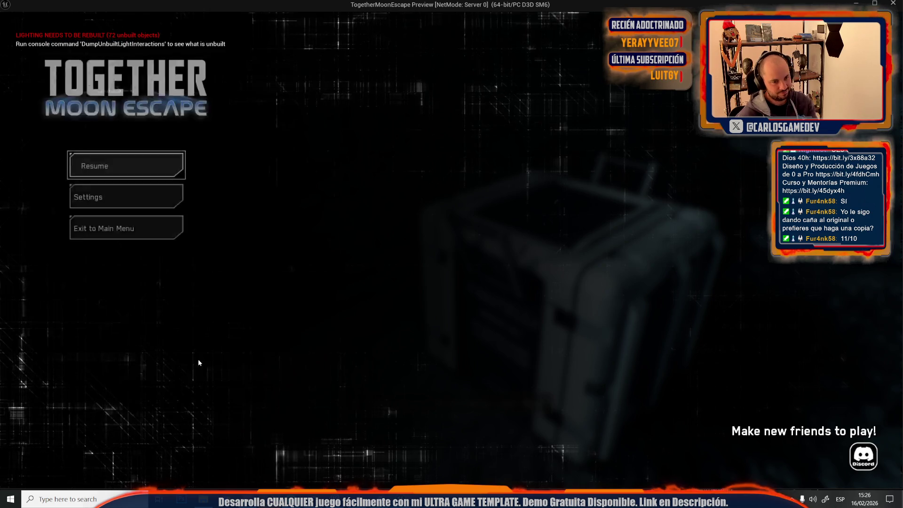
{"action": "key", "text": "Escape"}
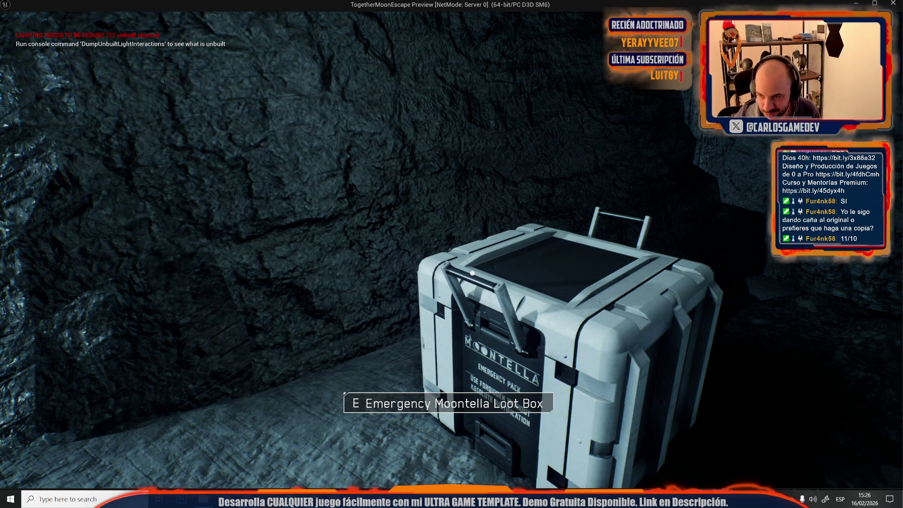
Check the loot box's English text, stop the preview, and select a cave rock.
{"action": "mouse_move", "coordinate": [452, 254]}
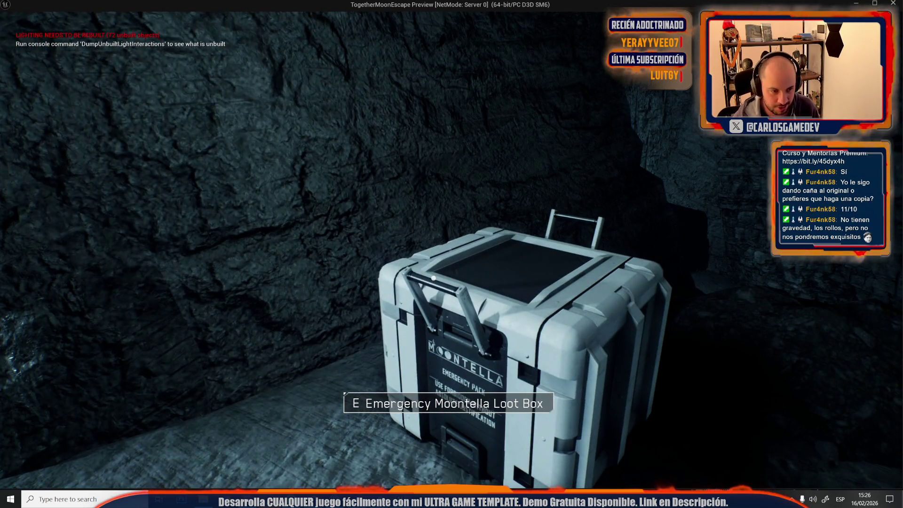
{"action": "key", "text": "e"}
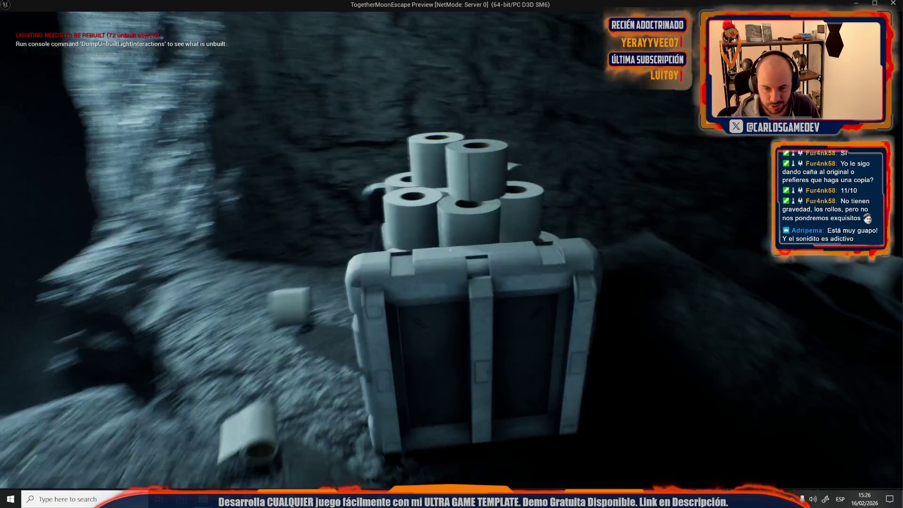
{"action": "key", "text": "Escape"}
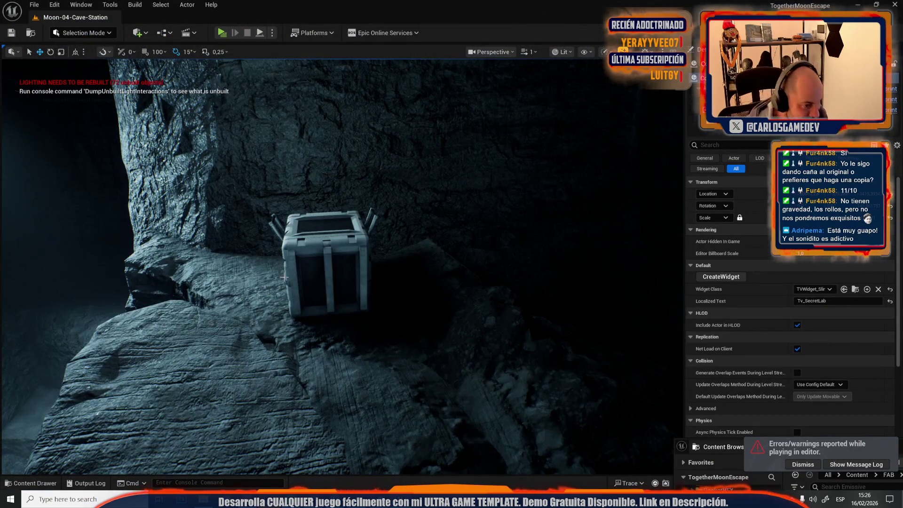
{"action": "left_click", "coordinate": [285, 278]}
{"action": "right_click", "coordinate": [284, 277]}
Open the crate's MoonCollectible blueprint and browse to the Play Sound 2D node's sound asset.
{"action": "key", "text": "Escape"}
{"action": "left_click", "coordinate": [307, 248]}
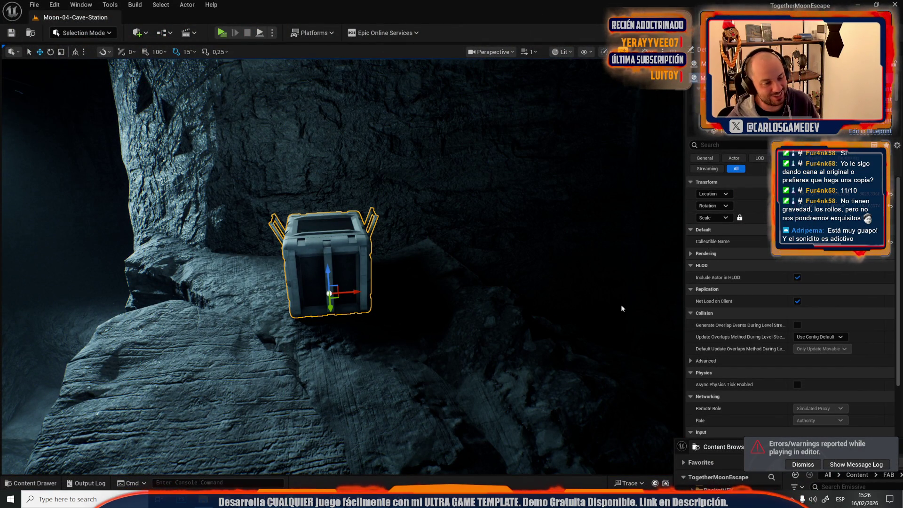
{"action": "right_click", "coordinate": [348, 251]}
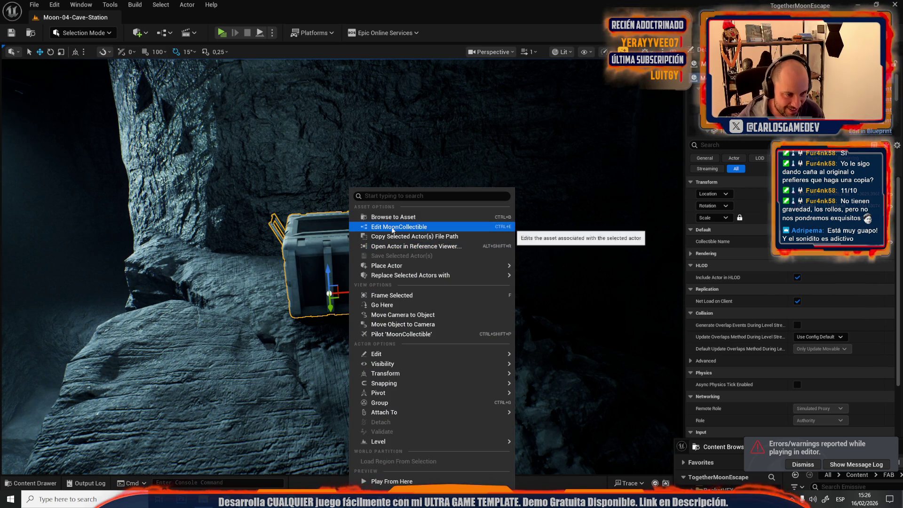
{"action": "left_click", "coordinate": [366, 229]}
{"action": "scroll", "coordinate": [366, 239], "scroll_direction": "down", "scroll_amount": 4}
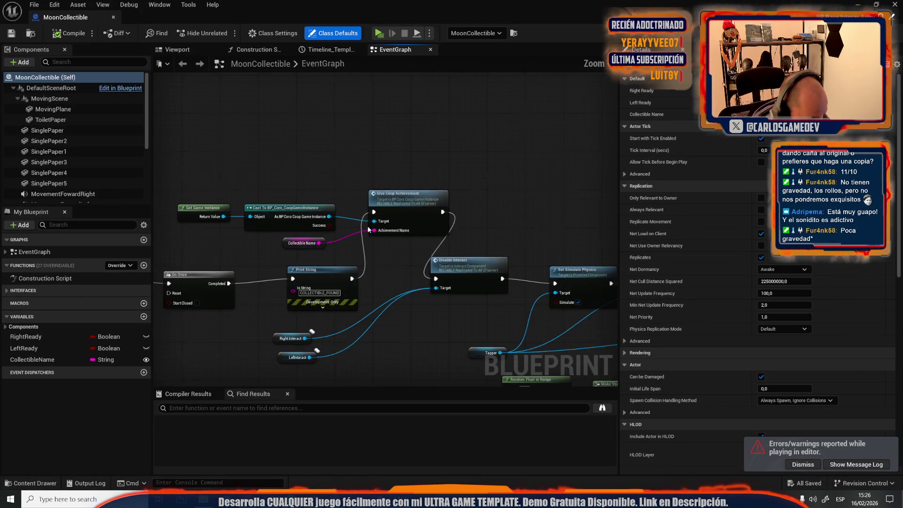
{"action": "scroll", "coordinate": [469, 239], "scroll_direction": "up", "scroll_amount": 3}
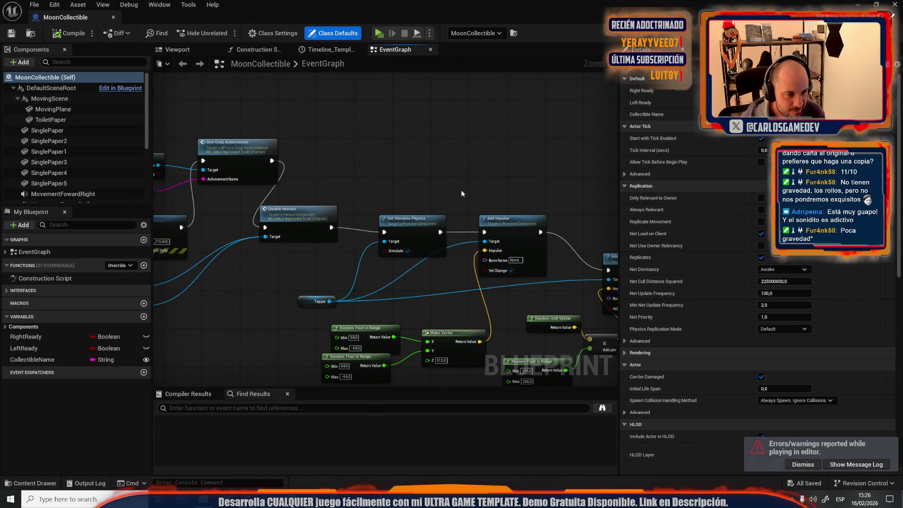
{"action": "scroll", "coordinate": [461, 193], "scroll_direction": "down", "scroll_amount": 2}
{"action": "scroll", "coordinate": [504, 195], "scroll_direction": "up", "scroll_amount": 3}
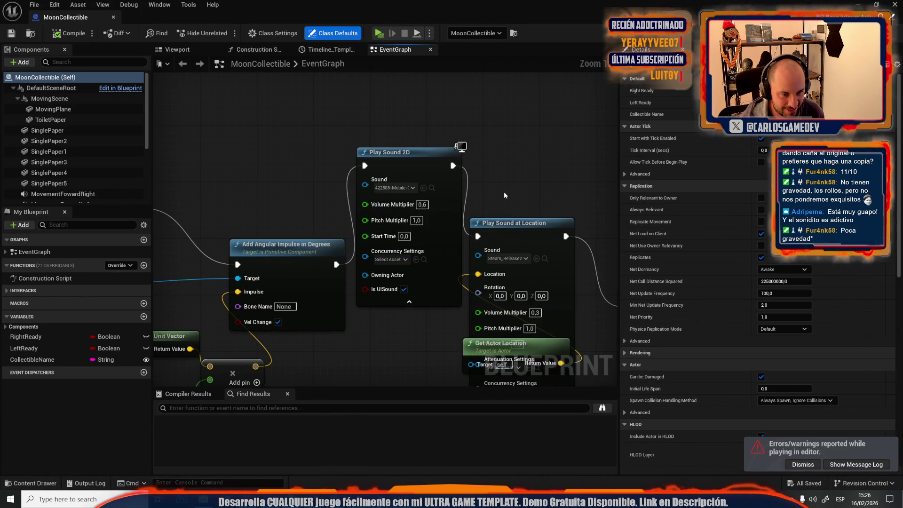
{"action": "left_click", "coordinate": [431, 187]}
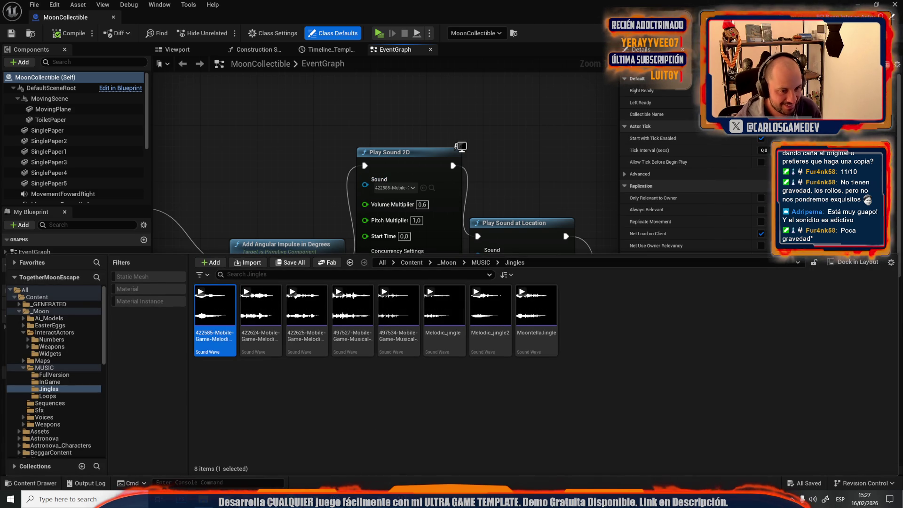
Preview the 422585 and MoontellaJingle sound waves, then dismiss the Content Drawer and return to the level.
{"action": "left_click", "coordinate": [201, 292]}
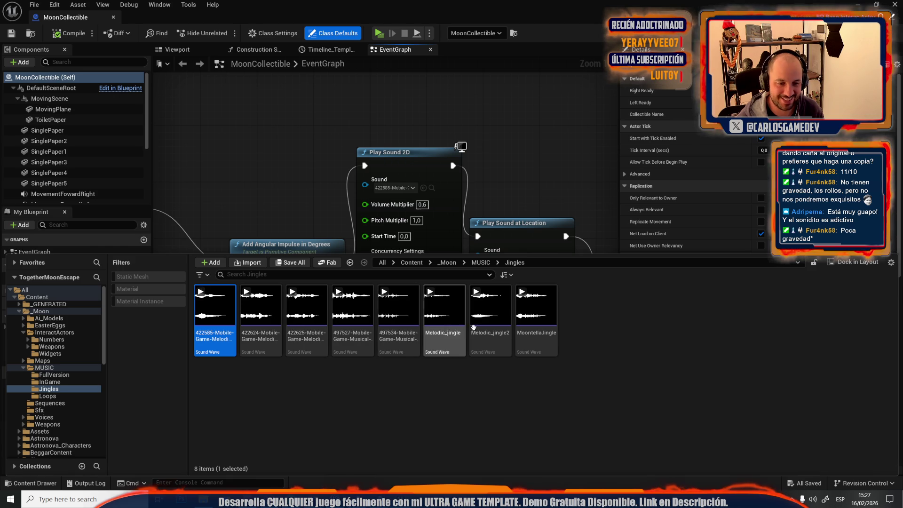
{"action": "left_click", "coordinate": [535, 310]}
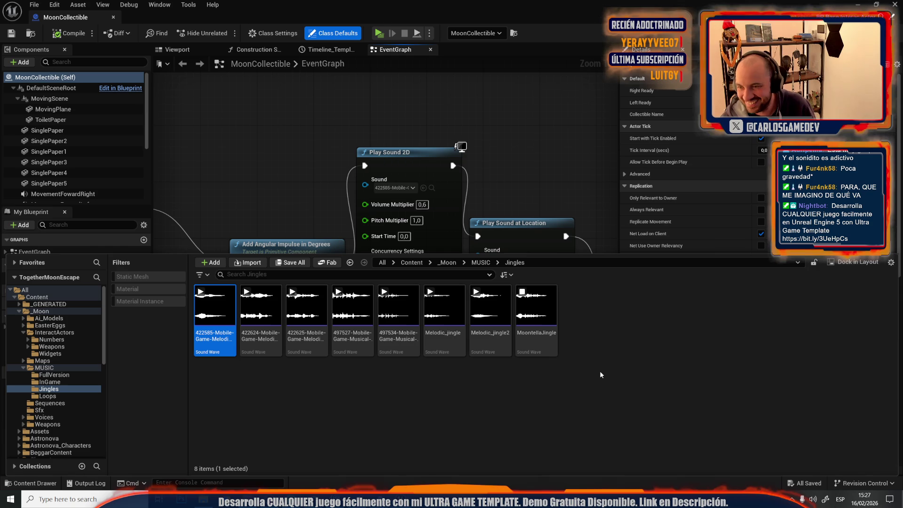
{"action": "left_click", "coordinate": [536, 306]}
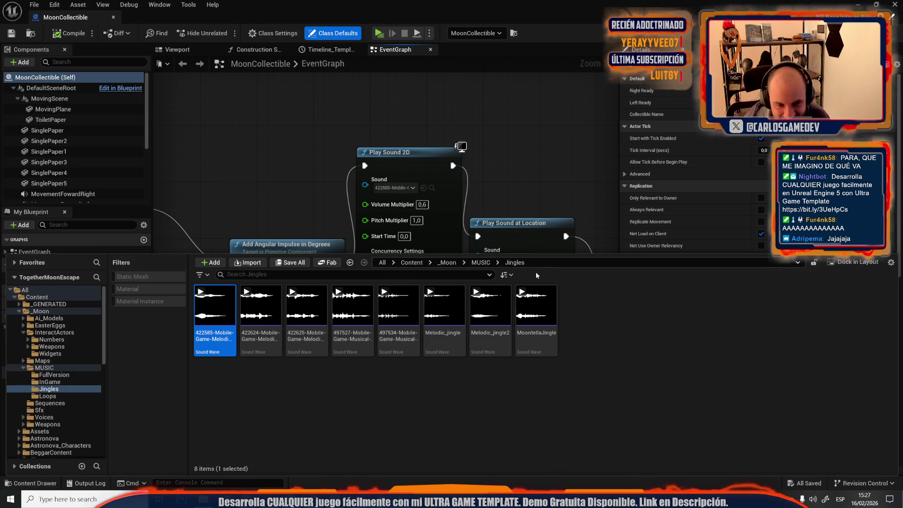
{"action": "mouse_move", "coordinate": [540, 313]}
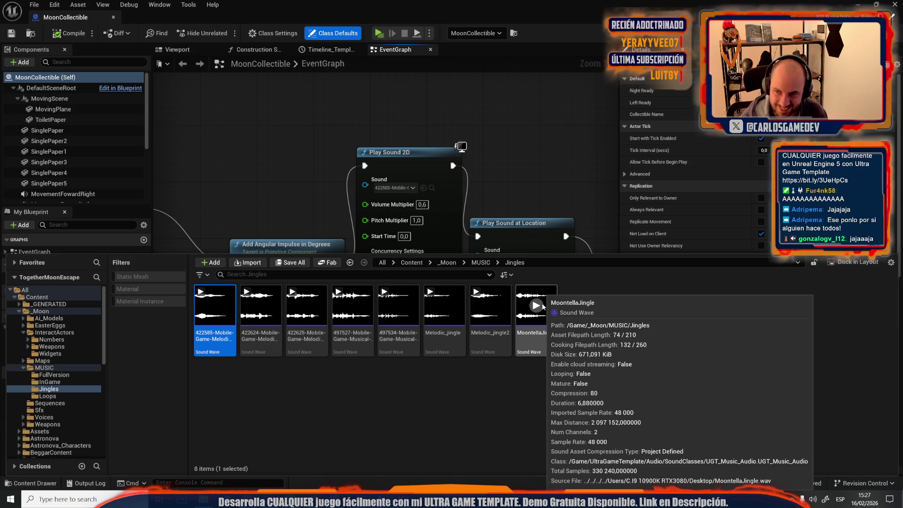
{"action": "left_click", "coordinate": [540, 306]}
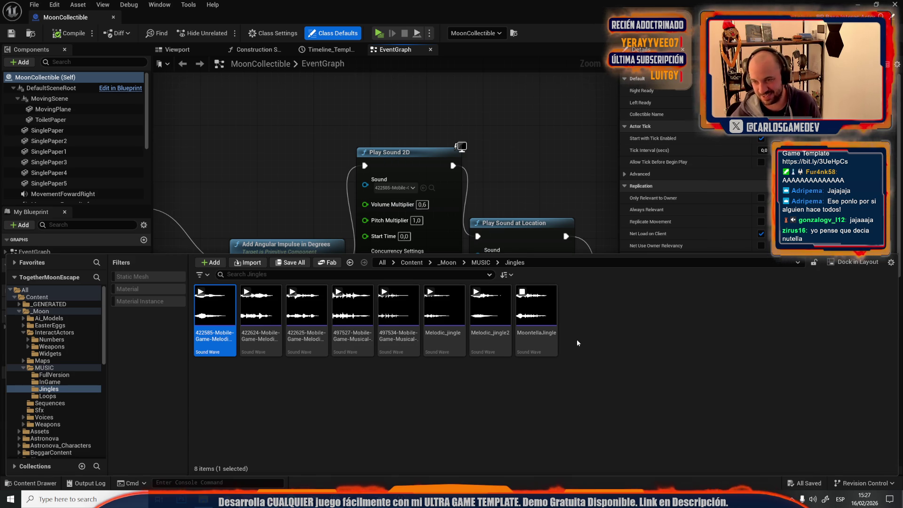
{"action": "mouse_move", "coordinate": [553, 340]}
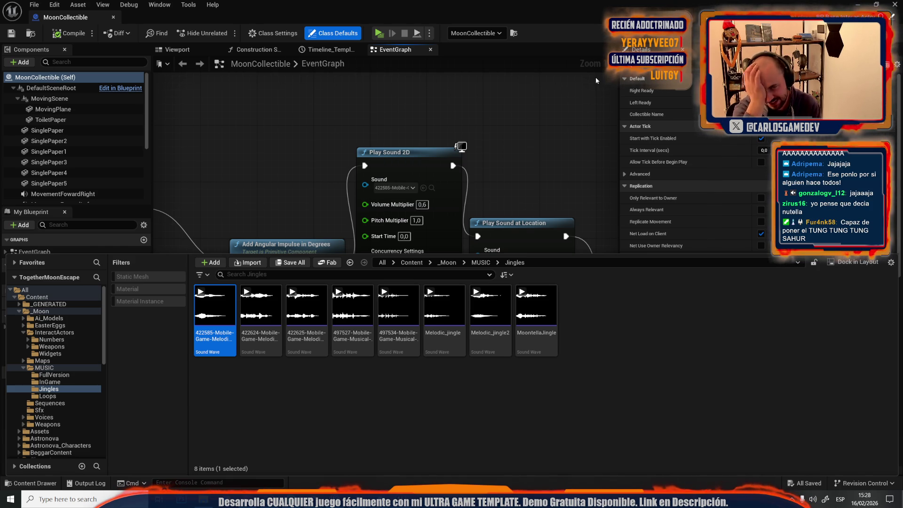
{"action": "left_click", "coordinate": [271, 91]}
{"action": "key", "text": "alt+Tab"}
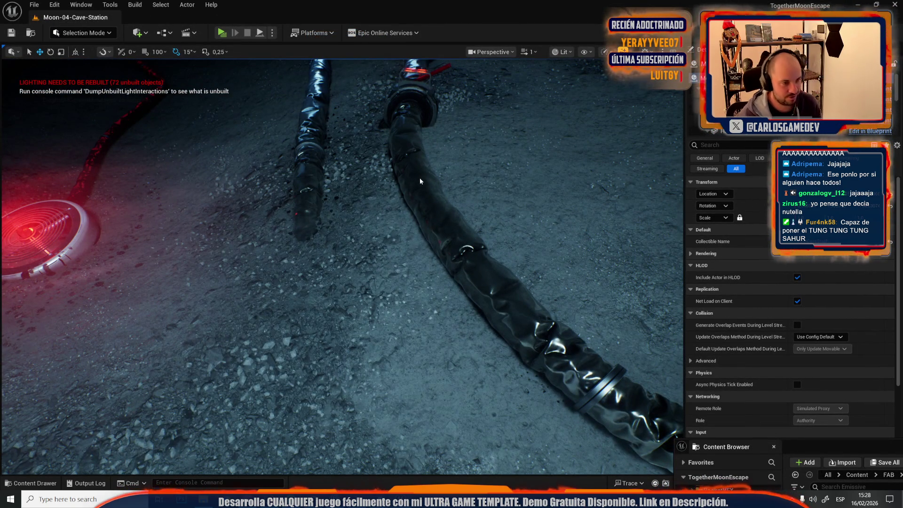
Start a Play-In-Editor test of the Moon-04-Cave-Station level with Alt+P.
{"action": "key", "text": "alt+p"}
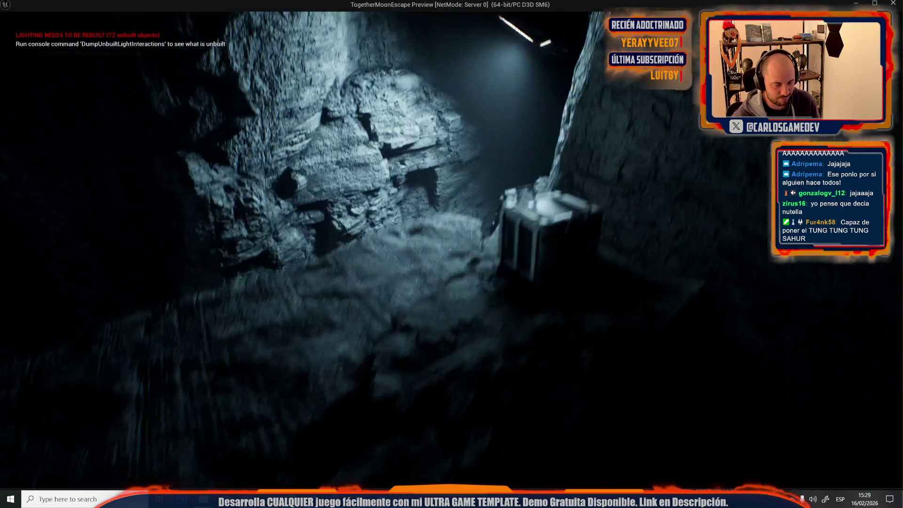
Walk up to the supply crate in the running game, then stop the test play.
{"action": "key", "text": "w"}
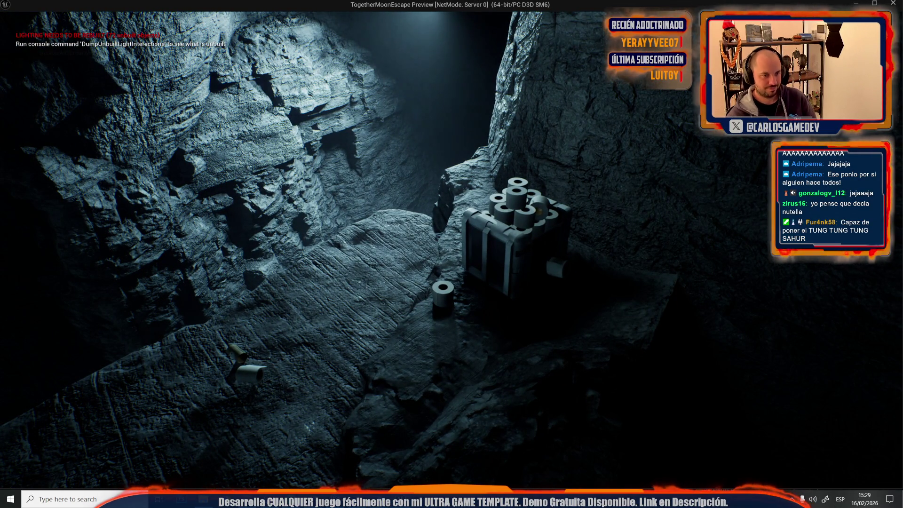
{"action": "key", "text": "Escape"}
Frame the crate, reopen its MoonCollectible blueprint, and locate the Play Sound 2D sound asset.
{"action": "key", "text": "f"}
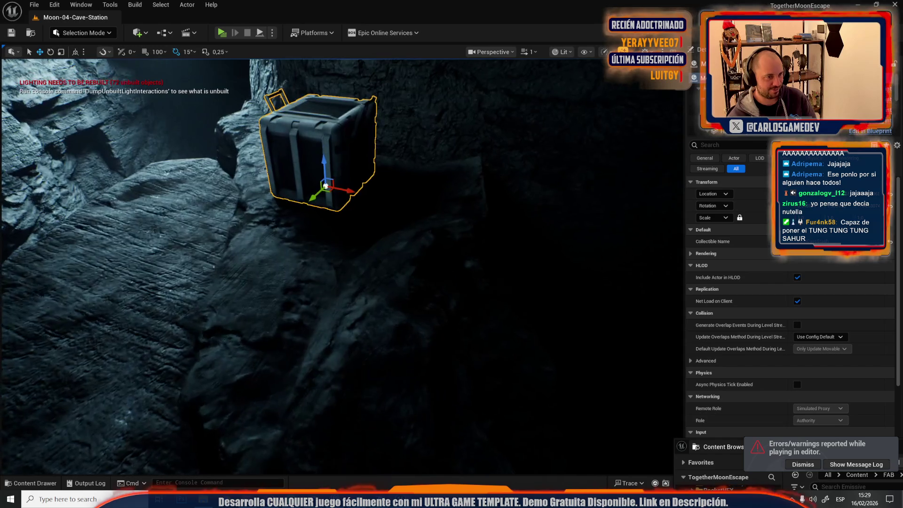
{"action": "right_click", "coordinate": [280, 148]}
{"action": "left_click", "coordinate": [310, 191]}
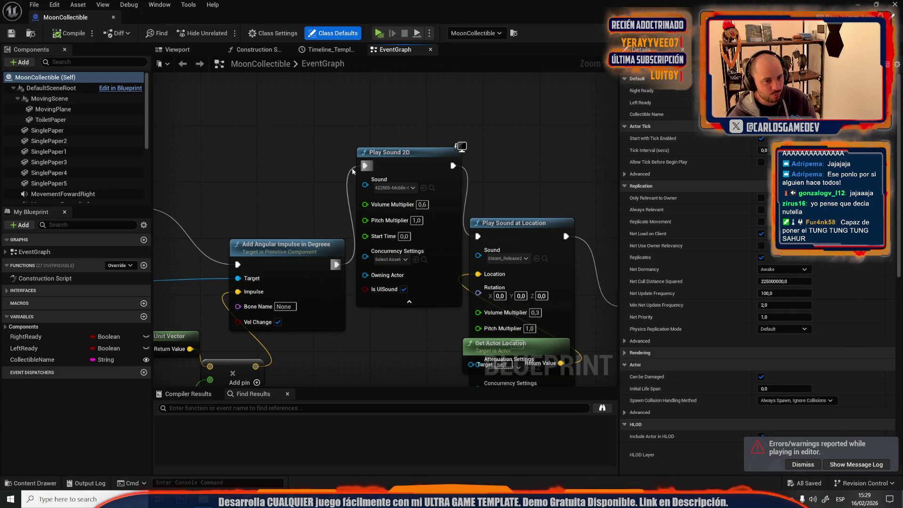
{"action": "left_click", "coordinate": [431, 188]}
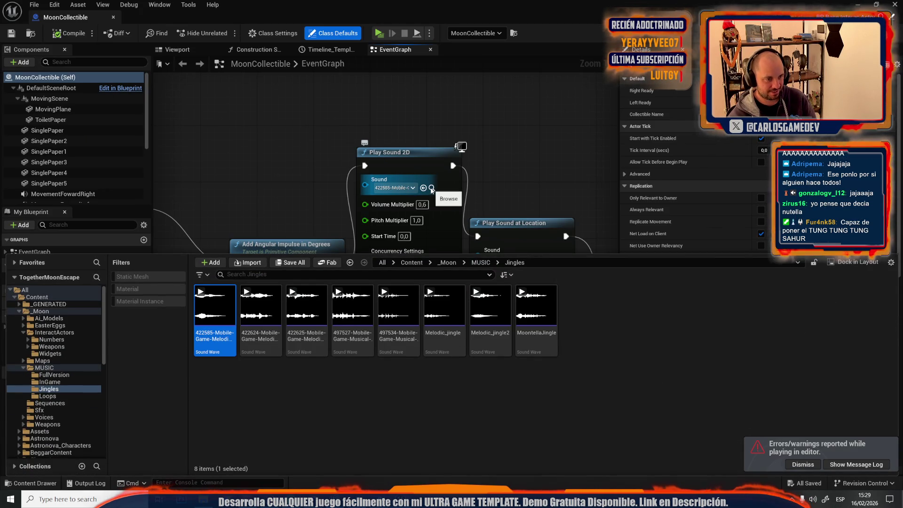
Feed Play Sound 2D from a Boolean Select node: False 422585, True MoontellaJingle.
{"action": "mouse_move", "coordinate": [337, 169]}
{"action": "left_mouse_down"}
{"action": "mouse_move", "coordinate": [420, 226]}
{"action": "mouse_move", "coordinate": [354, 170]}
{"action": "left_mouse_up"}
{"action": "type", "text": "sele"}
{"action": "key", "text": "Return"}
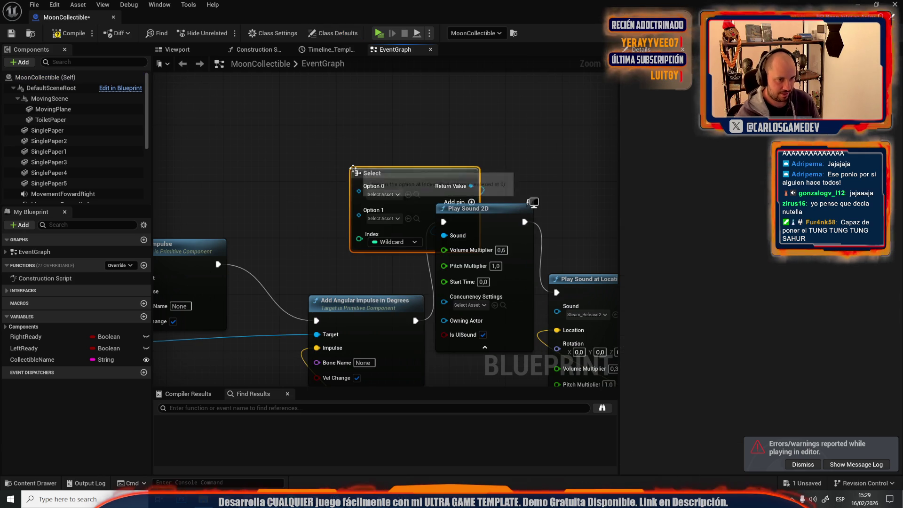
{"action": "left_click", "coordinate": [396, 242]}
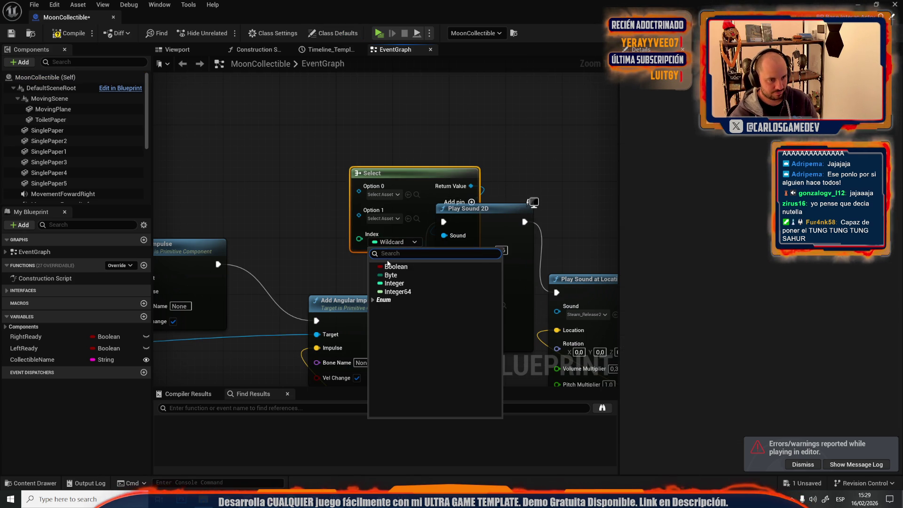
{"action": "left_click", "coordinate": [378, 266]}
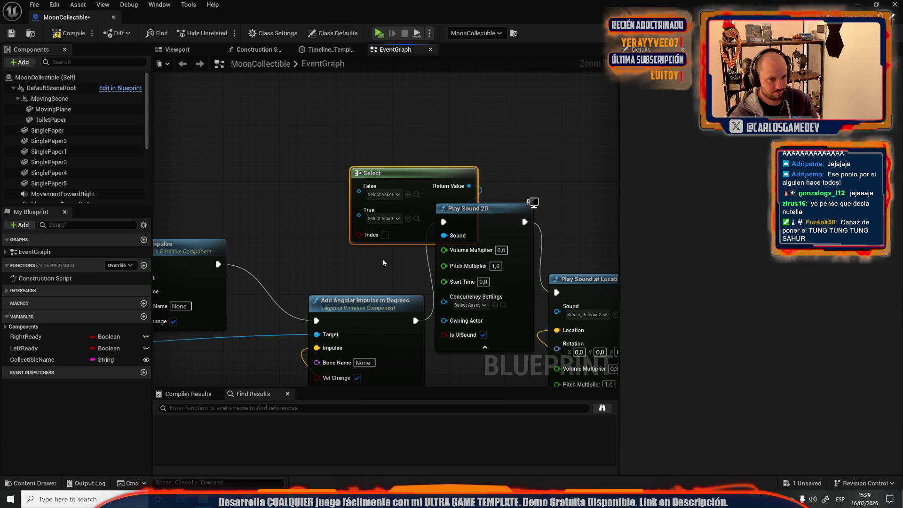
{"action": "left_click", "coordinate": [408, 195]}
{"action": "left_click", "coordinate": [416, 194]}
{"action": "left_click", "coordinate": [555, 332]}
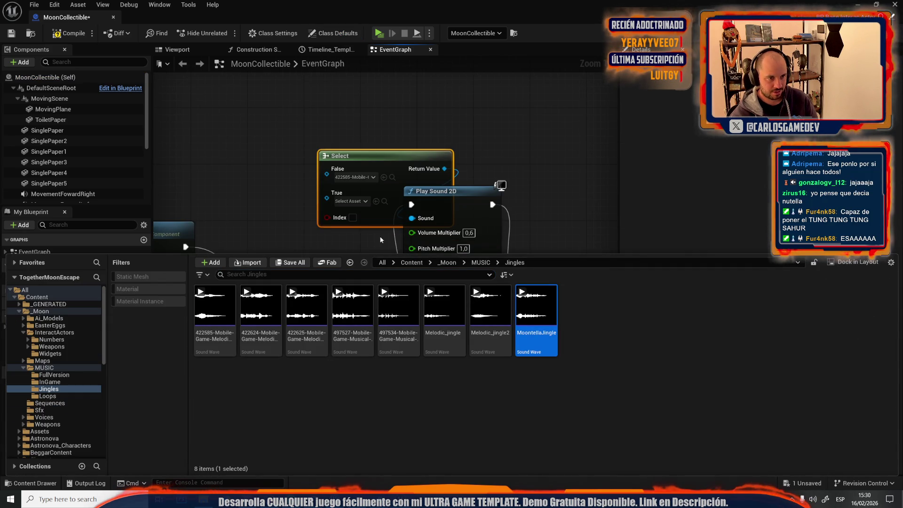
{"action": "left_click", "coordinate": [377, 201]}
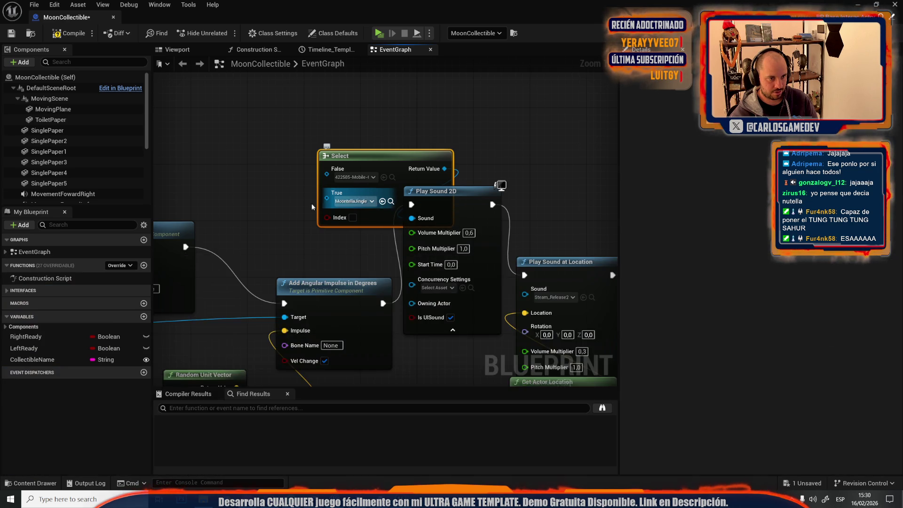
Drive the Select index with Random Bool with Weight set to 0,1 and compile the blueprint.
{"action": "left_click_drag", "start_coordinate": [388, 255], "coordinate": [327, 232]}
{"action": "type", "text": "random"}
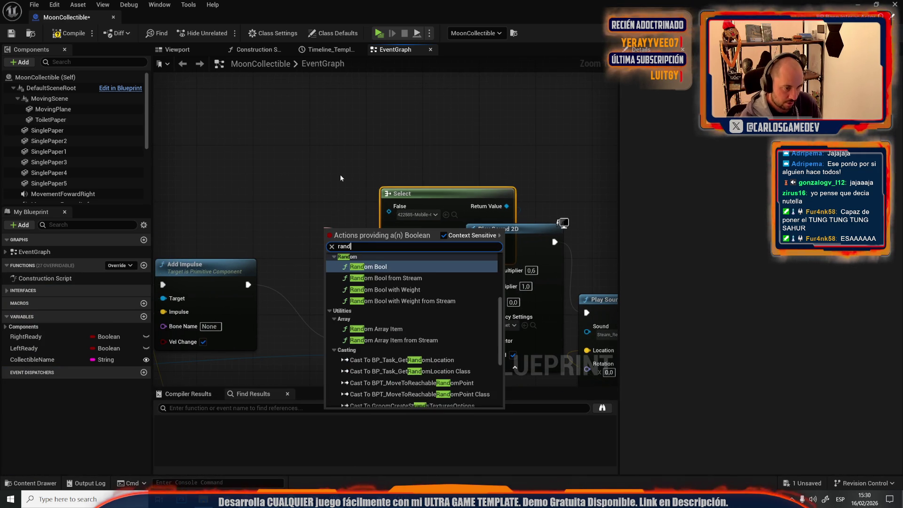
{"action": "key", "text": "Down"}
{"action": "key", "text": "Down"}
{"action": "key", "text": "Return"}
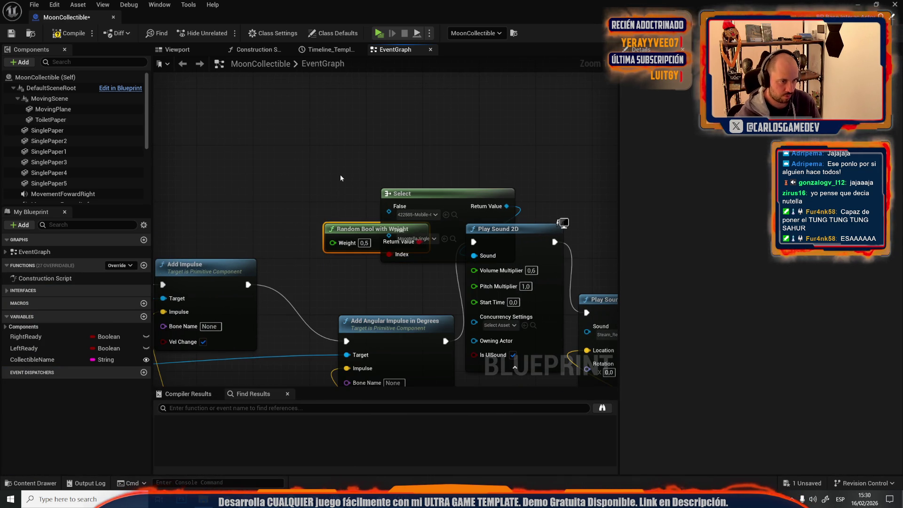
{"action": "left_click_drag", "start_coordinate": [369, 229], "coordinate": [313, 208]}
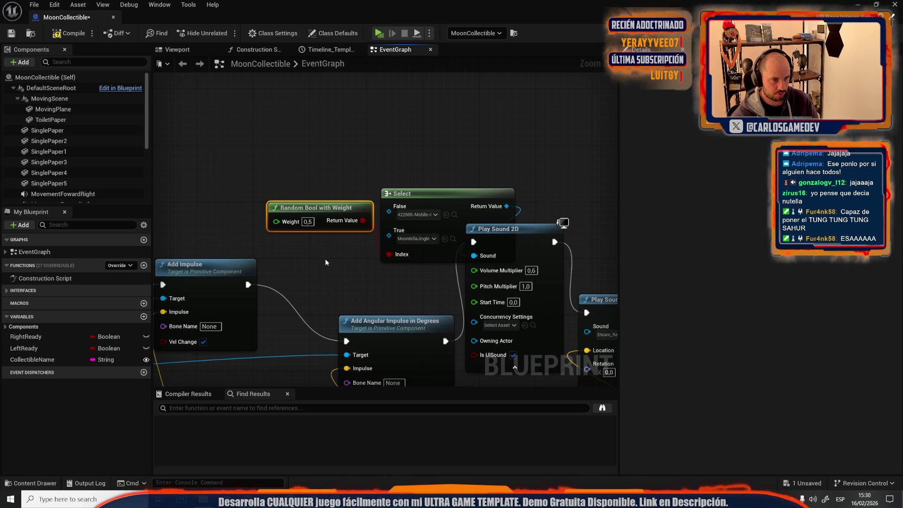
{"action": "left_click", "coordinate": [308, 221]}
{"action": "type", "text": "0,1"}
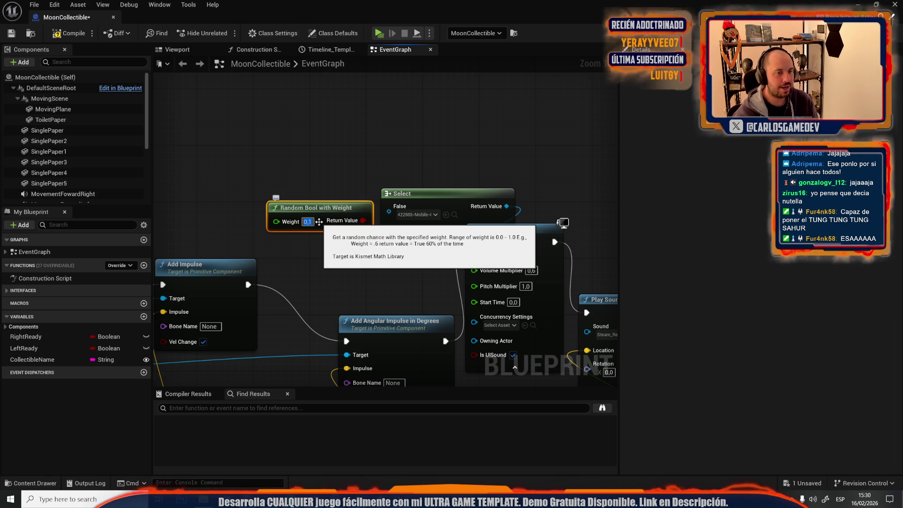
{"action": "left_click", "coordinate": [328, 155]}
{"action": "left_click", "coordinate": [80, 35]}
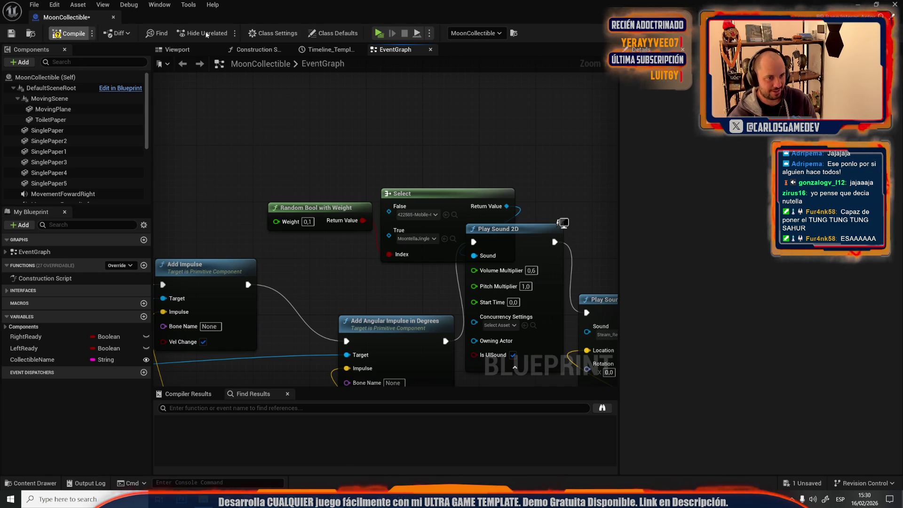
{"action": "left_click", "coordinate": [378, 34]}
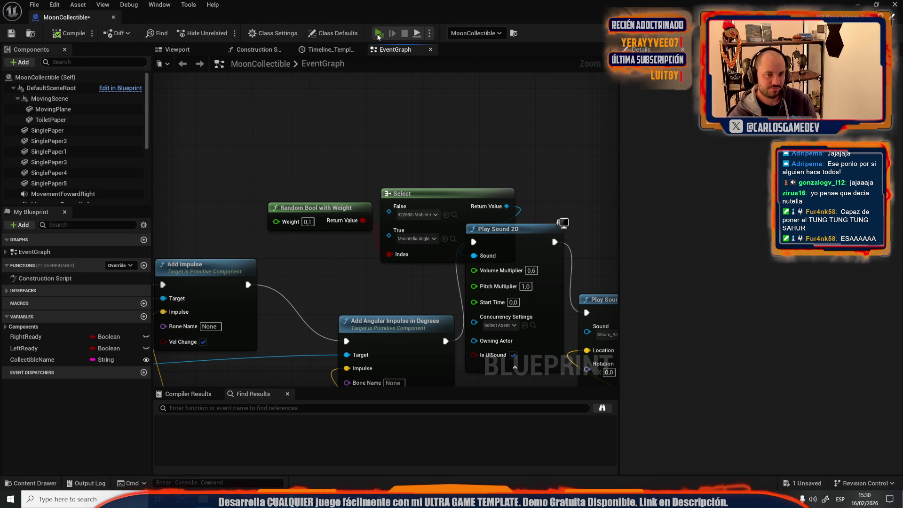
Play-test the crate collectible several times with the 0,1 weight.
{"action": "key", "text": "e"}
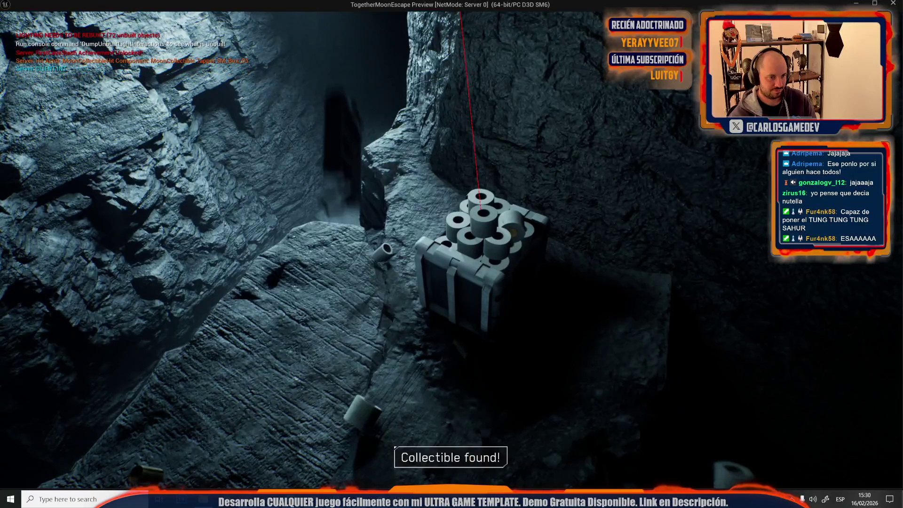
{"action": "key", "text": "alt+Tab"}
{"action": "left_click", "coordinate": [404, 33]}
{"action": "left_click", "coordinate": [378, 34]}
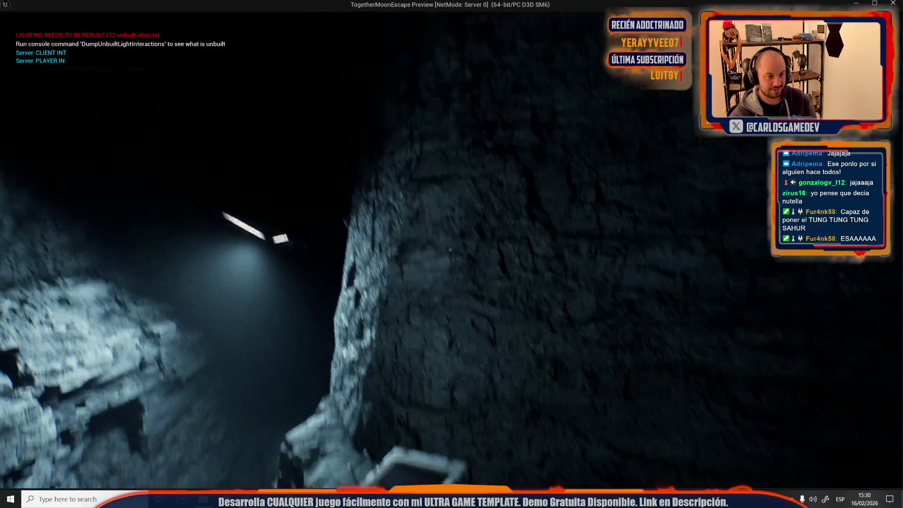
{"action": "key", "text": "e"}
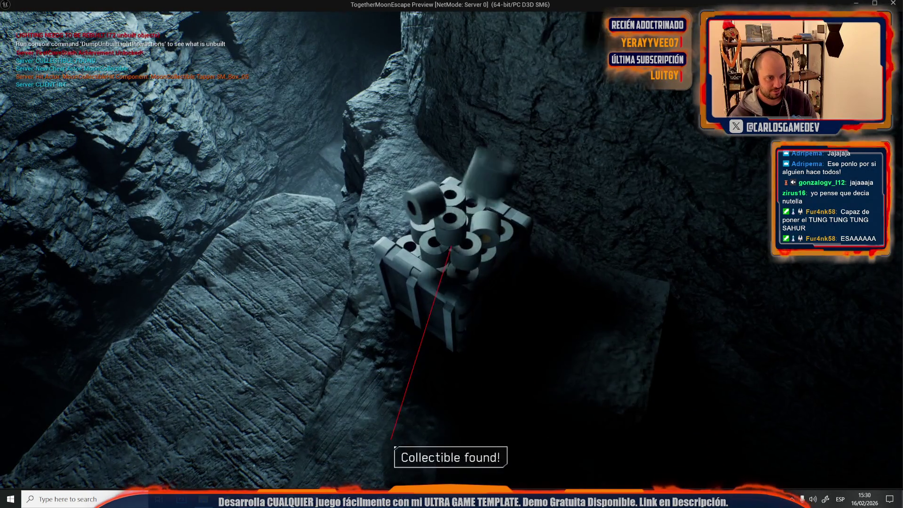
{"action": "key", "text": "Escape"}
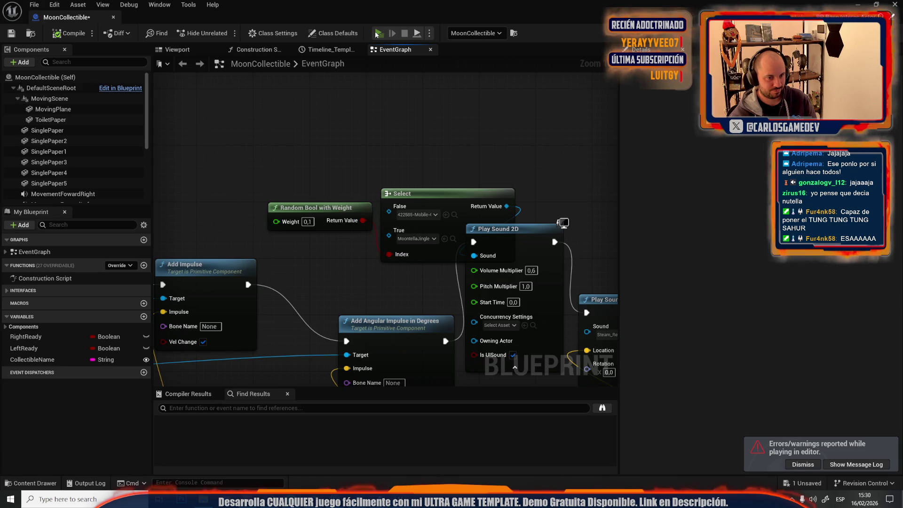
{"action": "left_click", "coordinate": [378, 33]}
{"action": "key", "text": "e"}
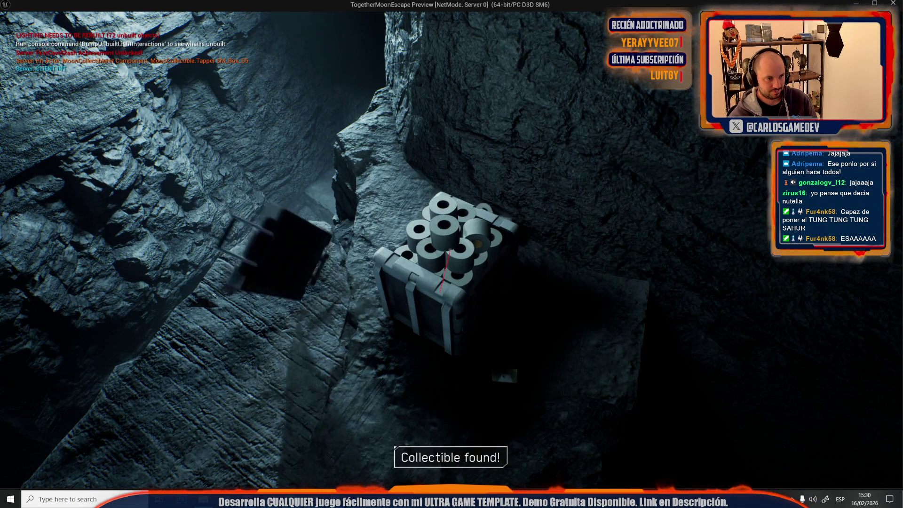
{"action": "key", "text": "Escape"}
Set the Random Bool weight to 0,9, play-test the crate again, and show the packaging output log.
{"action": "type", "text": "0,9"}
{"action": "key", "text": "Return"}
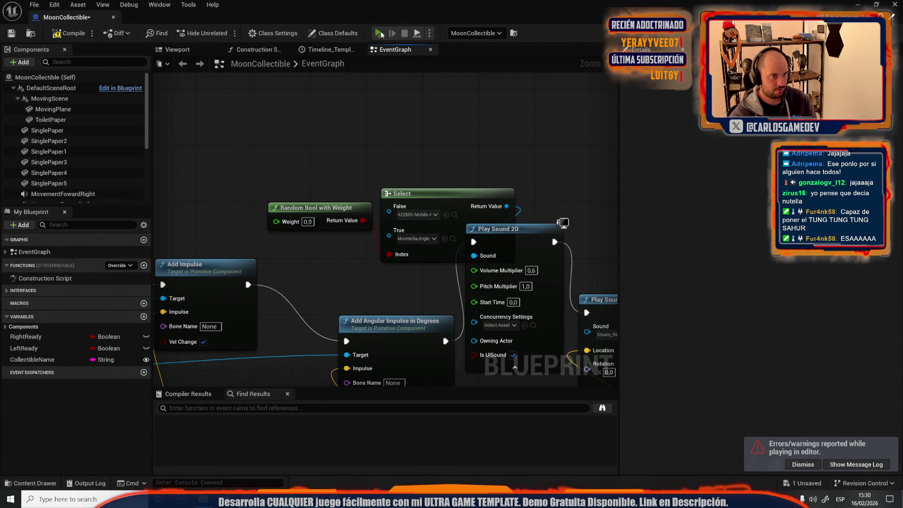
{"action": "left_click", "coordinate": [379, 33]}
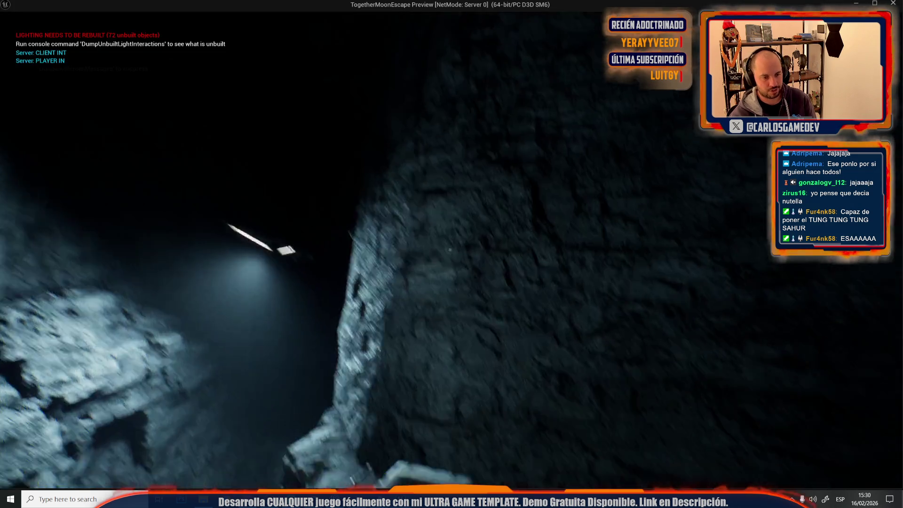
{"action": "key", "text": "e"}
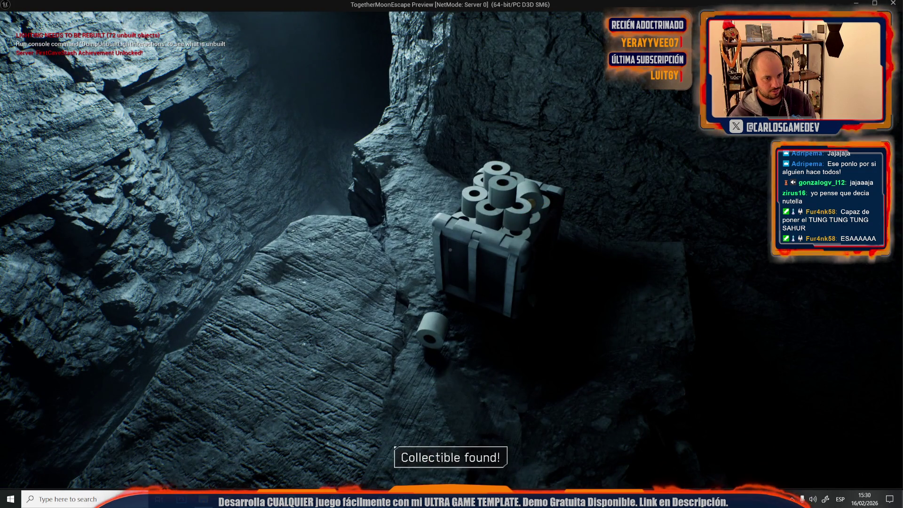
{"action": "key", "text": "Escape"}
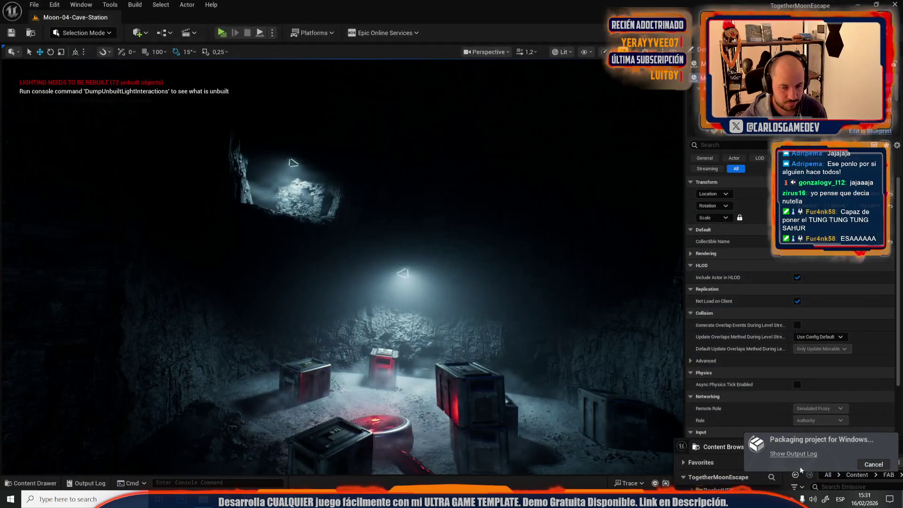
{"action": "left_click", "coordinate": [813, 455]}
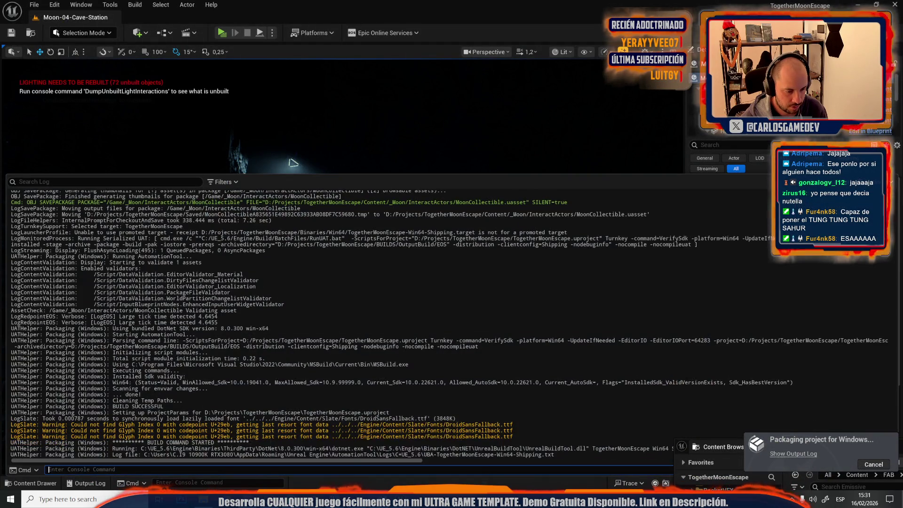
Send the translator the Steam message 'and again, thanks SO MUCH for wanting to do it :)'.
{"action": "mouse_move", "coordinate": [371, 500]}
{"action": "left_click", "coordinate": [455, 461]}
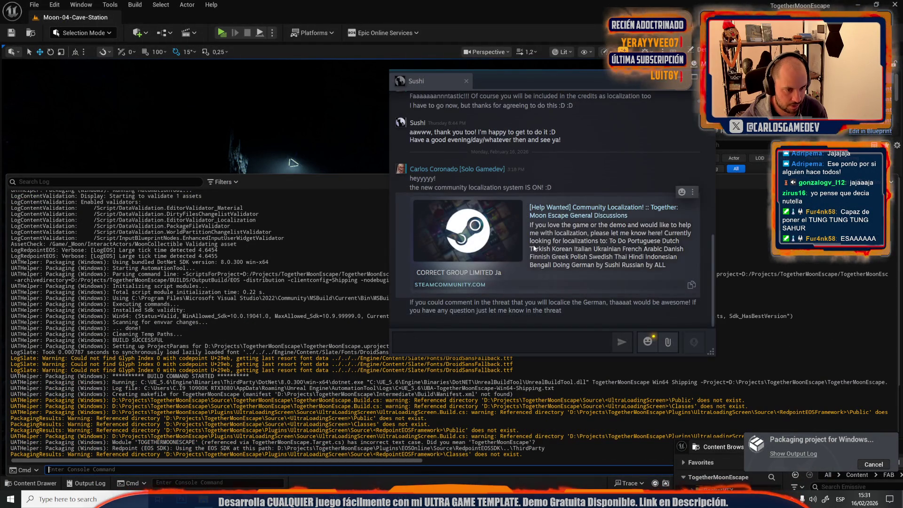
{"action": "scroll", "coordinate": [534, 248], "scroll_direction": "up", "scroll_amount": 4}
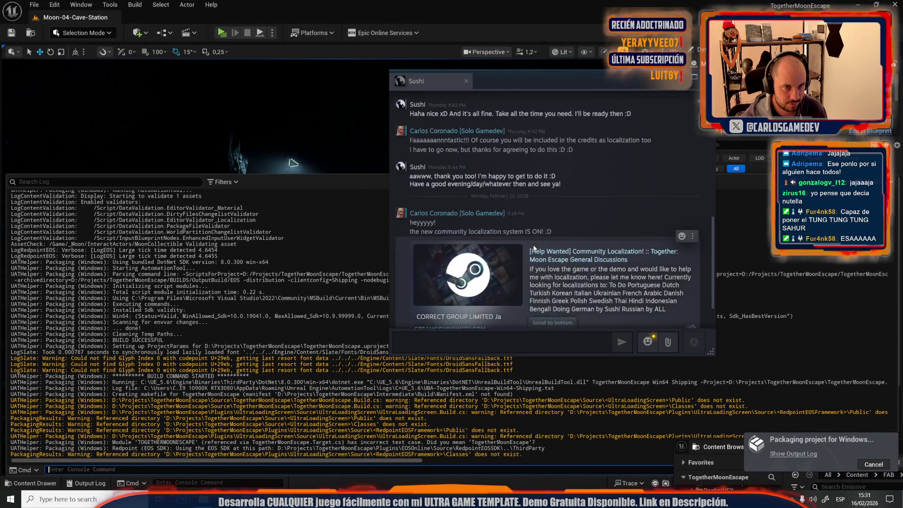
{"action": "scroll", "coordinate": [529, 306], "scroll_direction": "down", "scroll_amount": 4}
{"action": "type", "text": "a"}
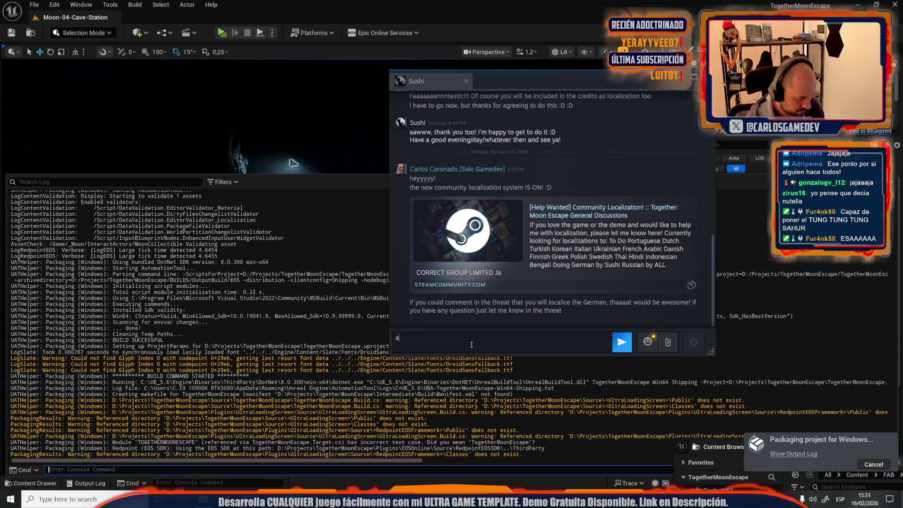
{"action": "type", "text": "nd again, thanks SO MUCH "}
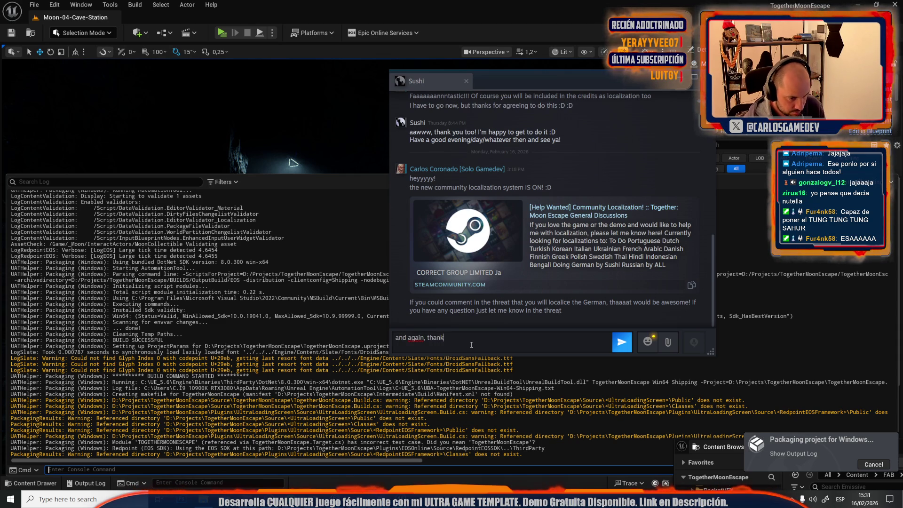
{"action": "type", "text": "for wanting to do"}
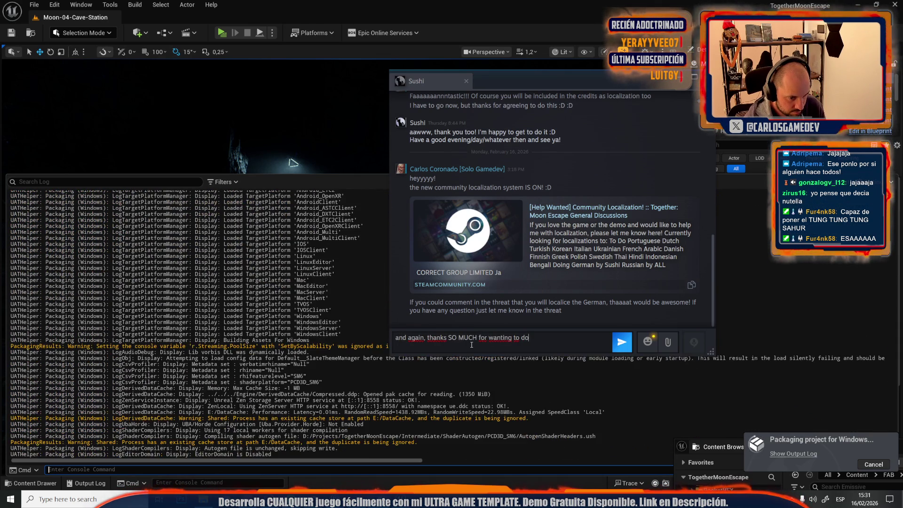
{"action": "type", "text": " it :)"}
{"action": "key", "text": "Return"}
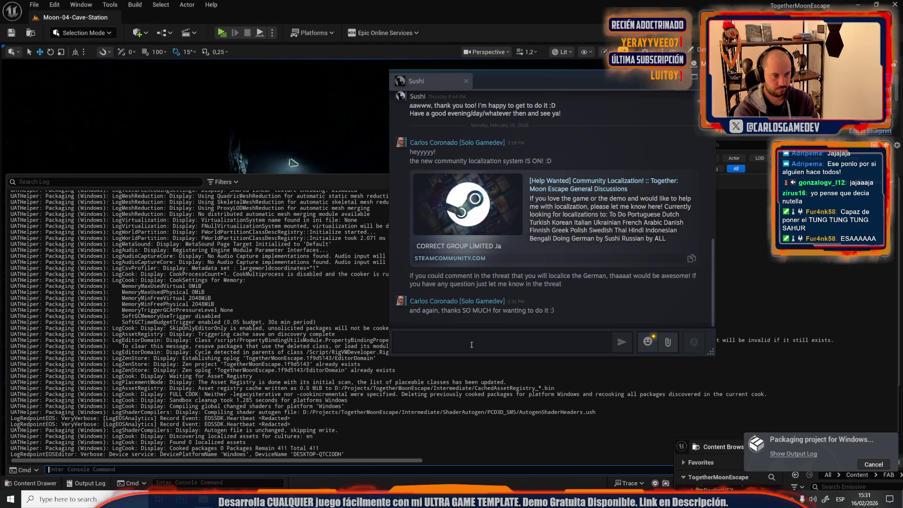
{"action": "left_click", "coordinate": [472, 344]}
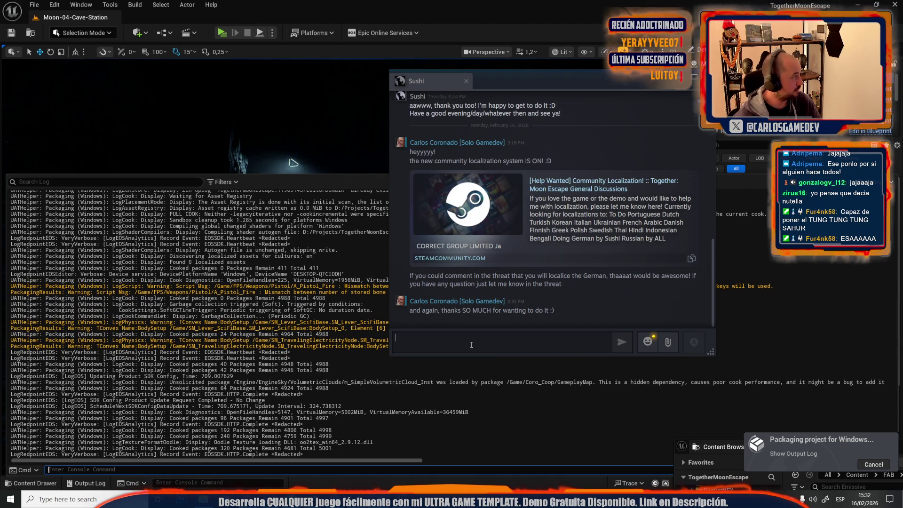
{"action": "key", "text": "alt+Tab"}
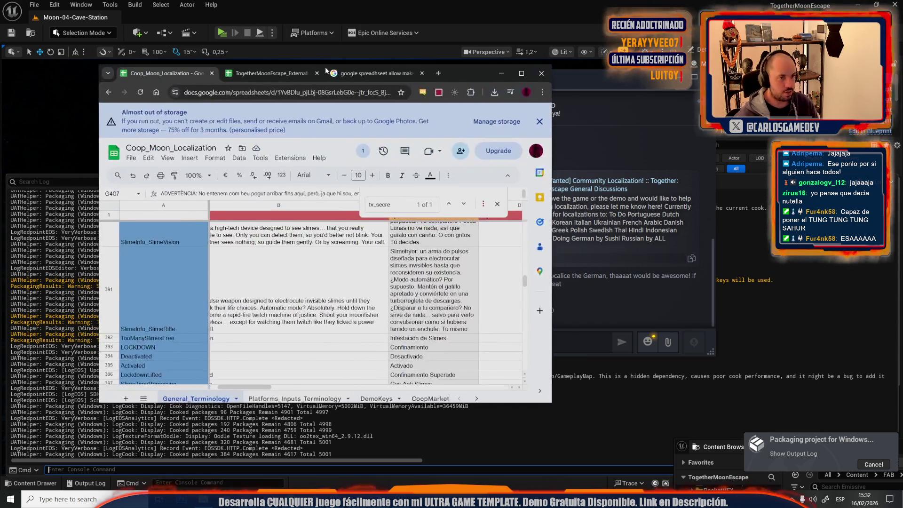
Maximize the Coop_Moon_Localization sheet and insert a blank row below the Chars row.
{"action": "double_click", "coordinate": [493, 72]}
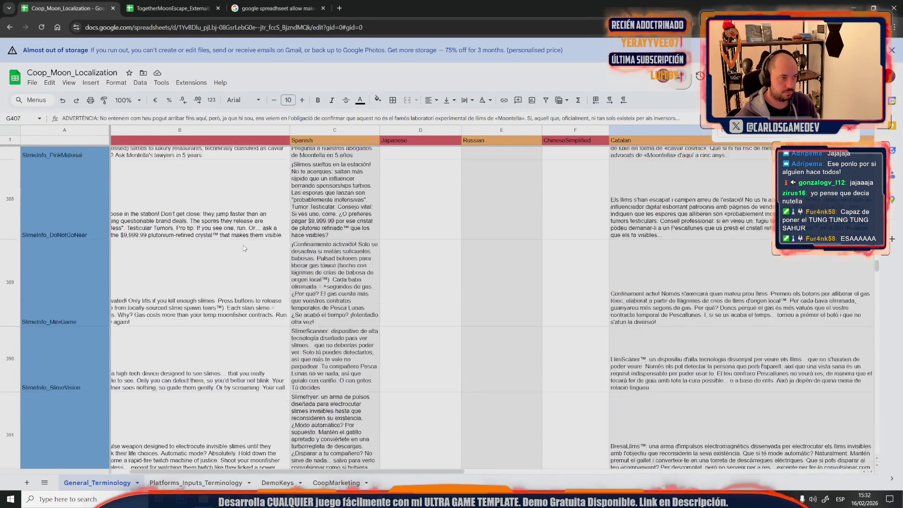
{"action": "scroll", "coordinate": [244, 248], "scroll_direction": "up", "scroll_amount": 20}
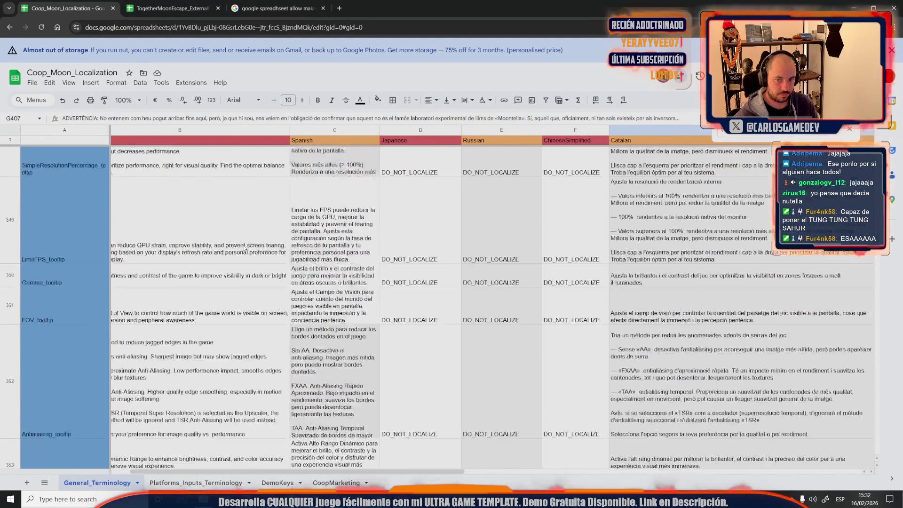
{"action": "scroll", "coordinate": [245, 248], "scroll_direction": "up", "scroll_amount": 20}
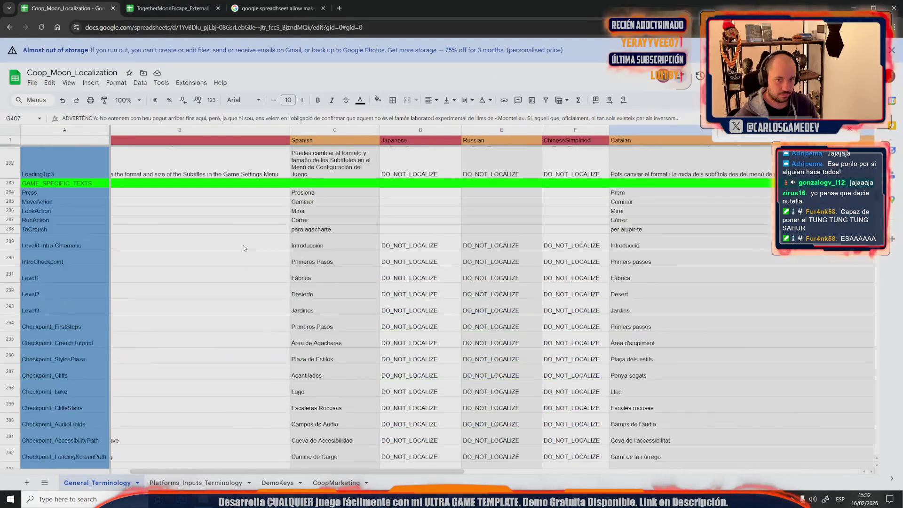
{"action": "scroll", "coordinate": [244, 248], "scroll_direction": "up", "scroll_amount": 20}
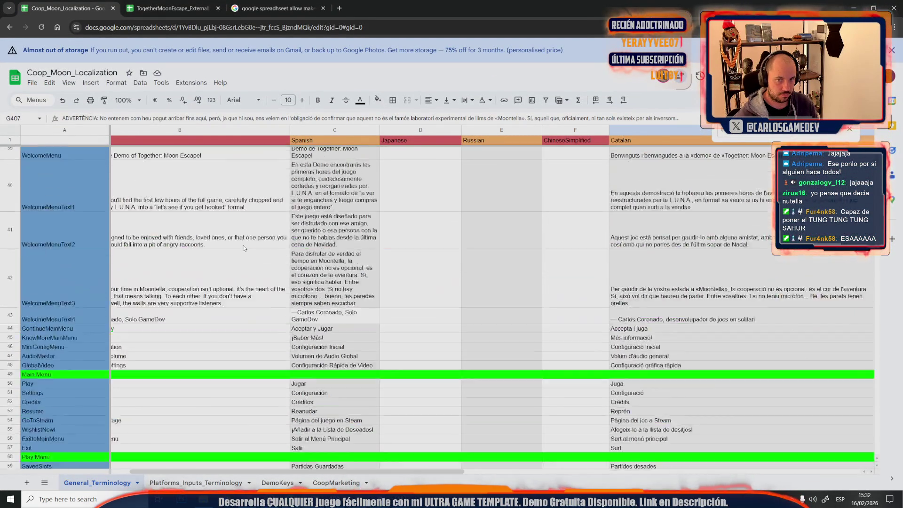
{"action": "scroll", "coordinate": [244, 248], "scroll_direction": "up", "scroll_amount": 2}
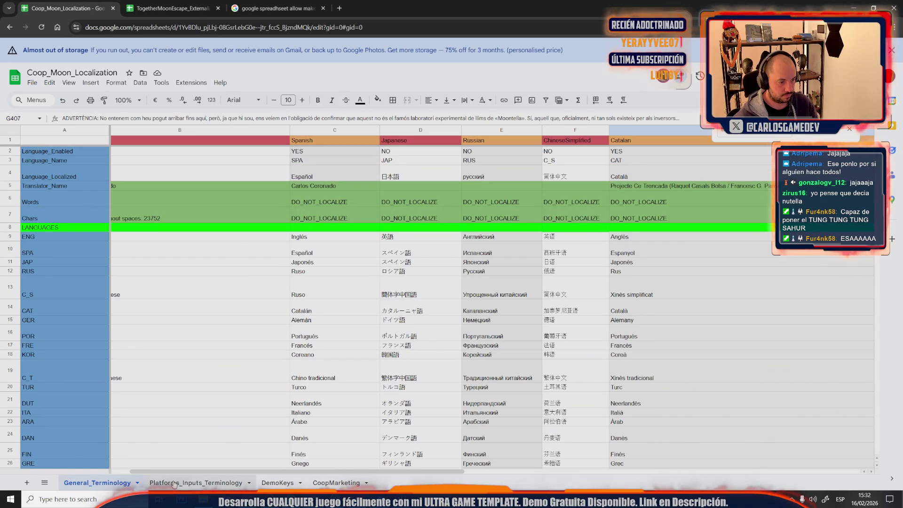
{"action": "left_click_drag", "start_coordinate": [182, 473], "coordinate": [163, 474]}
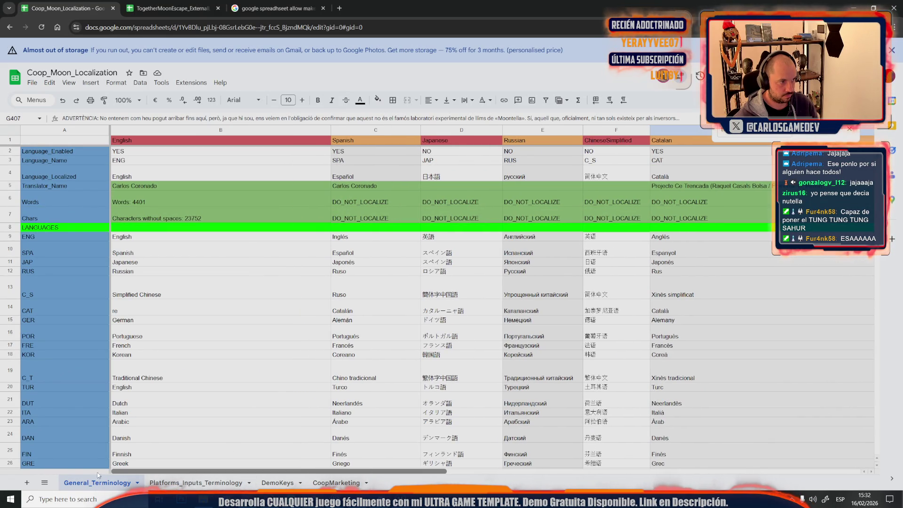
{"action": "left_click", "coordinate": [165, 291]}
{"action": "left_click", "coordinate": [10, 215]}
{"action": "right_click", "coordinate": [9, 215]}
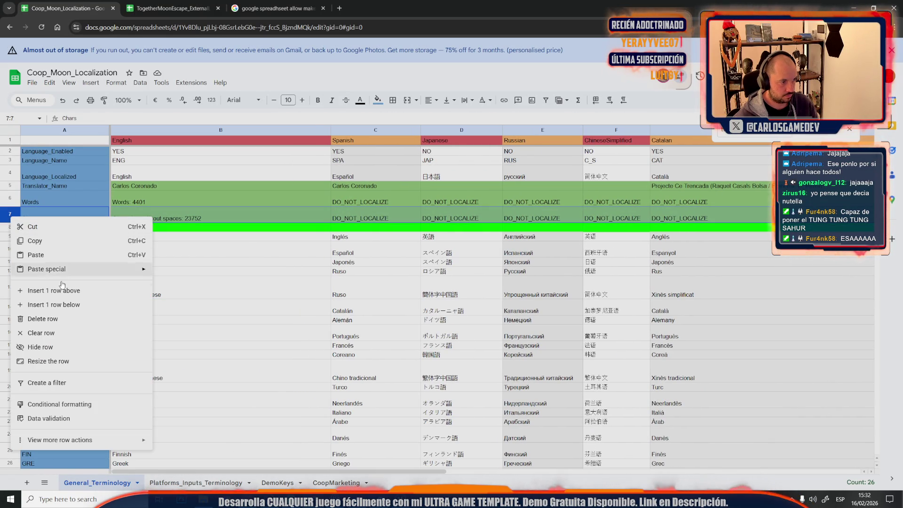
{"action": "left_click", "coordinate": [66, 304]}
Label new cell A8 'GameContext', select its text, and switch to TogetherMoonEscape_ExternalLocalization.
{"action": "double_click", "coordinate": [46, 227]}
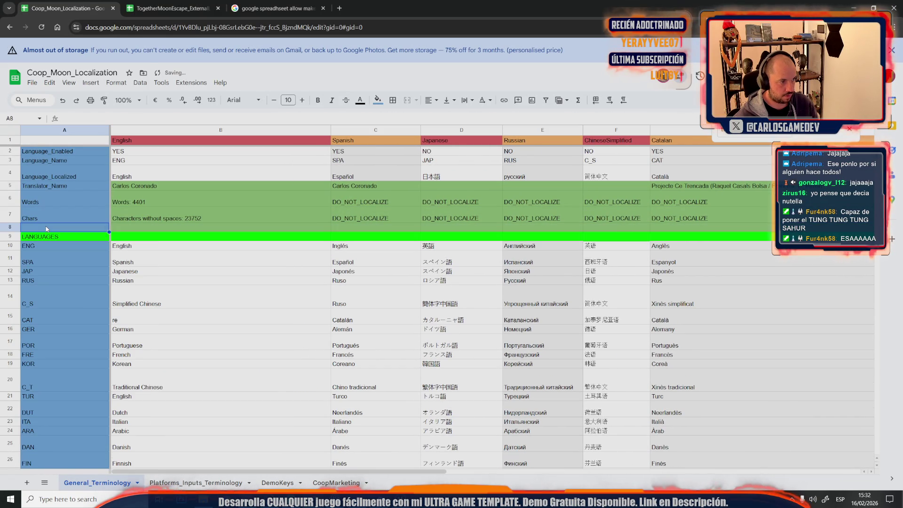
{"action": "type", "text": "Game"}
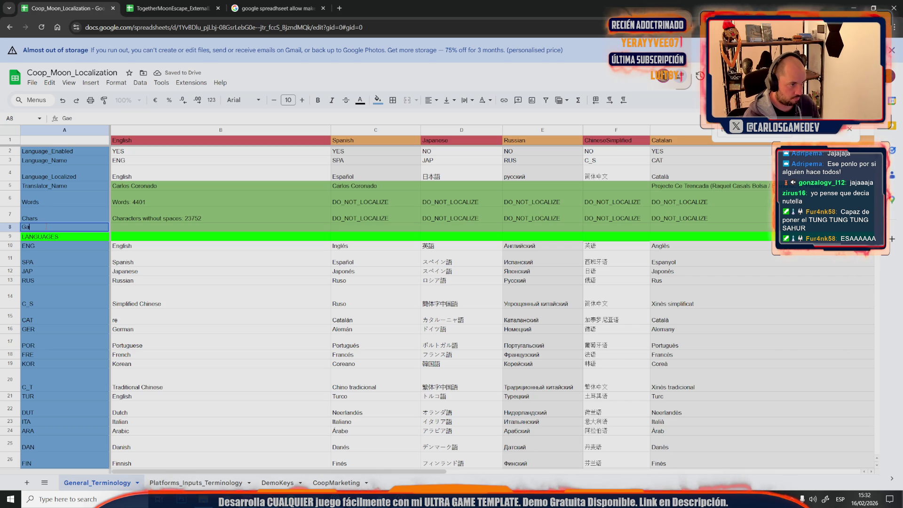
{"action": "type", "text": "Context"}
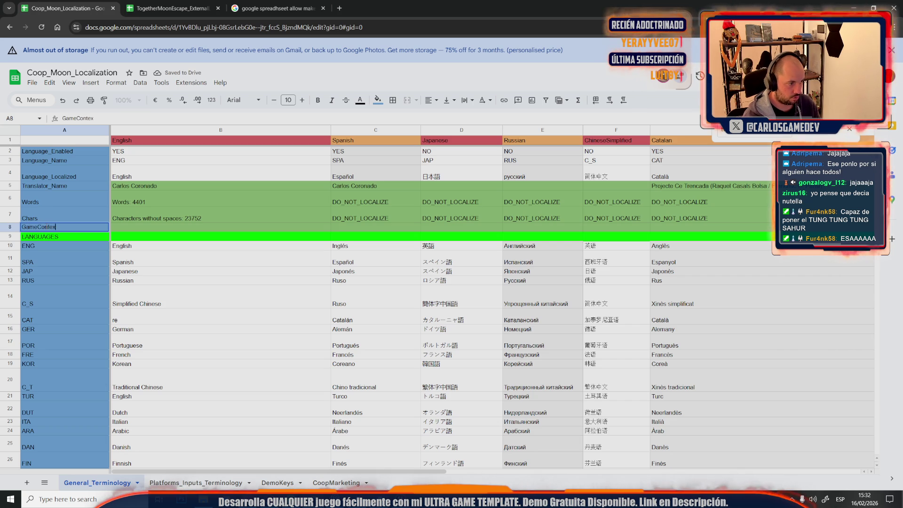
{"action": "left_click_drag", "start_coordinate": [22, 226], "coordinate": [37, 227]}
{"action": "key", "text": "ctrl+a"}
{"action": "key", "text": "ctrl+c"}
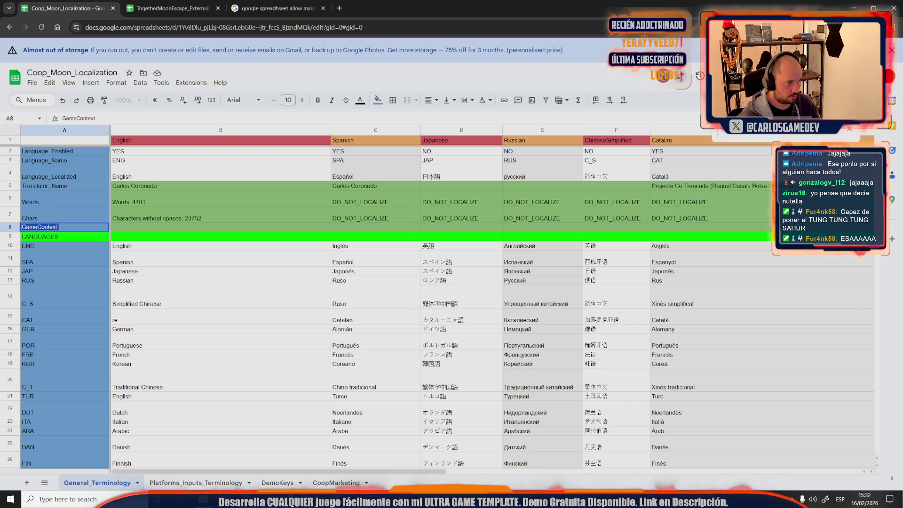
{"action": "left_click", "coordinate": [172, 8]}
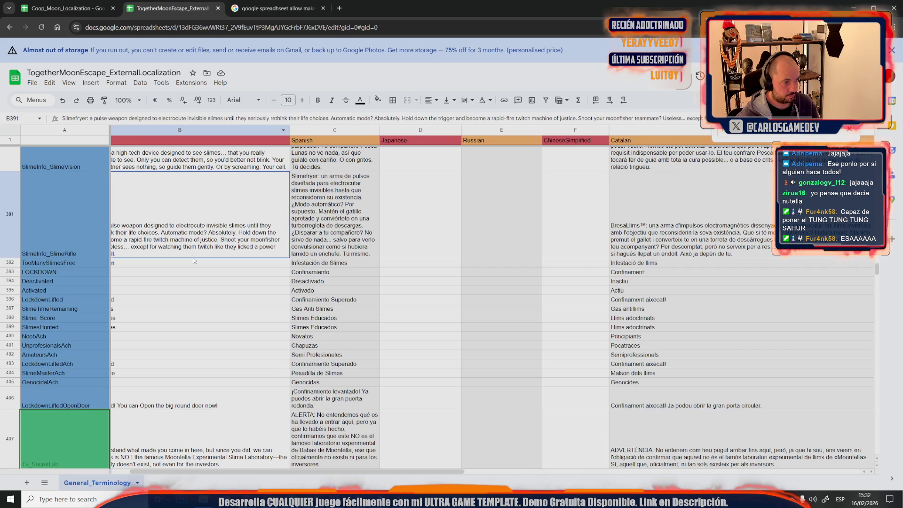
Insert a new row below Chars and paste the GameContext label into A8.
{"action": "scroll", "coordinate": [193, 258], "scroll_direction": "up", "scroll_amount": 15}
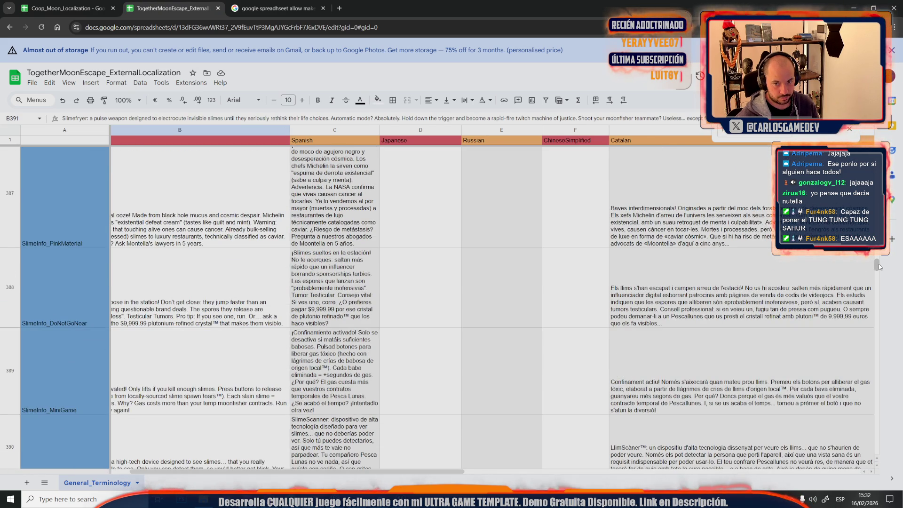
{"action": "scroll", "coordinate": [22, 222], "scroll_direction": "up", "scroll_amount": 20}
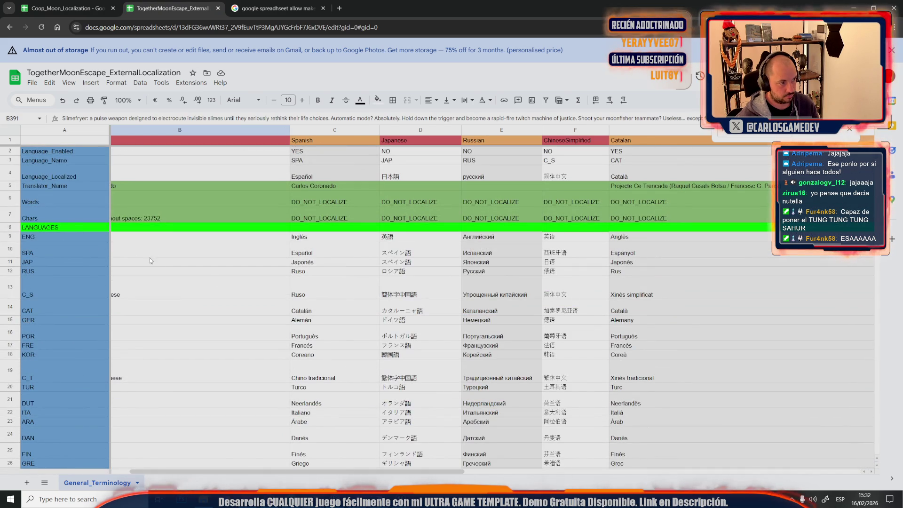
{"action": "right_click", "coordinate": [16, 215]}
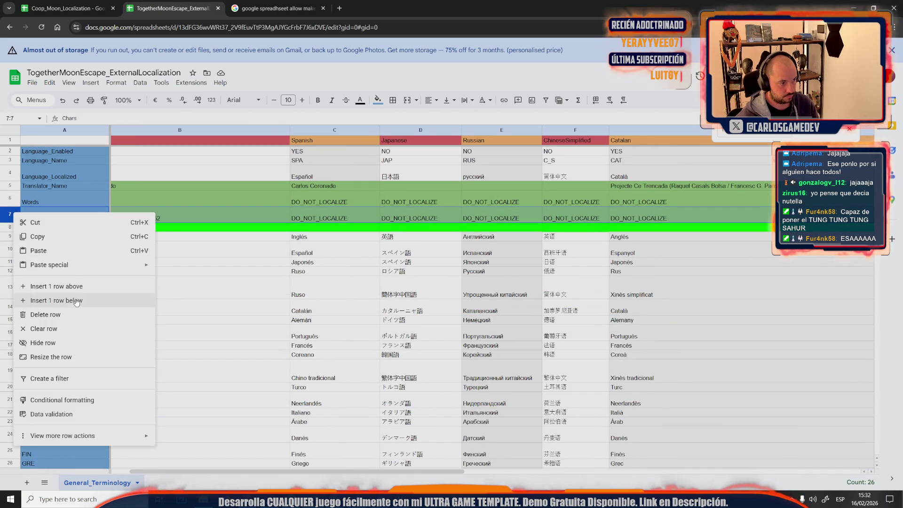
{"action": "left_click", "coordinate": [42, 301]}
{"action": "left_click", "coordinate": [64, 227]}
{"action": "key", "text": "ctrl+v"}
{"action": "left_click", "coordinate": [65, 297]}
Fill DO_NOT_LOCALIZE from row 7 across every language column of the GameContext row.
{"action": "left_click", "coordinate": [310, 218]}
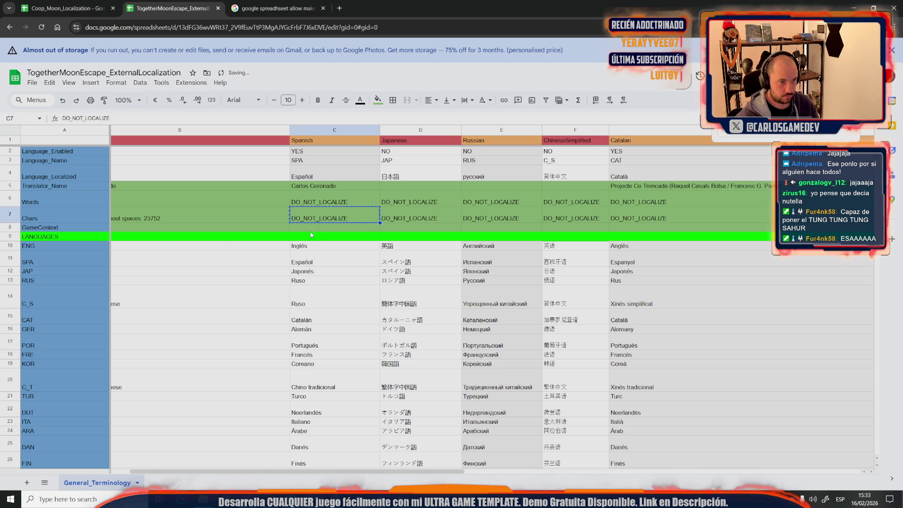
{"action": "key", "text": "ctrl+c"}
{"action": "left_click", "coordinate": [313, 230]}
{"action": "key", "text": "ctrl+v"}
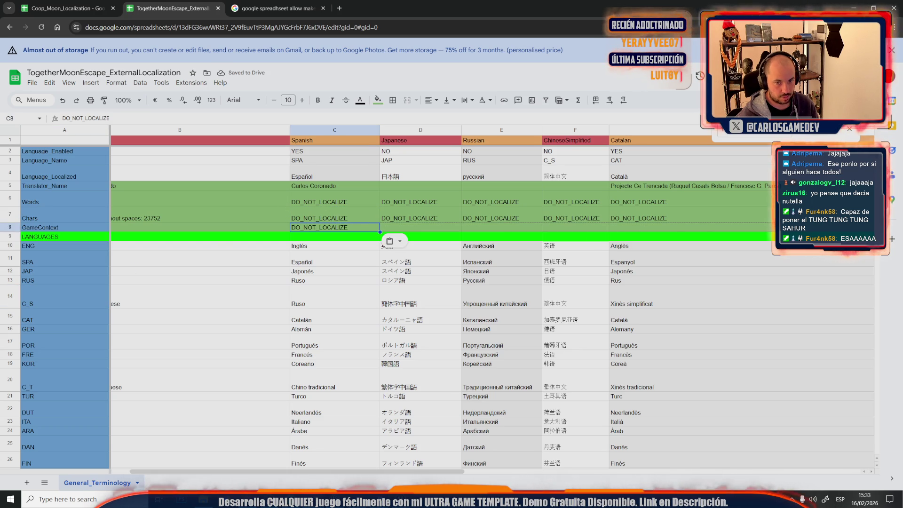
{"action": "scroll", "coordinate": [380, 232], "scroll_direction": "right", "scroll_amount": 6}
{"action": "key", "text": "ctrl+shift+Right"}
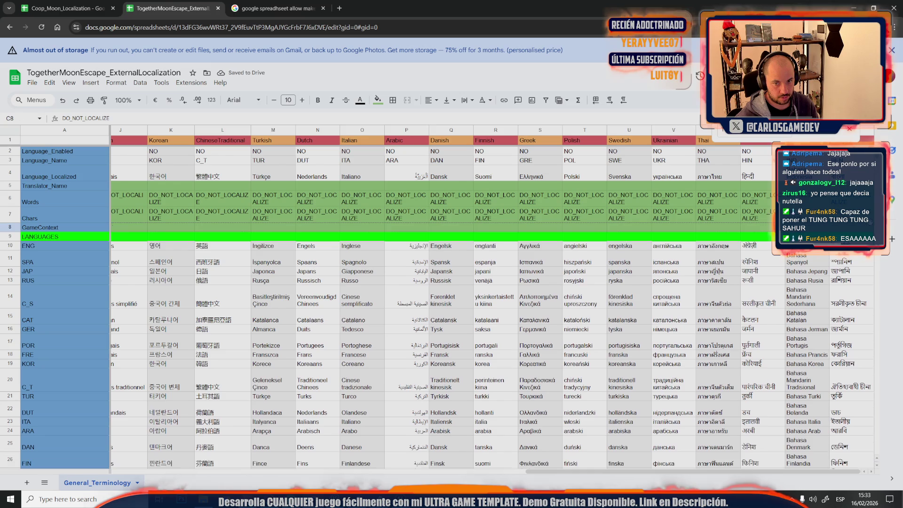
{"action": "key", "text": "ctrl+v"}
{"action": "left_click_drag", "start_coordinate": [559, 471], "coordinate": [125, 467]}
Copy the GameContext row into row 8 of the Coop_Moon_Localization spreadsheet.
{"action": "left_click", "coordinate": [70, 233]}
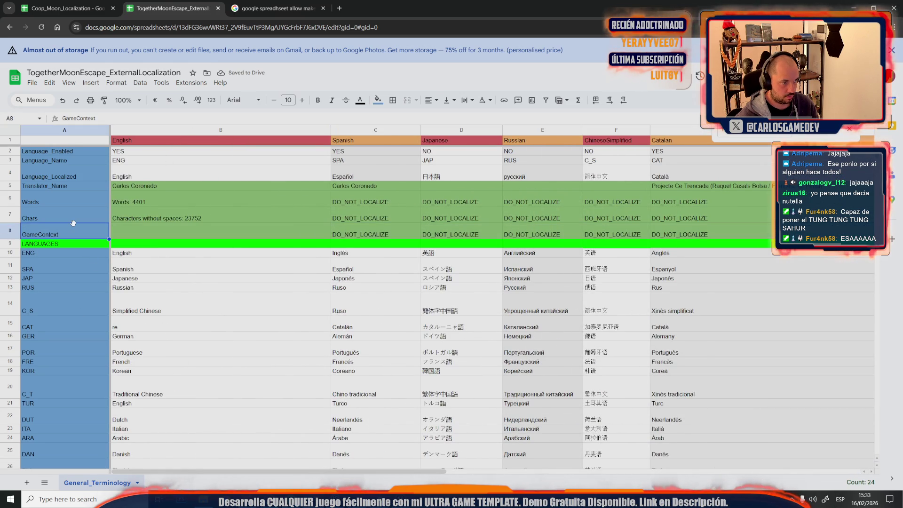
{"action": "left_click", "coordinate": [66, 8]}
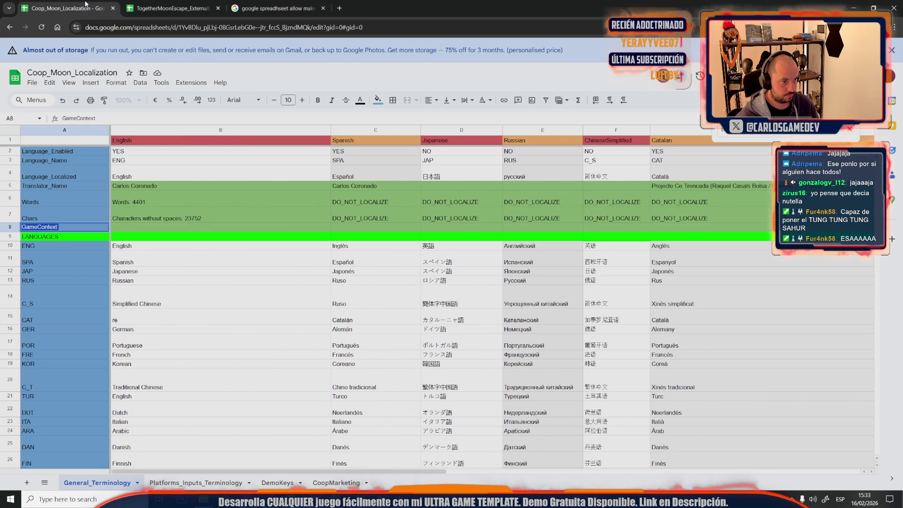
{"action": "left_click", "coordinate": [47, 218]}
{"action": "left_click", "coordinate": [47, 227]}
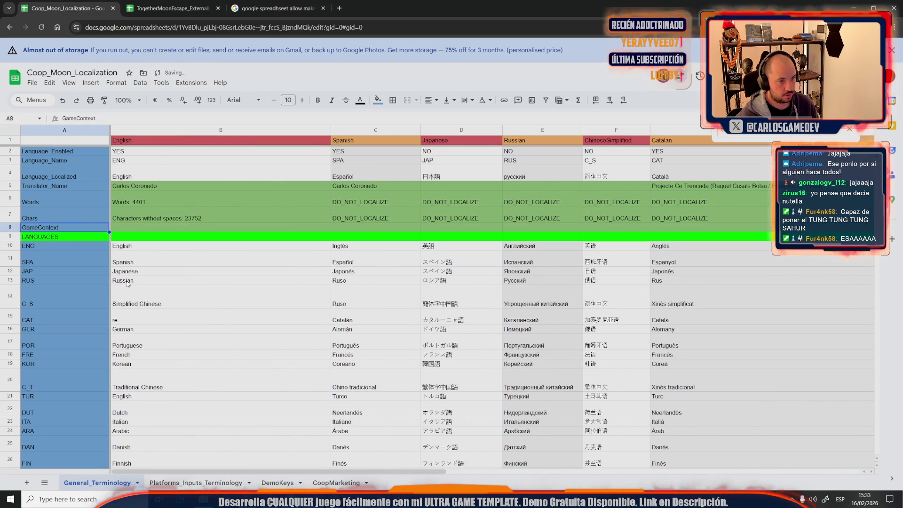
{"action": "left_click", "coordinate": [169, 8]}
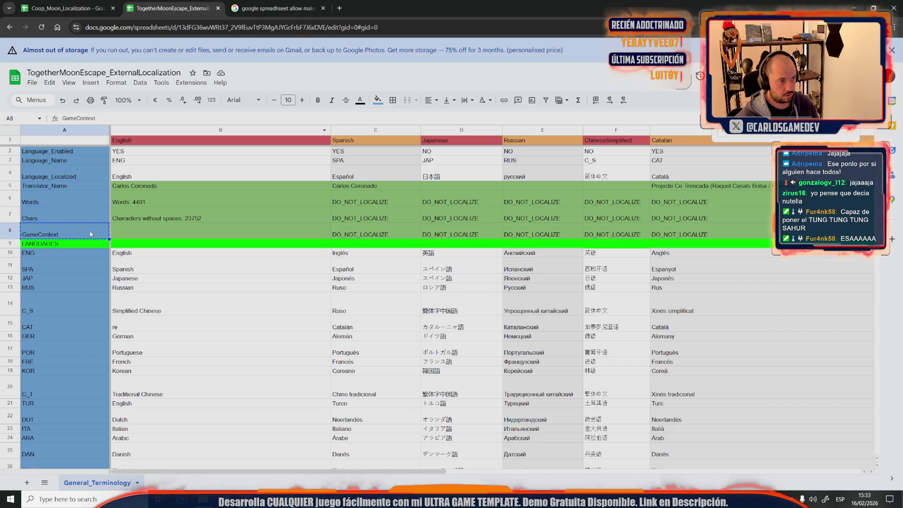
{"action": "left_click", "coordinate": [10, 230]}
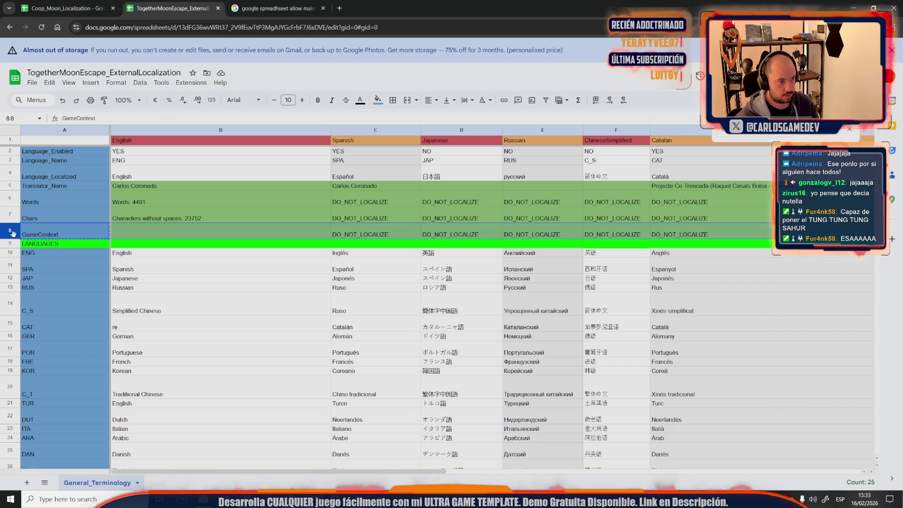
{"action": "left_click", "coordinate": [53, 4]}
{"action": "left_click", "coordinate": [11, 230]}
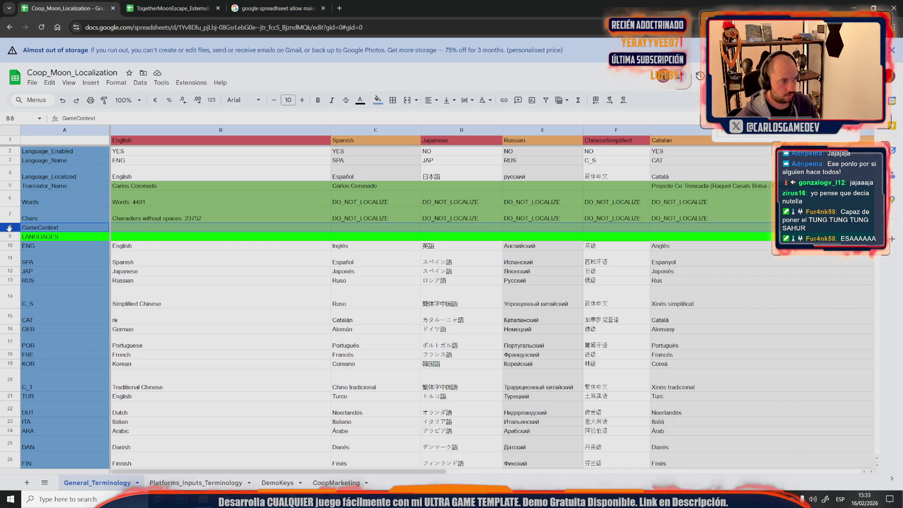
{"action": "key", "text": "ctrl+v"}
{"action": "left_click", "coordinate": [160, 235]}
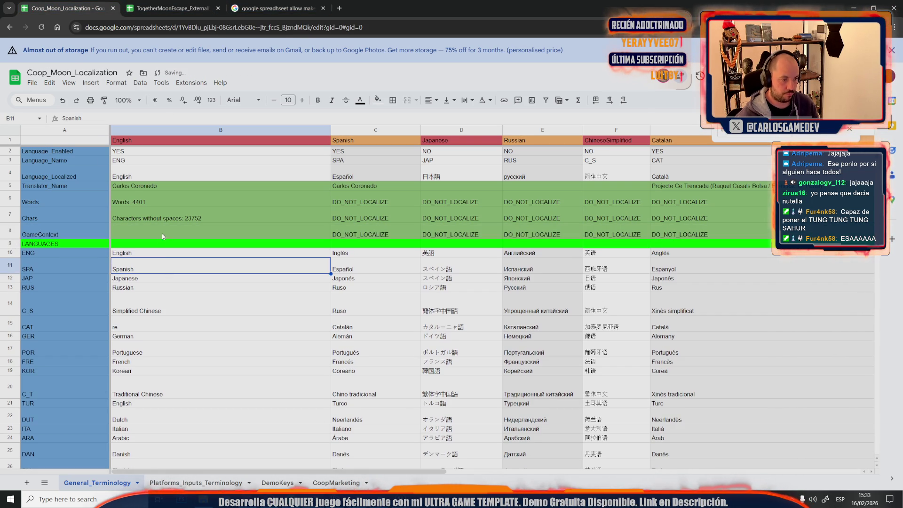
Bring up ChatGPT, dismiss the Free plan notice, start a new chat, and begin voice dictation.
{"action": "left_click", "coordinate": [306, 499]}
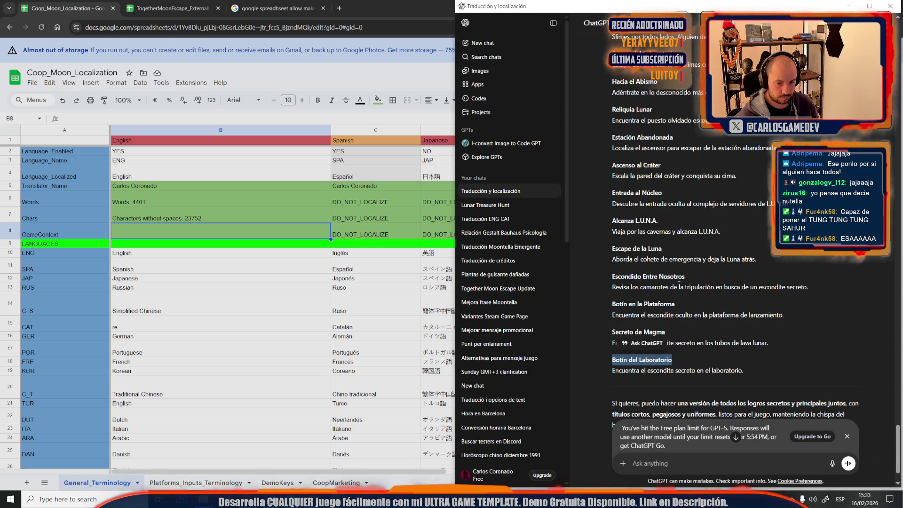
{"action": "left_click", "coordinate": [848, 436]}
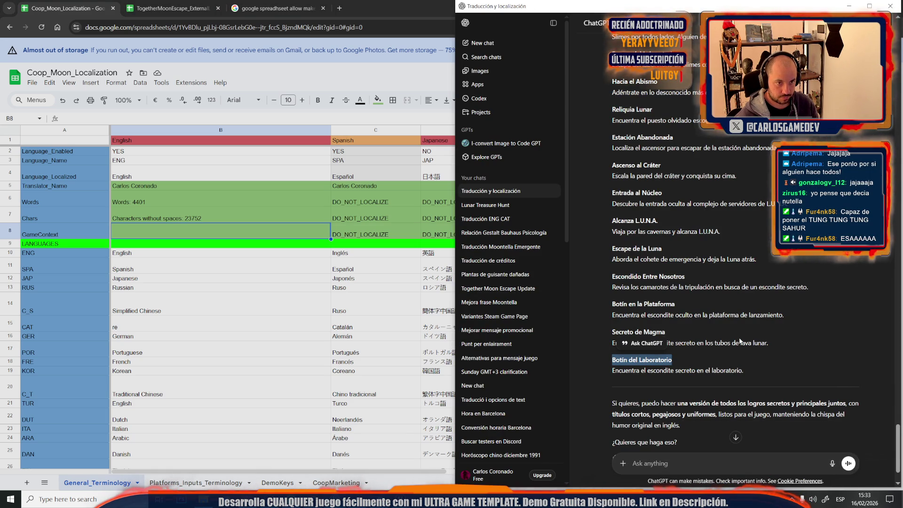
{"action": "left_click", "coordinate": [504, 45]}
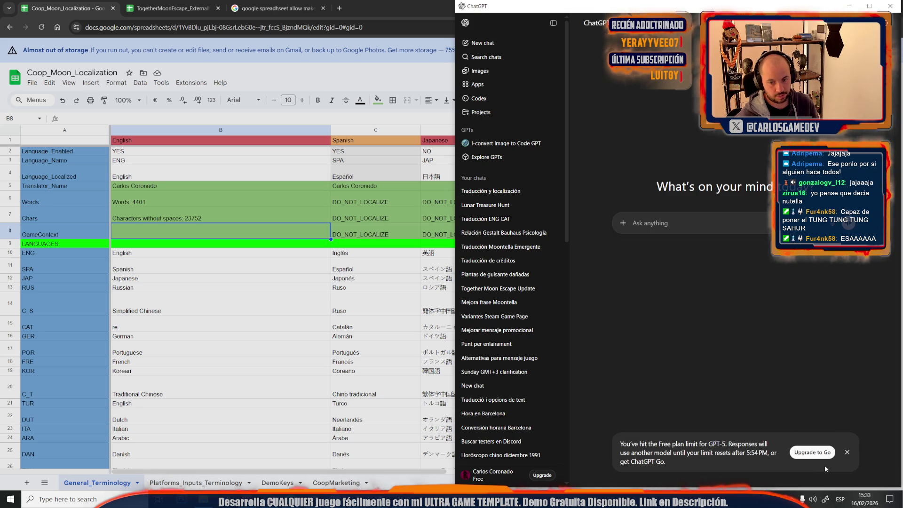
{"action": "left_click", "coordinate": [846, 452]}
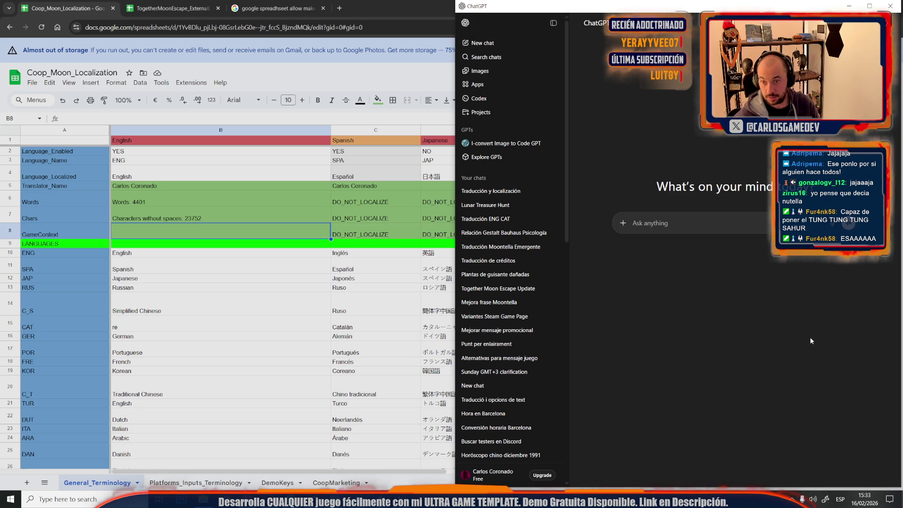
{"action": "left_click", "coordinate": [831, 223]}
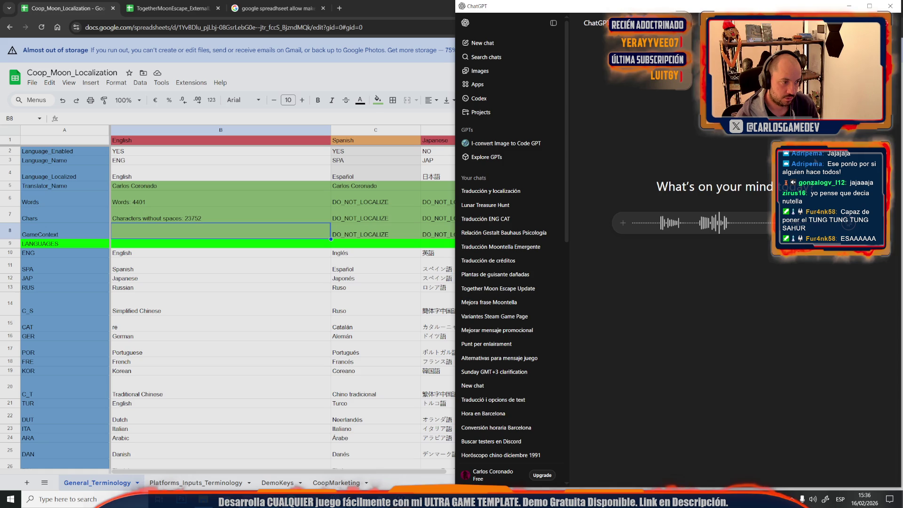
Send the dictated game description to ChatGPT as a new message.
{"action": "key", "text": "Return"}
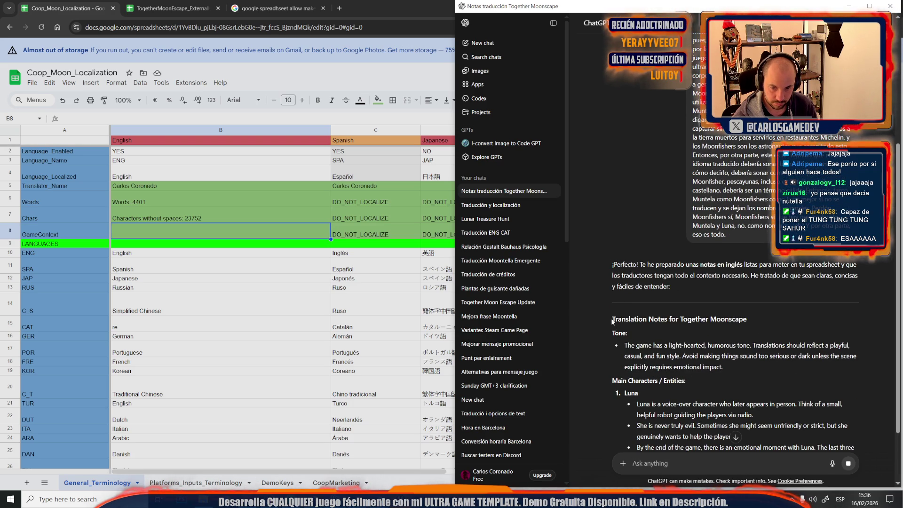
Select ChatGPT's Translation Notes for Together Moonscape, then open the GameContext cell for editing.
{"action": "mouse_move", "coordinate": [738, 366]}
{"action": "left_mouse_down"}
{"action": "mouse_move", "coordinate": [642, 356]}
{"action": "mouse_move", "coordinate": [614, 345]}
{"action": "mouse_move", "coordinate": [597, 321]}
{"action": "left_mouse_up"}
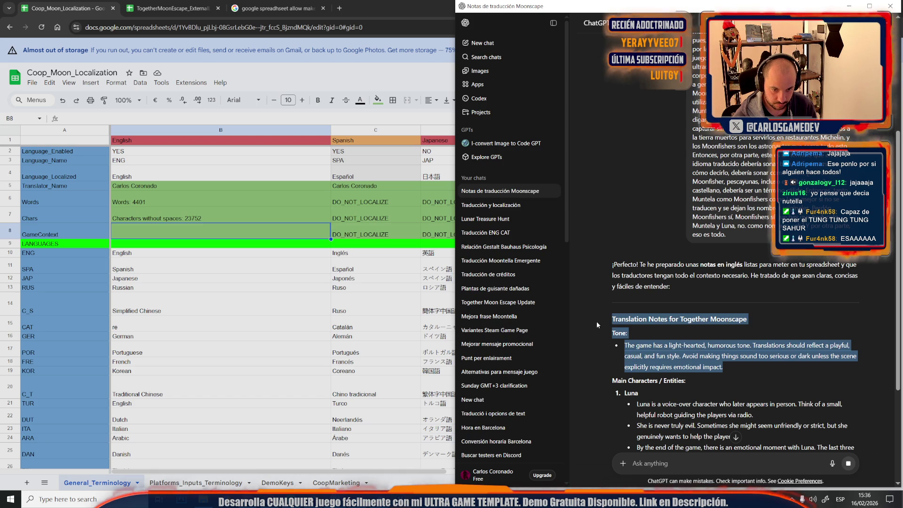
{"action": "scroll", "coordinate": [598, 311], "scroll_direction": "down", "scroll_amount": 4}
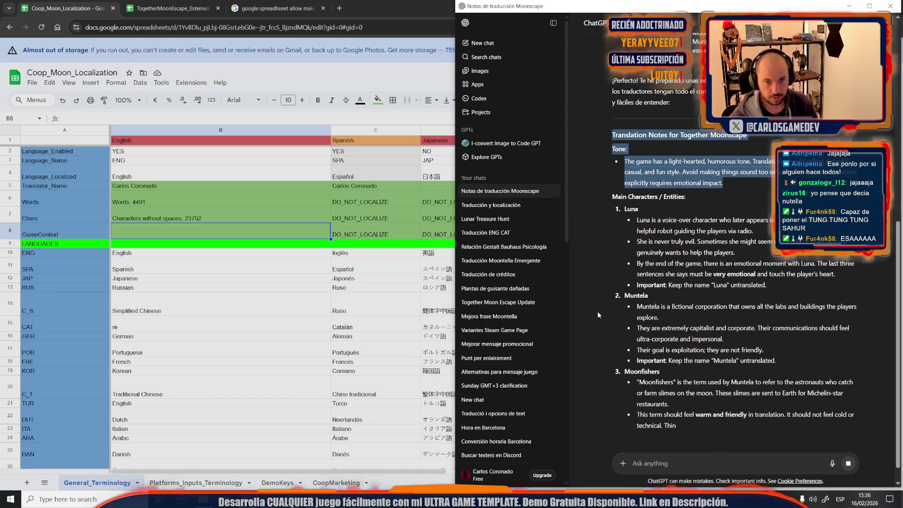
{"action": "scroll", "coordinate": [597, 311], "scroll_direction": "down", "scroll_amount": 2}
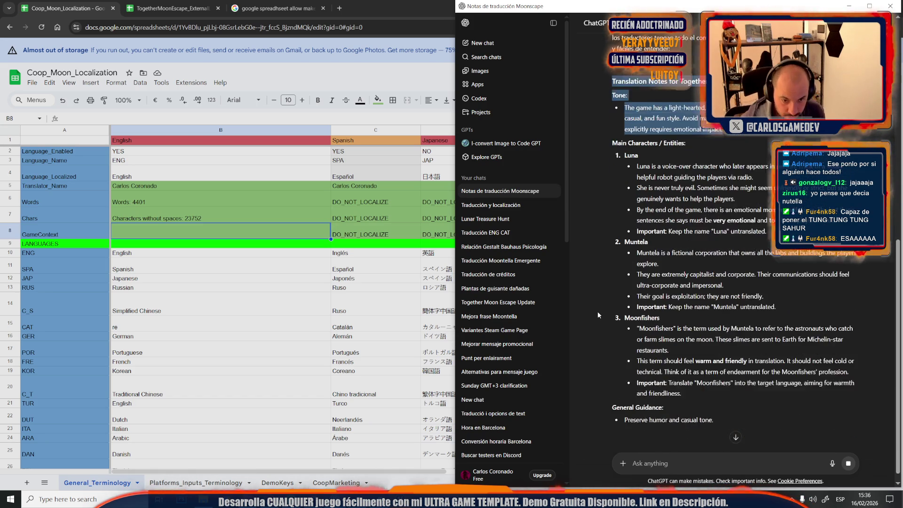
{"action": "scroll", "coordinate": [597, 312], "scroll_direction": "down", "scroll_amount": 1}
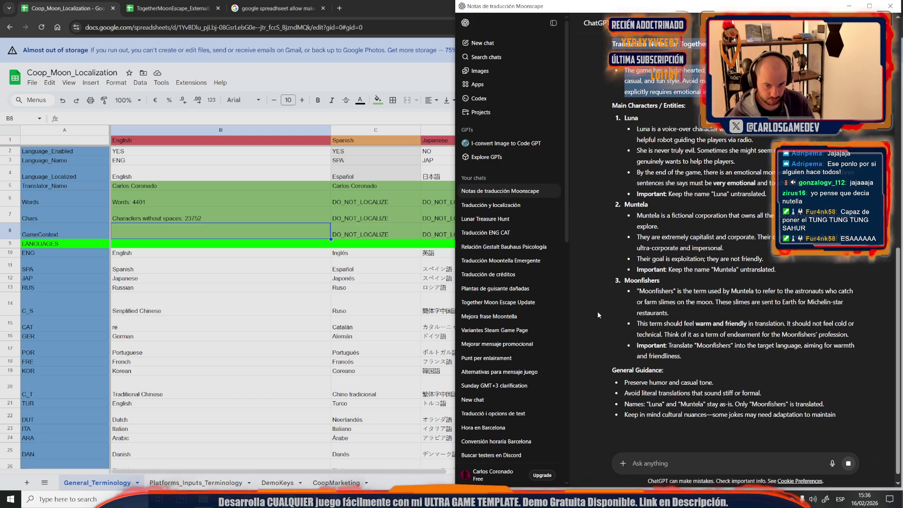
{"action": "scroll", "coordinate": [597, 311], "scroll_direction": "down", "scroll_amount": 1}
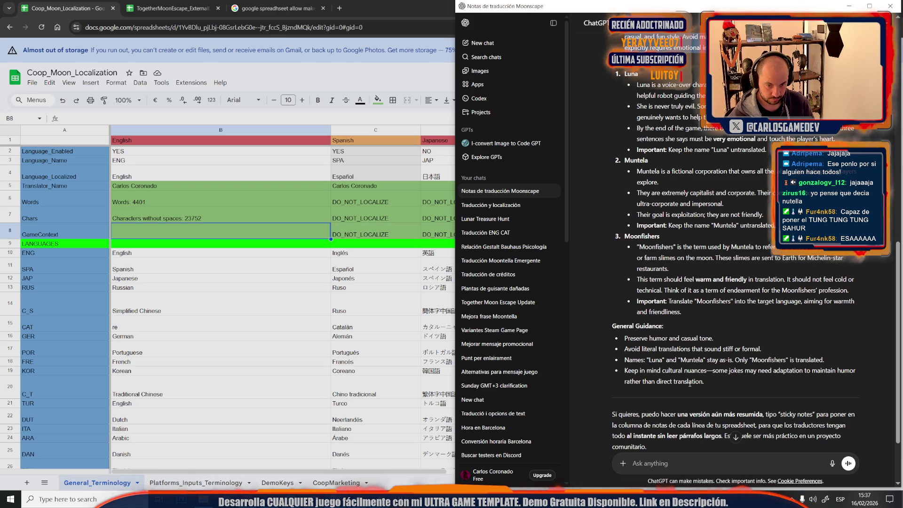
{"action": "scroll", "coordinate": [704, 374], "scroll_direction": "down", "scroll_amount": 1}
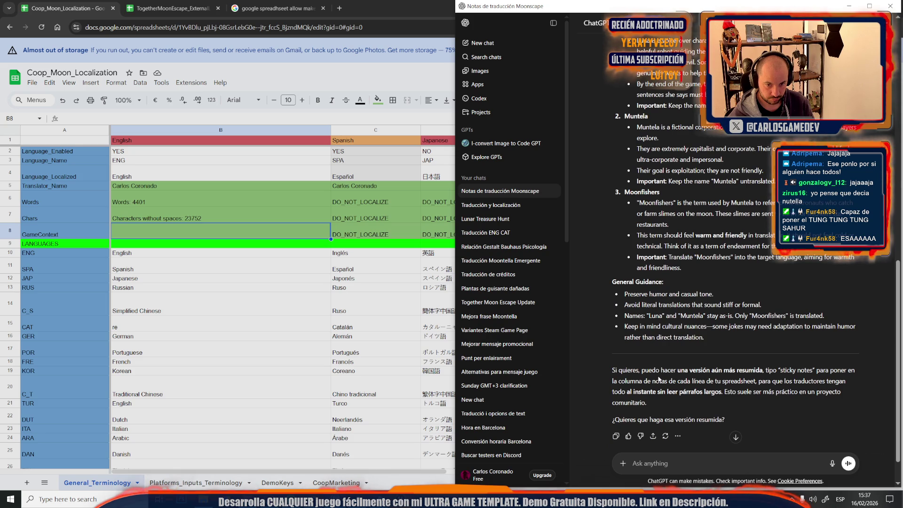
{"action": "scroll", "coordinate": [709, 337], "scroll_direction": "down", "scroll_amount": 1}
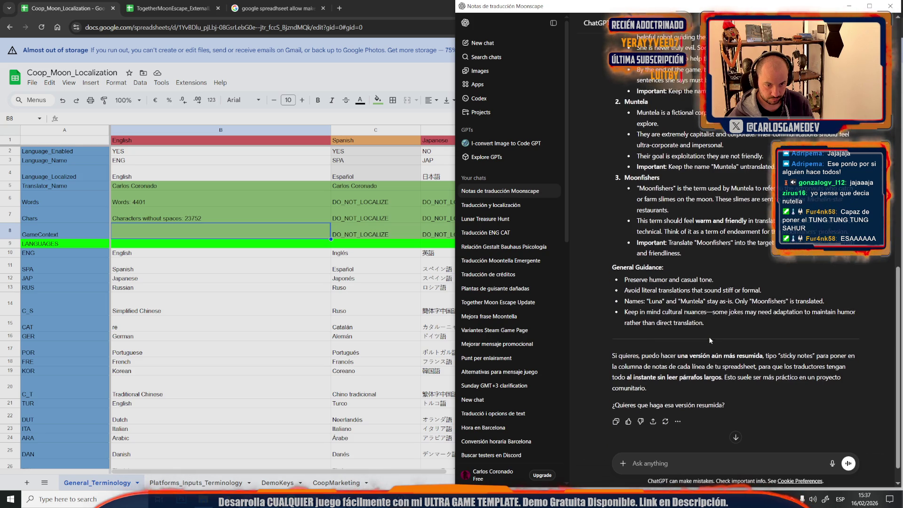
{"action": "scroll", "coordinate": [708, 296], "scroll_direction": "up", "scroll_amount": 10}
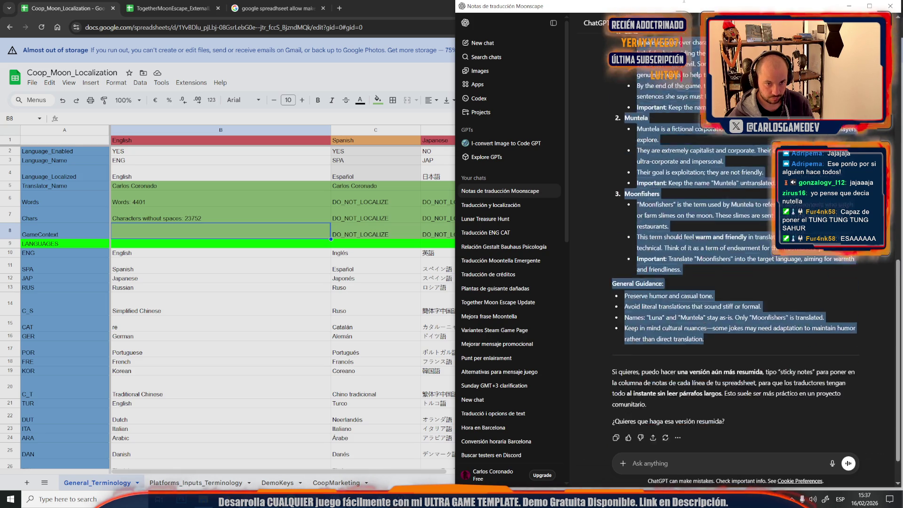
{"action": "mouse_move", "coordinate": [660, 429]}
{"action": "left_mouse_down"}
{"action": "mouse_move", "coordinate": [607, 402]}
{"action": "mouse_move", "coordinate": [604, 390]}
{"action": "left_mouse_up"}
{"action": "double_click", "coordinate": [132, 237]}
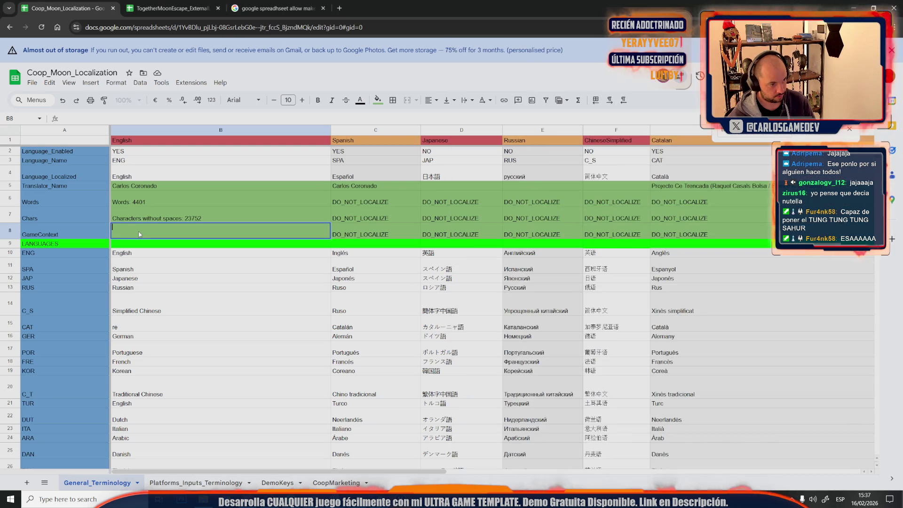
Paste the notes into GameContext cell B8, then reopen B8 after the Tone heading.
{"action": "key", "text": "ctrl+v"}
{"action": "left_click", "coordinate": [88, 268]}
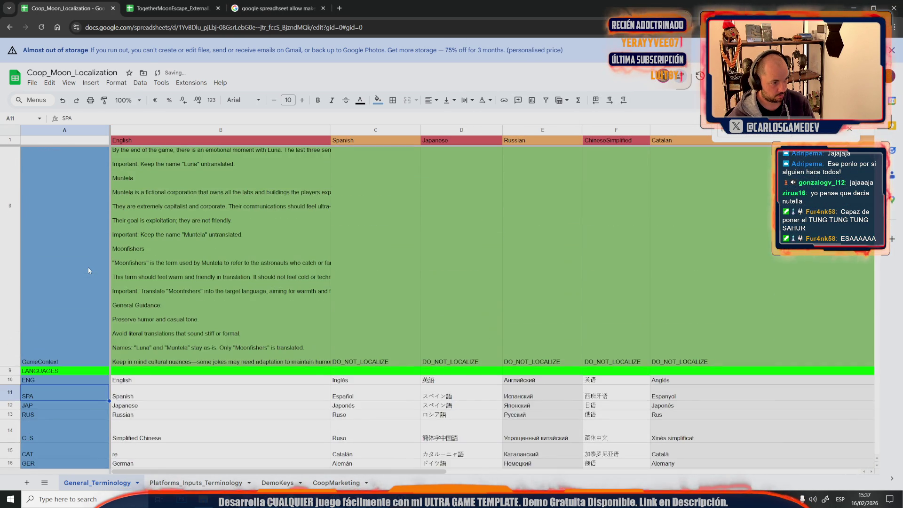
{"action": "scroll", "coordinate": [119, 272], "scroll_direction": "up", "scroll_amount": 5}
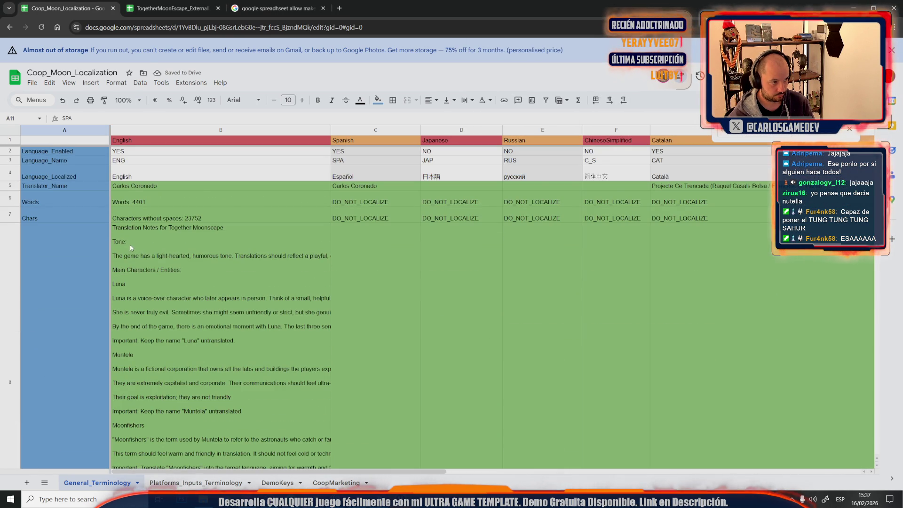
{"action": "double_click", "coordinate": [130, 245]}
{"action": "left_click", "coordinate": [137, 173]}
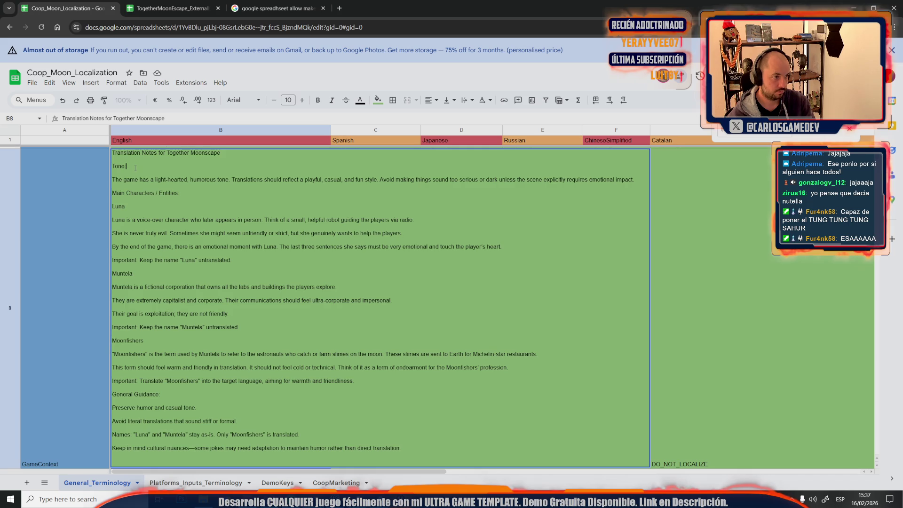
Remove the blank line after Tone and rename the Luna heading to L.U.N.A.
{"action": "key", "text": "BackSpace"}
{"action": "left_click", "coordinate": [131, 193]}
{"action": "left_click_drag", "start_coordinate": [134, 201], "coordinate": [99, 206]}
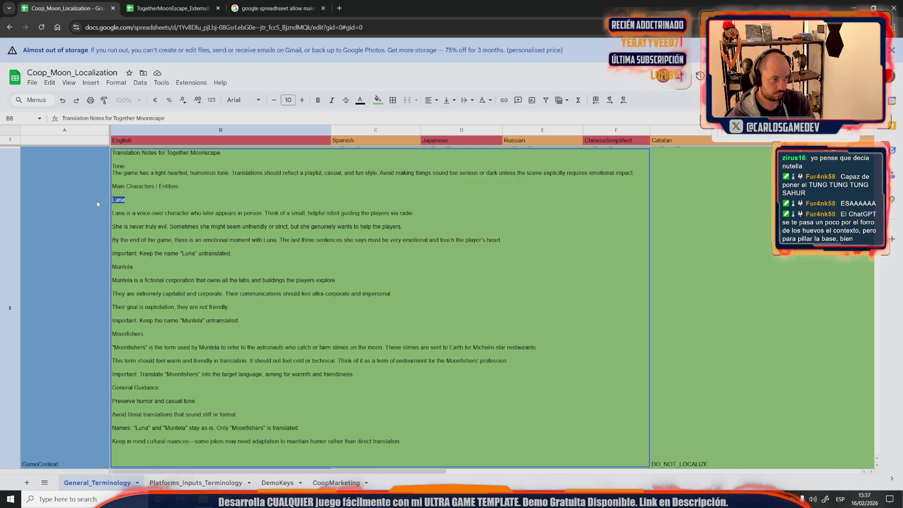
{"action": "type", "text": "LUNA"}
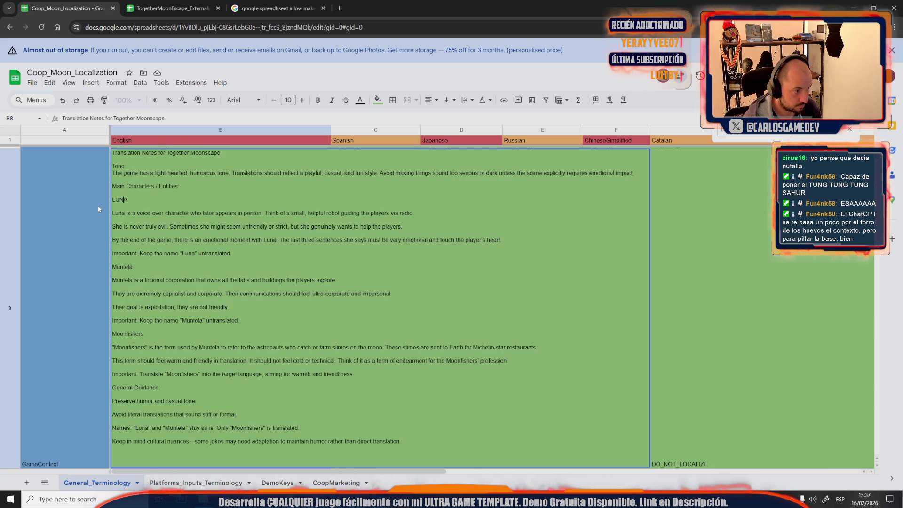
{"action": "key", "text": "Left"}
{"action": "key", "text": "Left"}
{"action": "type", "text": "."}
{"action": "key", "text": "Right"}
{"action": "type", "text": ".U"}
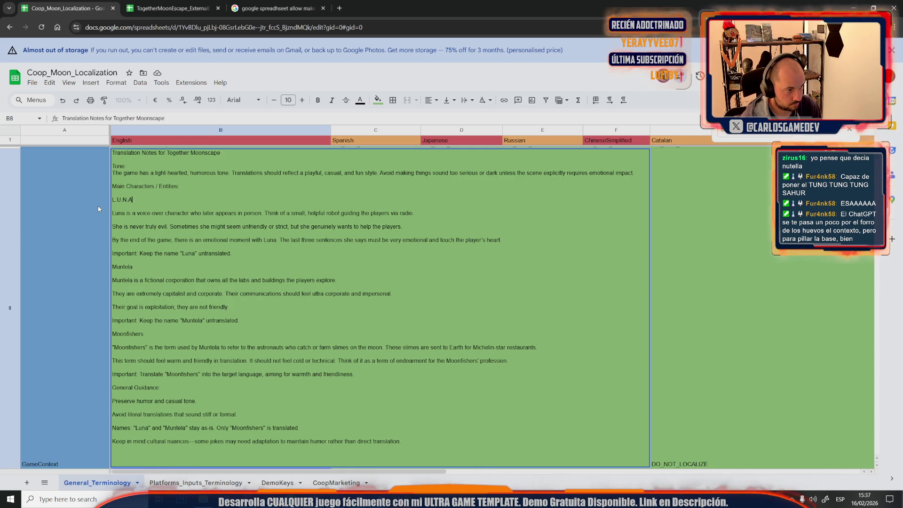
{"action": "type", "text": "."}
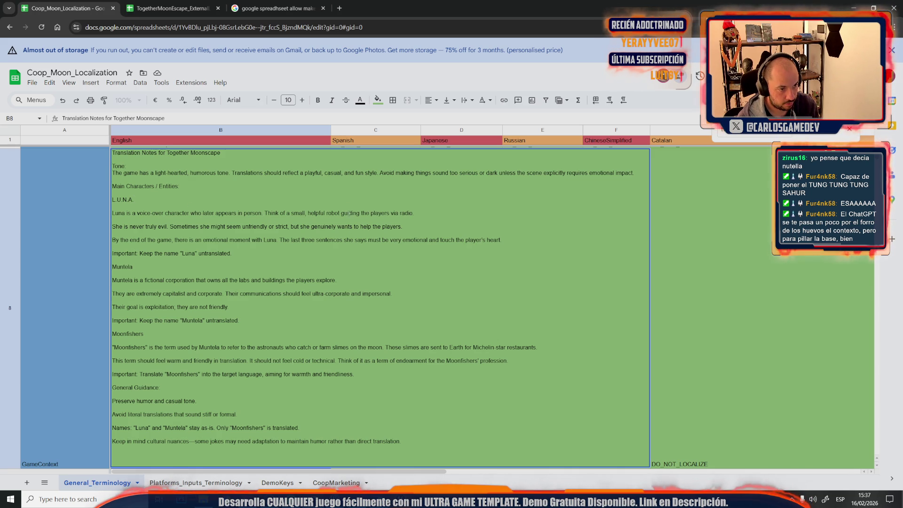
Remove blank lines in Luna's description and change 'small, helpful robot' to 'helpful intelligence'.
{"action": "left_click", "coordinate": [426, 212]}
{"action": "key", "text": "Delete"}
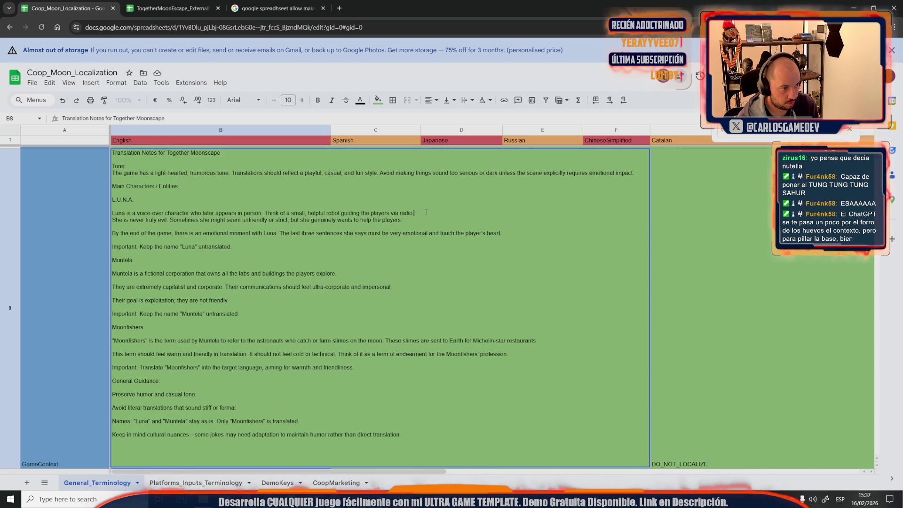
{"action": "key", "text": "Delete"}
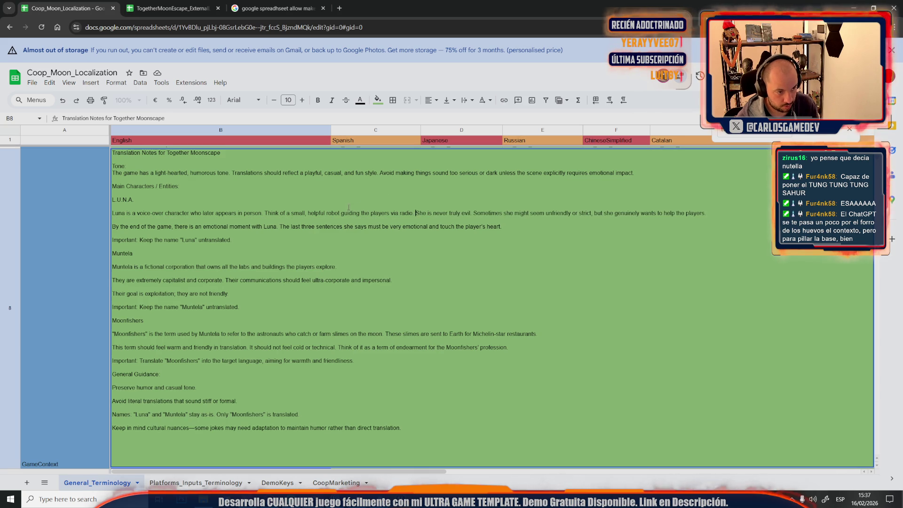
{"action": "left_click_drag", "start_coordinate": [308, 213], "coordinate": [292, 213]}
{"action": "key", "text": "BackSpace"}
{"action": "double_click", "coordinate": [316, 213]}
{"action": "type", "text": "intelligence"}
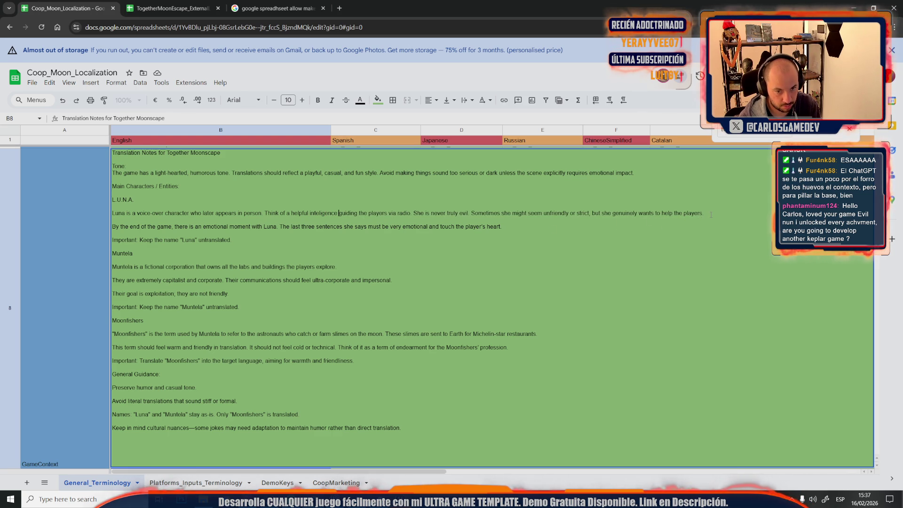
{"action": "left_click", "coordinate": [711, 215]}
{"action": "key", "text": "Delete"}
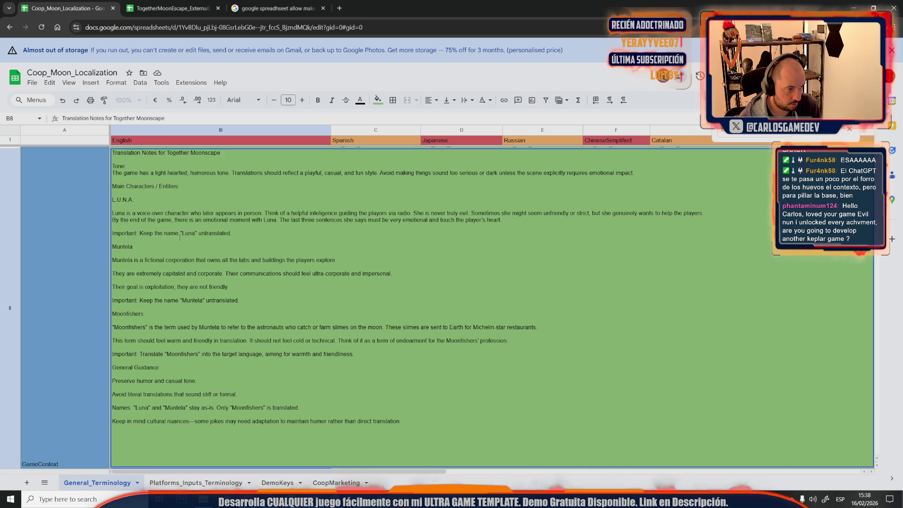
Change Luna to L.U.N.A. in the keep-the-name rule.
{"action": "left_click_drag", "start_coordinate": [182, 233], "coordinate": [193, 233]}
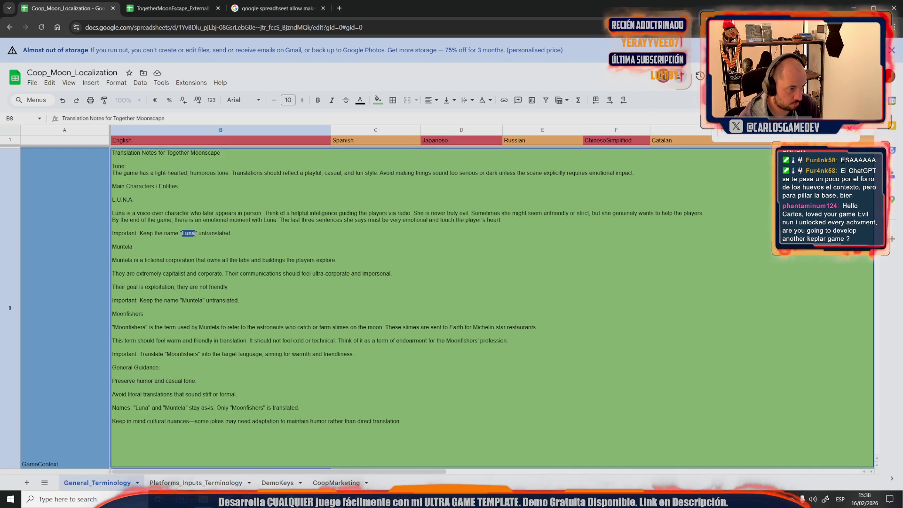
{"action": "type", "text": "LUNA"}
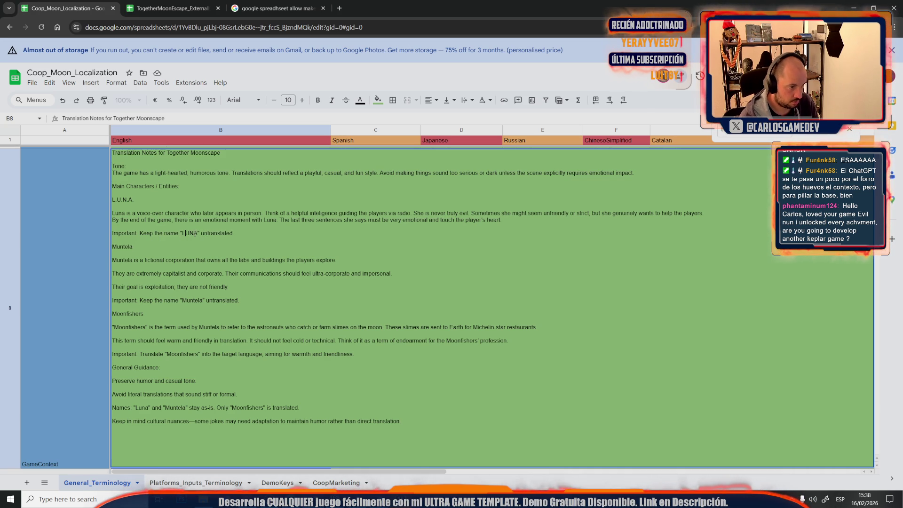
{"action": "left_click", "coordinate": [184, 233]}
{"action": "type", "text": "."}
{"action": "left_click", "coordinate": [190, 233]}
{"action": "type", "text": "."}
{"action": "left_click", "coordinate": [196, 232]}
{"action": "type", "text": "."}
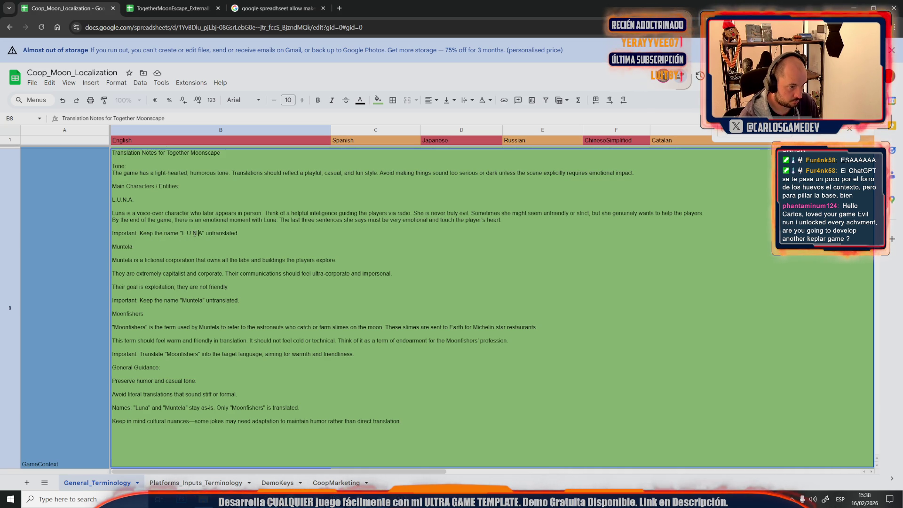
Retitle the Muntela heading as MOONTELLA and remove blank lines in the corporation description.
{"action": "left_click", "coordinate": [118, 246]}
{"action": "key", "text": "Delete"}
{"action": "type", "text": "oo"}
{"action": "left_click", "coordinate": [139, 251]}
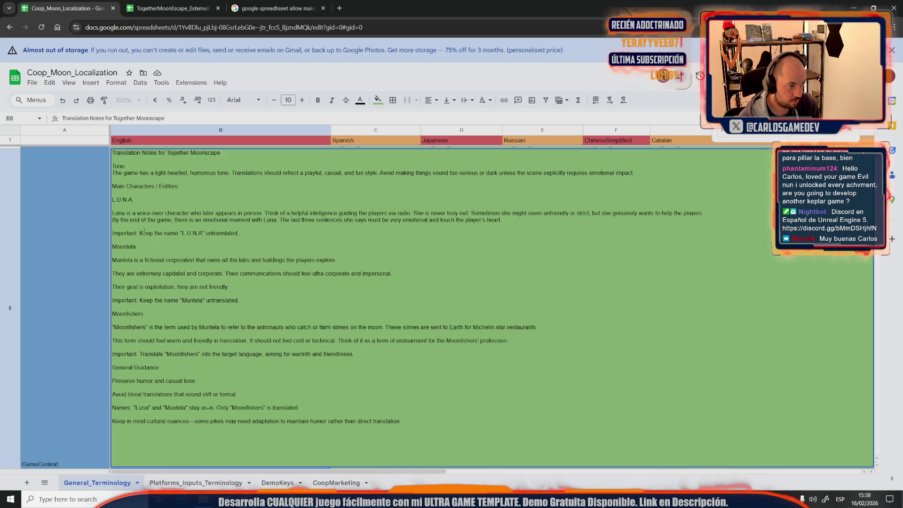
{"action": "left_click_drag", "start_coordinate": [137, 246], "coordinate": [109, 248]}
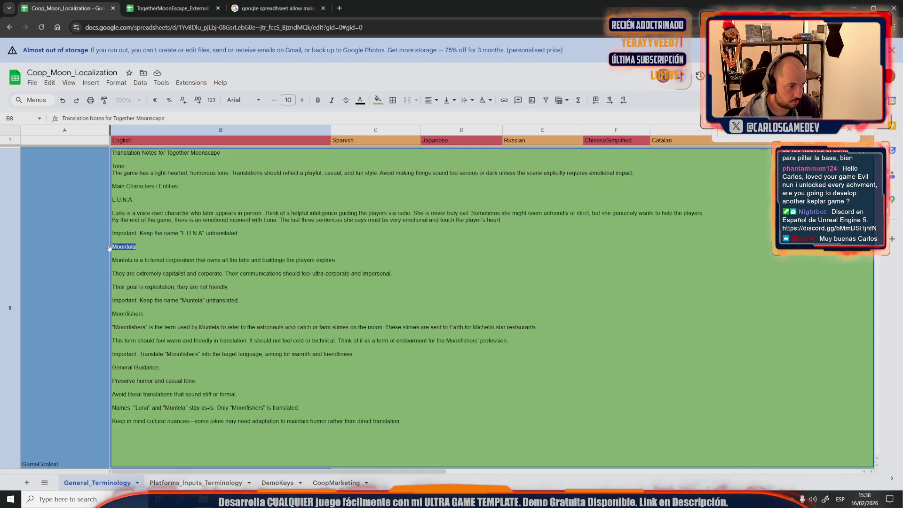
{"action": "type", "text": "MOONTELLA"}
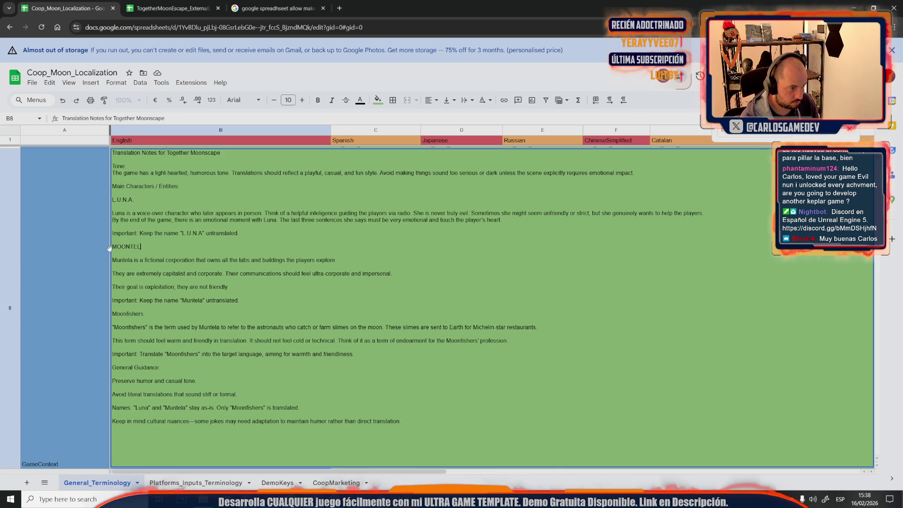
{"action": "left_click", "coordinate": [352, 264]}
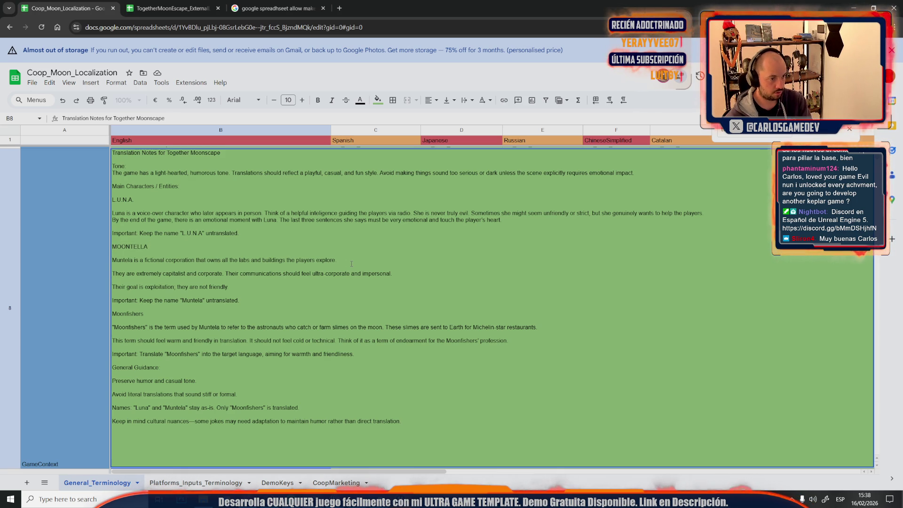
{"action": "left_click", "coordinate": [360, 256]}
{"action": "key", "text": "Delete"}
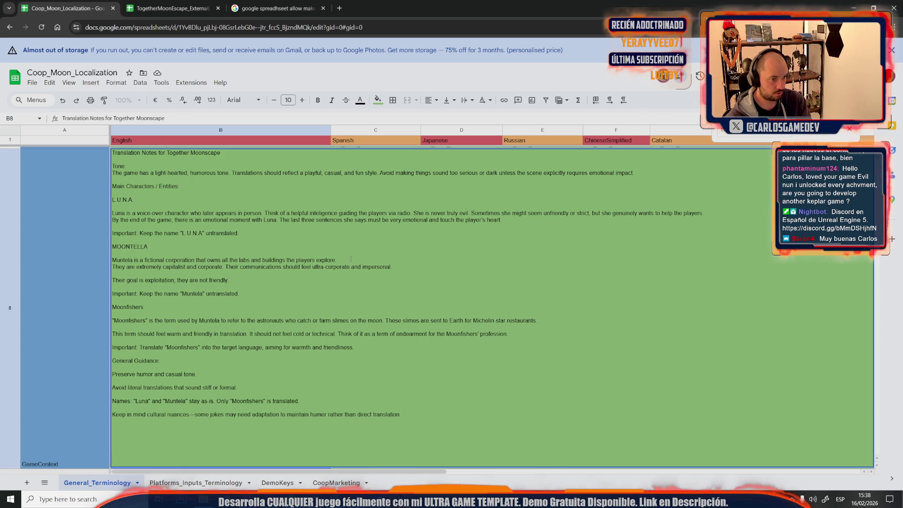
{"action": "key", "text": "Delete"}
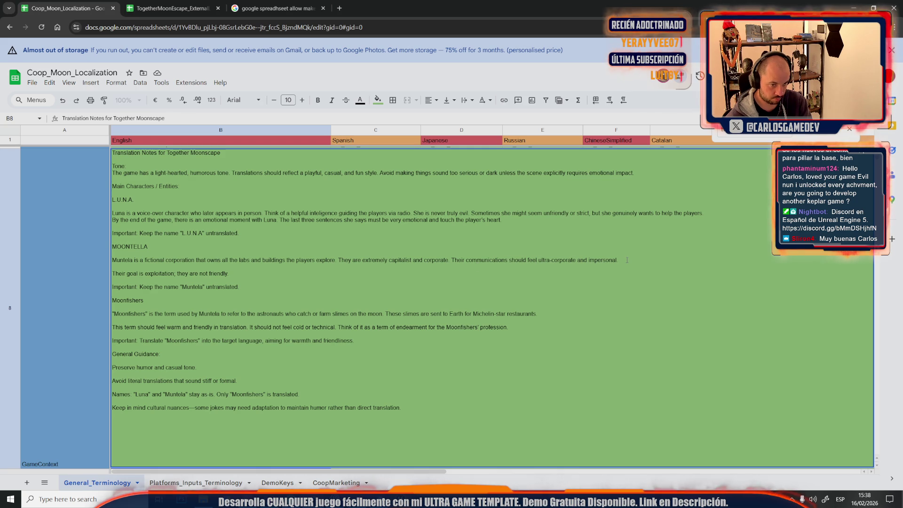
{"action": "key", "text": "Delete"}
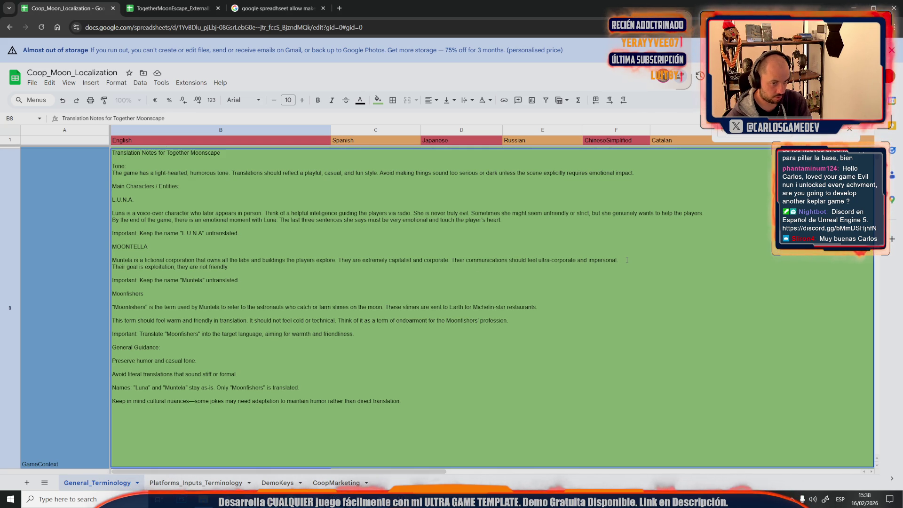
{"action": "key", "text": "Delete"}
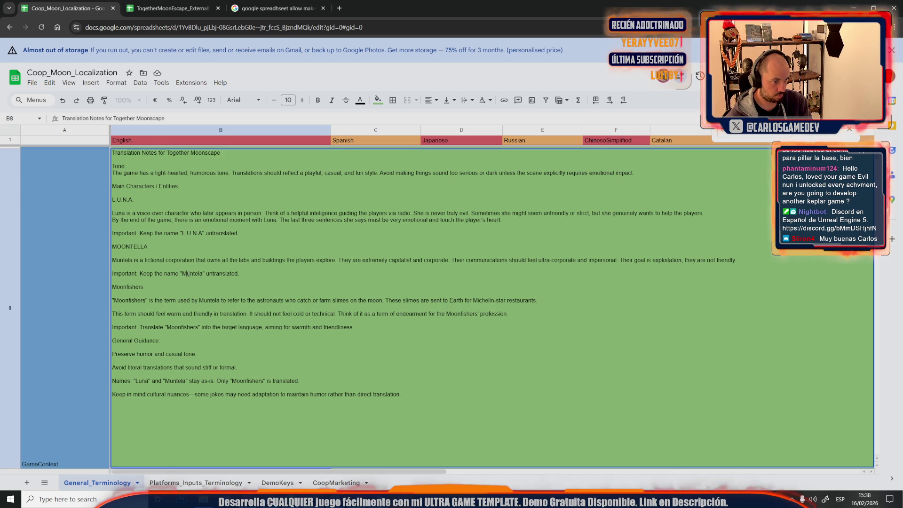
Spell Moontela in the rule, capitalise MOONFISHERS, and replace 'catch' with 'hunt'.
{"action": "left_click", "coordinate": [188, 273]}
{"action": "key", "text": "BackSpace"}
{"action": "type", "text": "oo"}
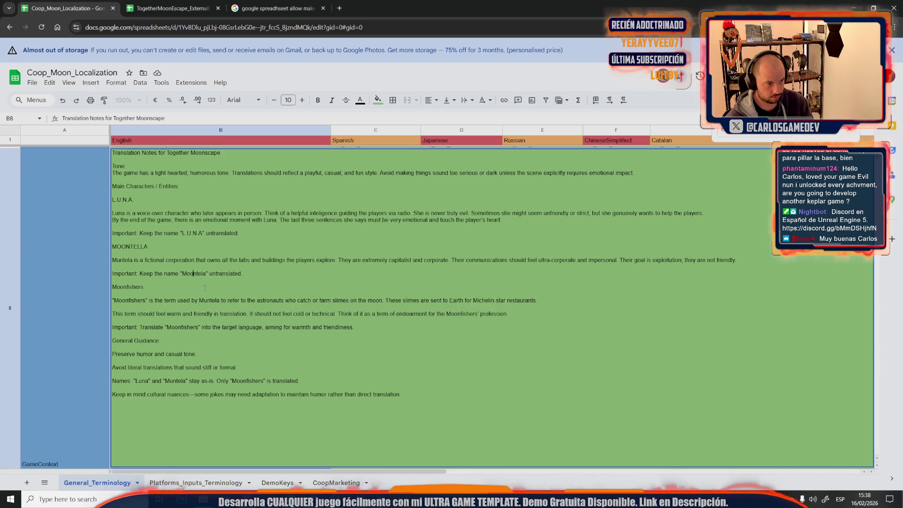
{"action": "left_click_drag", "start_coordinate": [146, 287], "coordinate": [82, 286]}
{"action": "type", "text": "MOONFISHERS"}
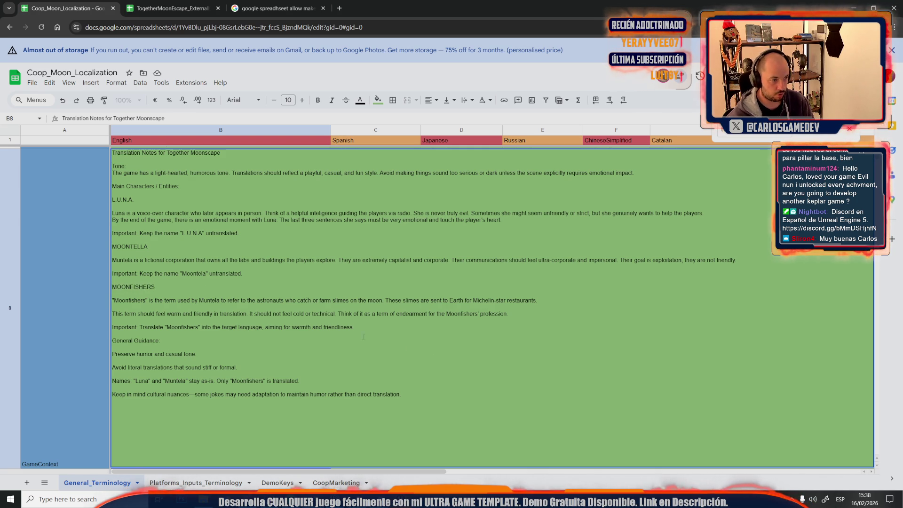
{"action": "left_click", "coordinate": [272, 254]}
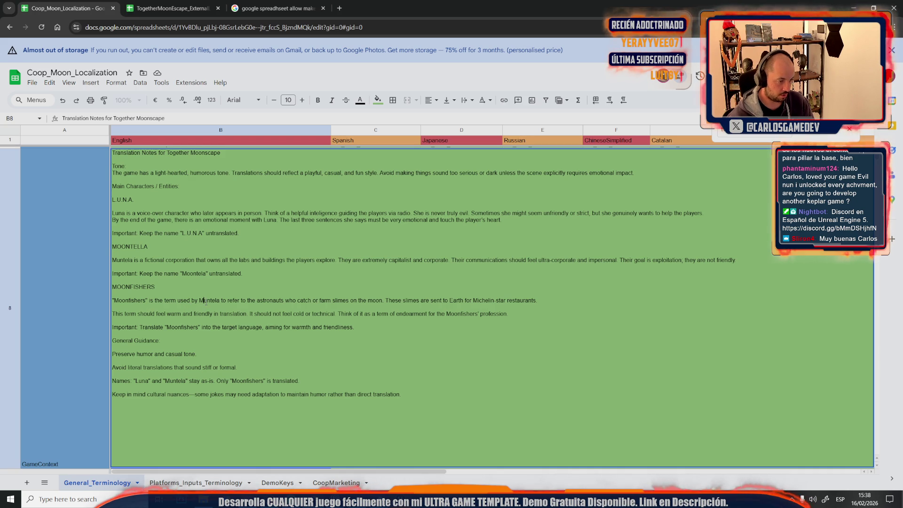
{"action": "type", "text": "oo"}
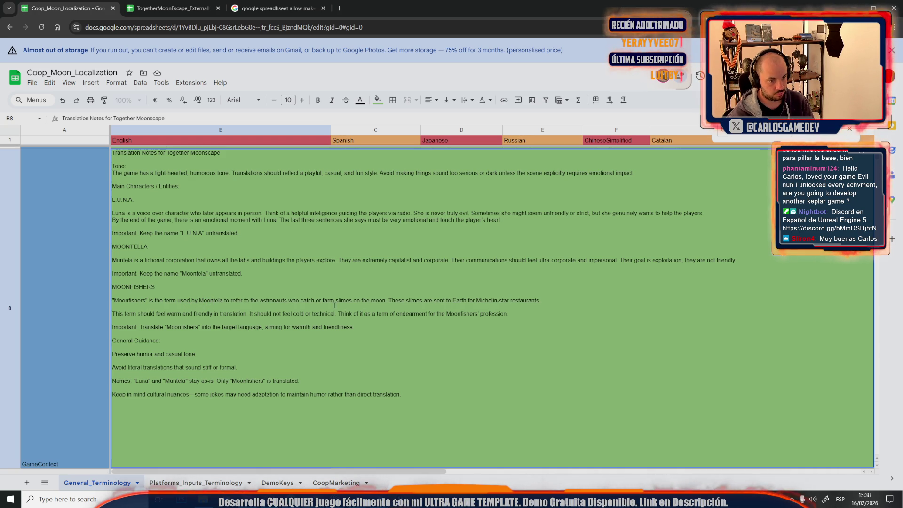
{"action": "double_click", "coordinate": [301, 299]}
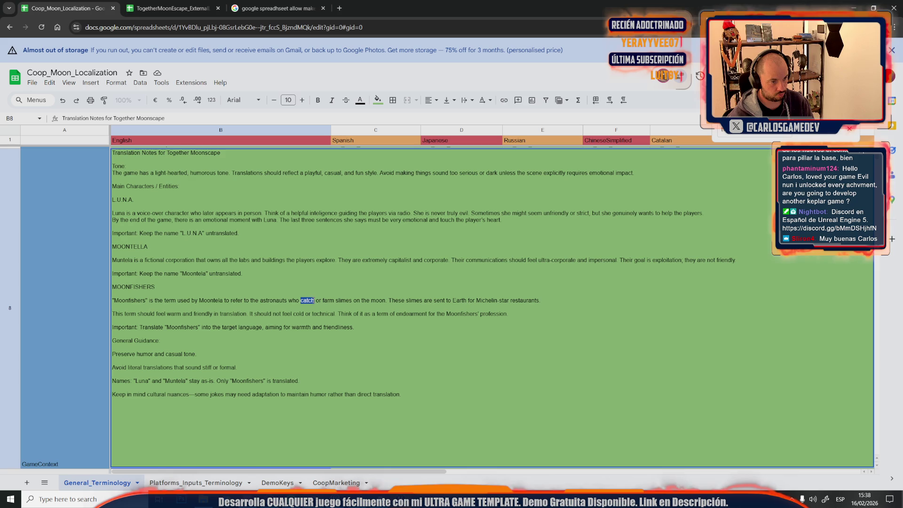
{"action": "type", "text": "hunt"}
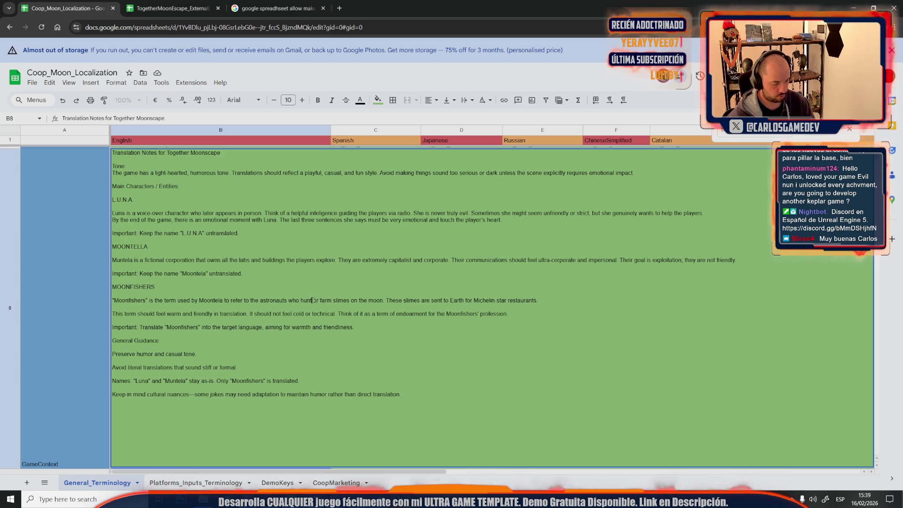
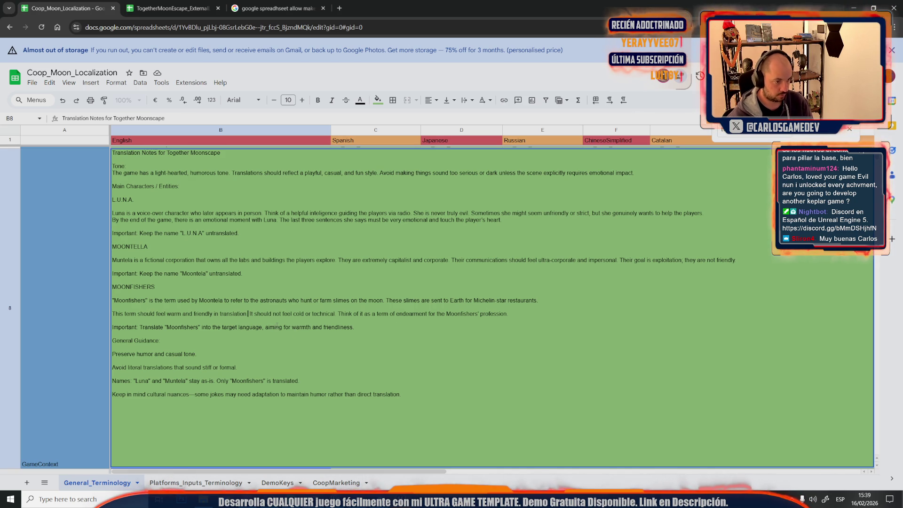
Add the tip 'Try to preserve the "moon" and "fishing" structure if you can.' to the B8 notes.
{"action": "type", "text": "Try to "}
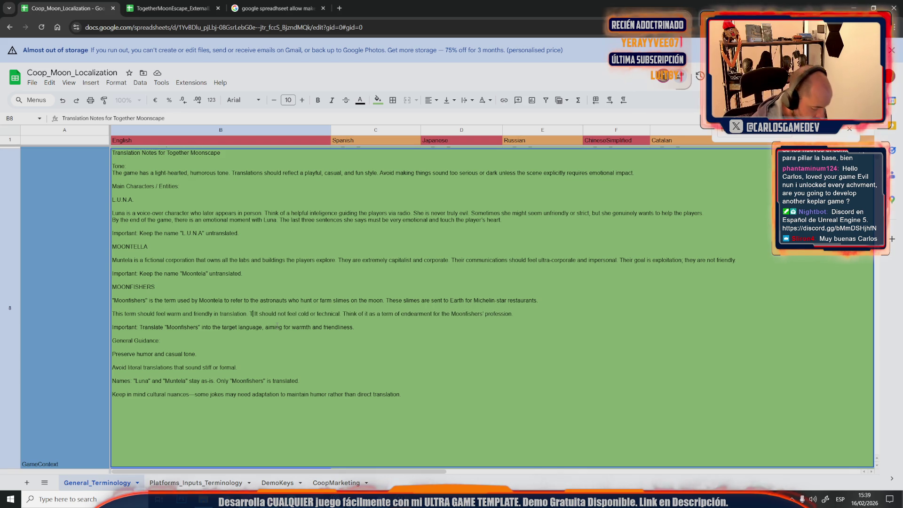
{"action": "type", "text": "preserve "}
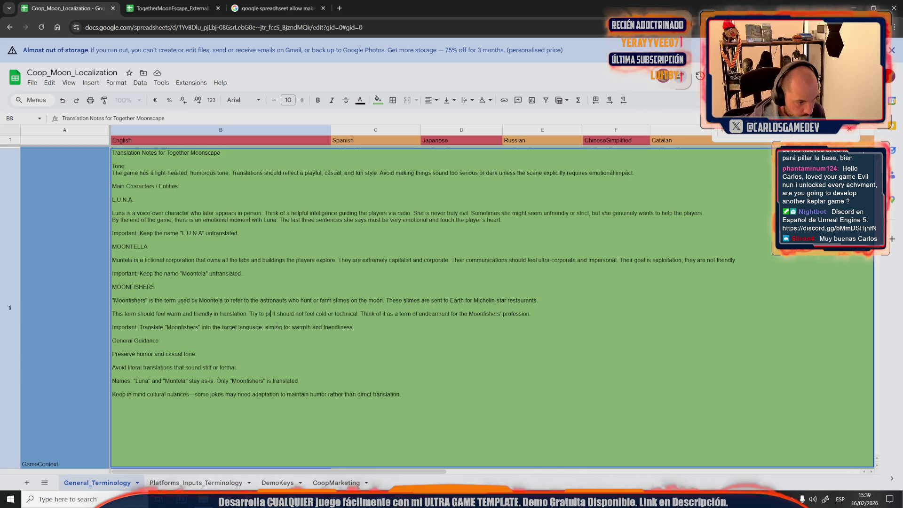
{"action": "type", "text": "the \"moon\" and "}
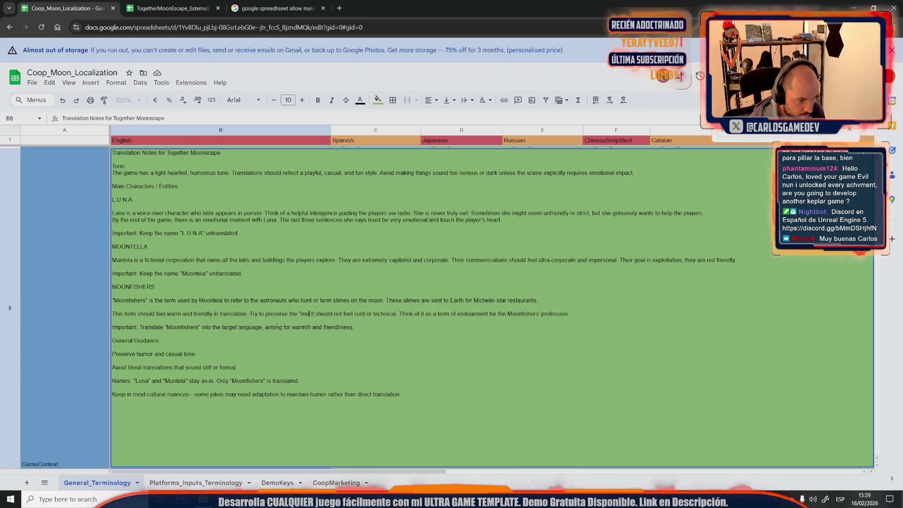
{"action": "type", "text": "\"fishing\" "}
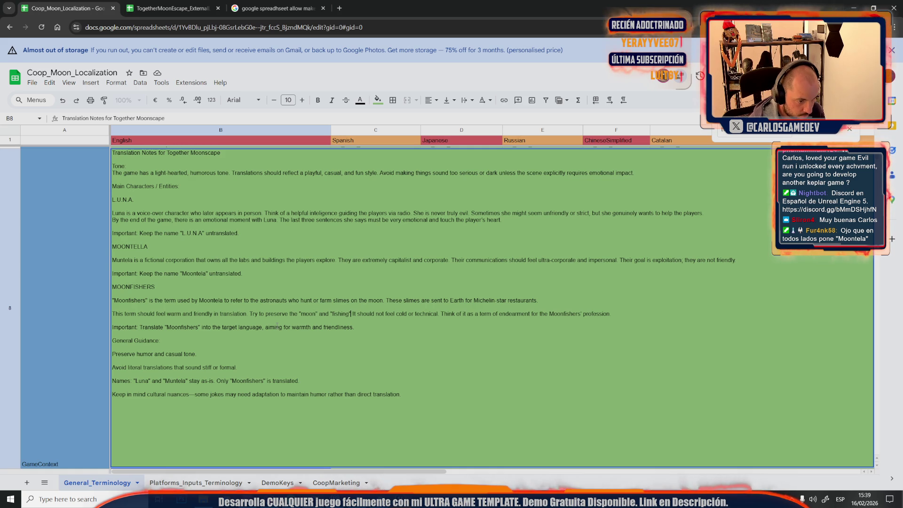
{"action": "type", "text": "a"}
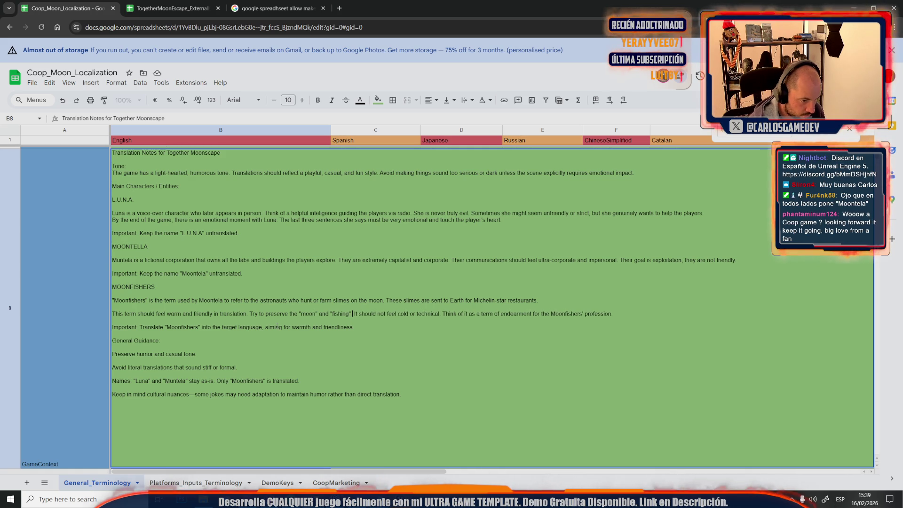
{"action": "type", "text": "nd"}
{"action": "key", "text": "BackSpace"}
{"action": "key", "text": "BackSpace"}
{"action": "key", "text": "BackSpace"}
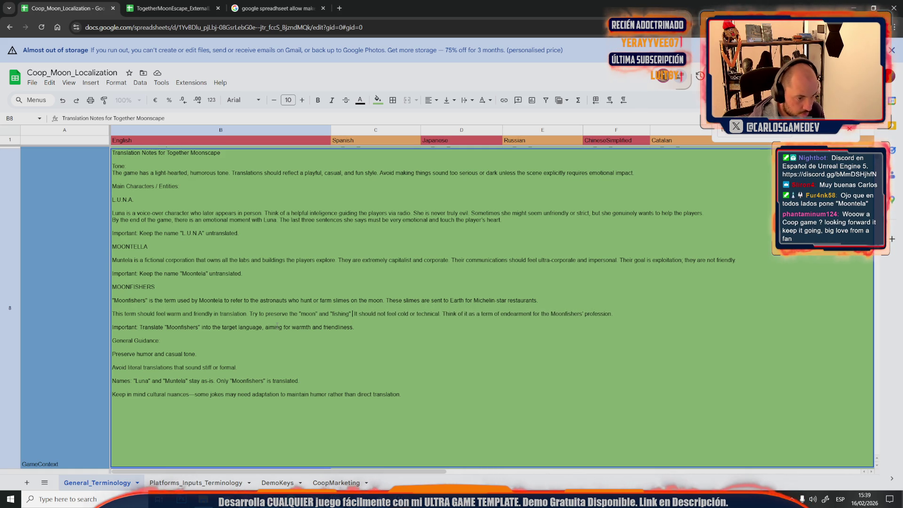
{"action": "type", "text": "structu"}
{"action": "type", "text": "re if you can "}
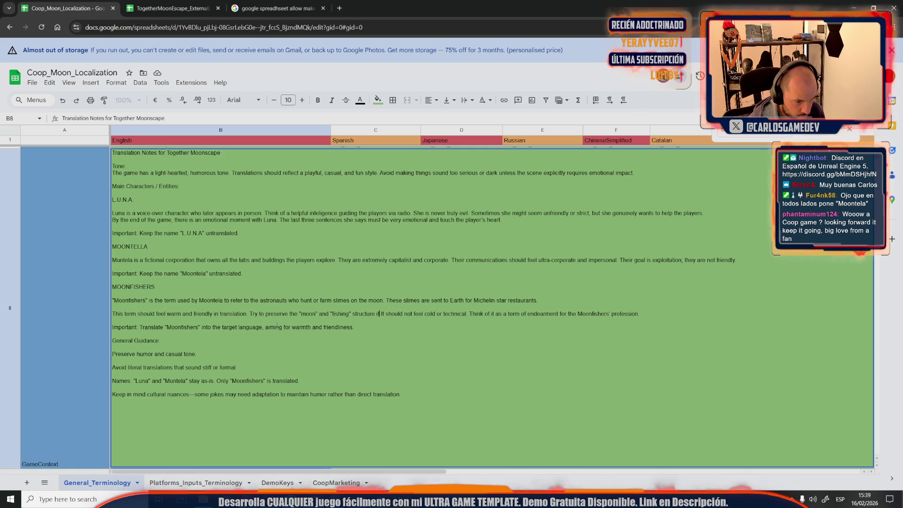
{"action": "type", "text": "."}
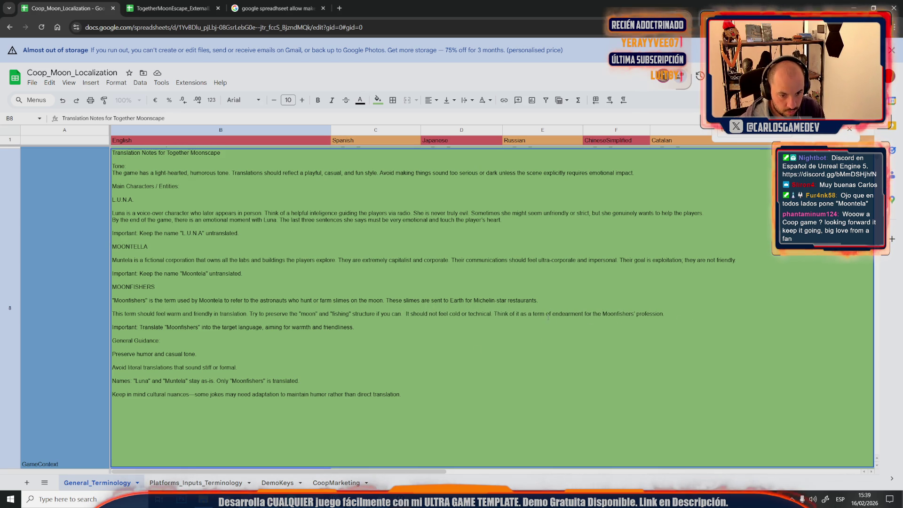
Join the profession, 'Avoid literal translations' and Names lines into continuous text.
{"action": "mouse_move", "coordinate": [553, 315]}
{"action": "left_mouse_down"}
{"action": "mouse_move", "coordinate": [665, 315]}
{"action": "mouse_move", "coordinate": [582, 314]}
{"action": "left_mouse_up"}
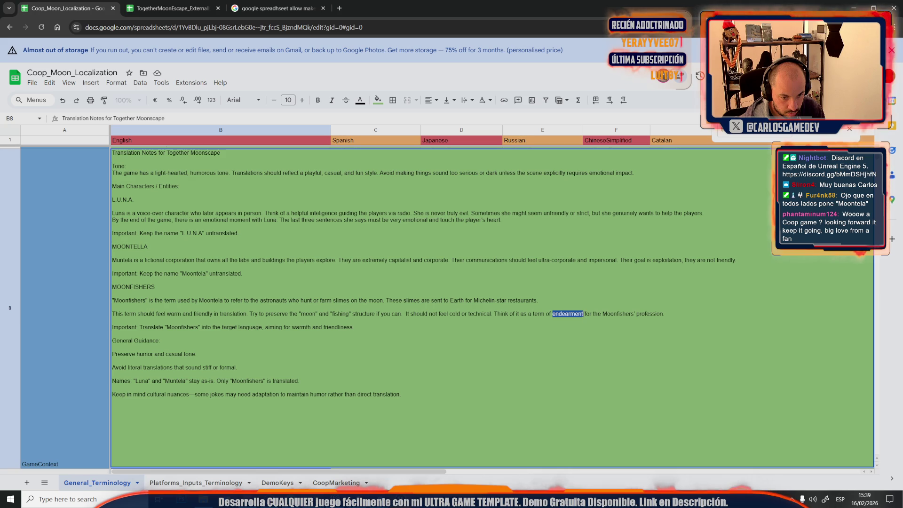
{"action": "left_click", "coordinate": [707, 312]}
{"action": "key", "text": "Delete"}
{"action": "key", "text": "Delete"}
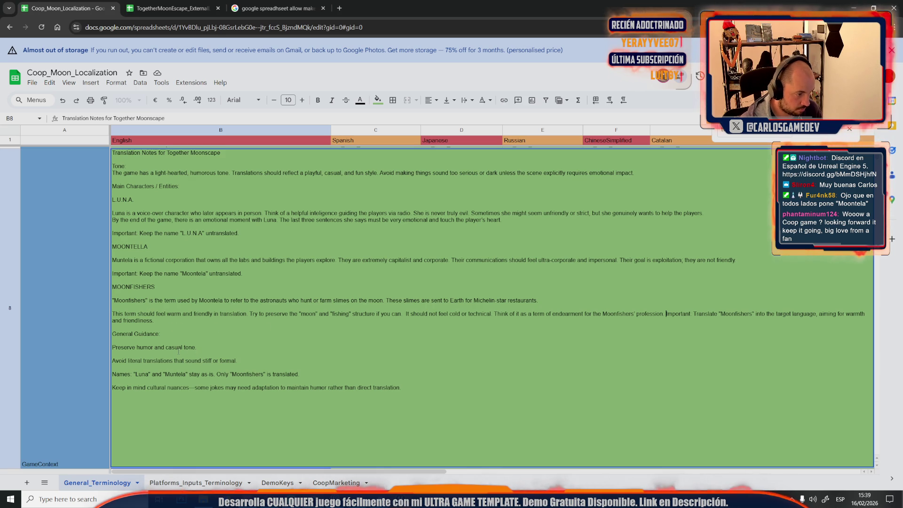
{"action": "left_click", "coordinate": [219, 347]}
{"action": "key", "text": "Delete"}
{"action": "key", "text": "Delete"}
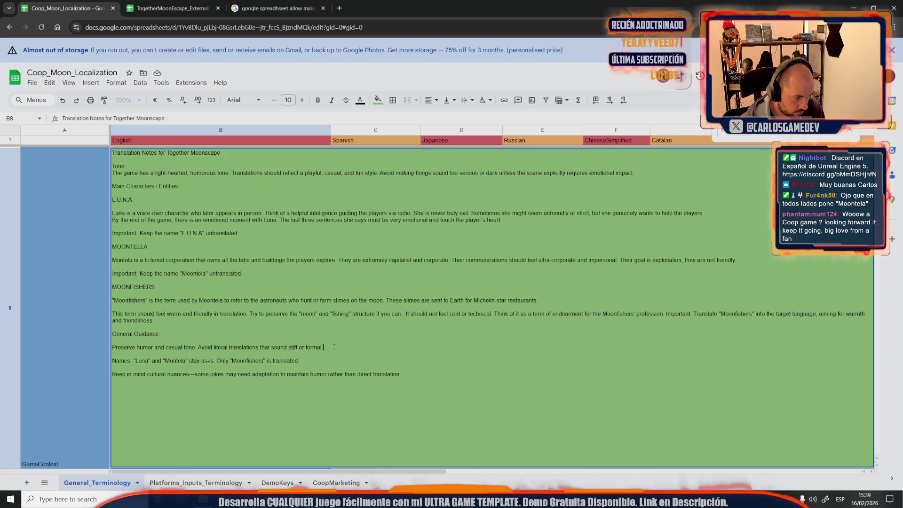
{"action": "key", "text": "Delete"}
{"action": "key", "text": "Delete"}
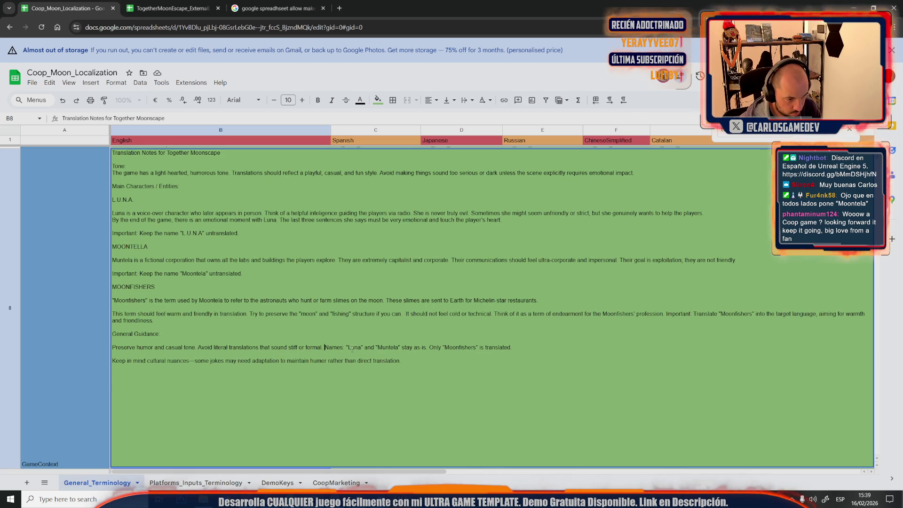
Correct the Names line spellings to 'L.U.N.A.' and 'Moontela'.
{"action": "left_click", "coordinate": [358, 348]}
{"action": "key", "text": "shift+End"}
{"action": "left_click", "coordinate": [348, 348], "text": "shift"}
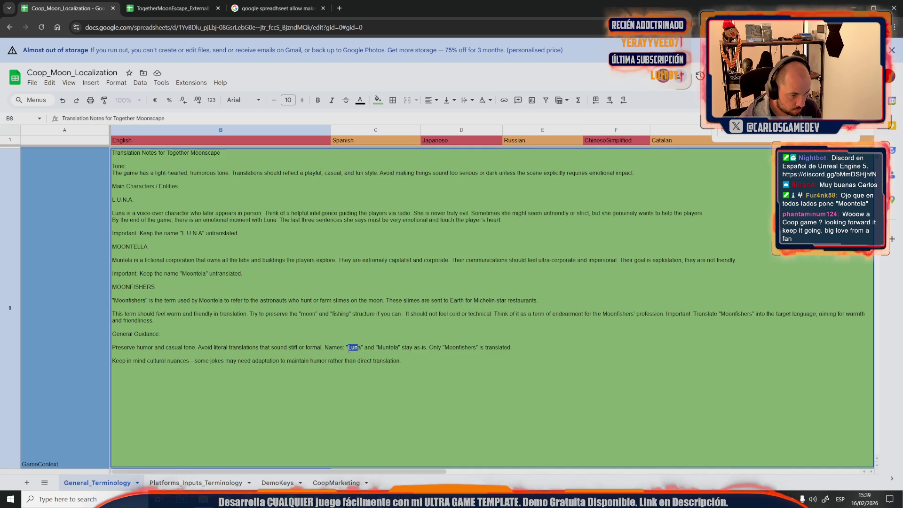
{"action": "type", "text": "LUNA"}
{"action": "key", "text": "Delete"}
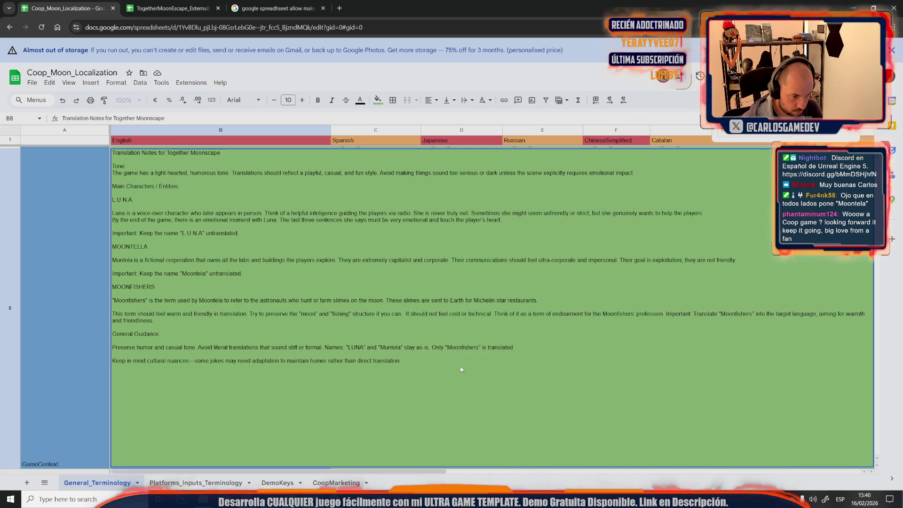
{"action": "left_click", "coordinate": [388, 348]}
{"action": "key", "text": "Delete"}
{"action": "type", "text": "oo"}
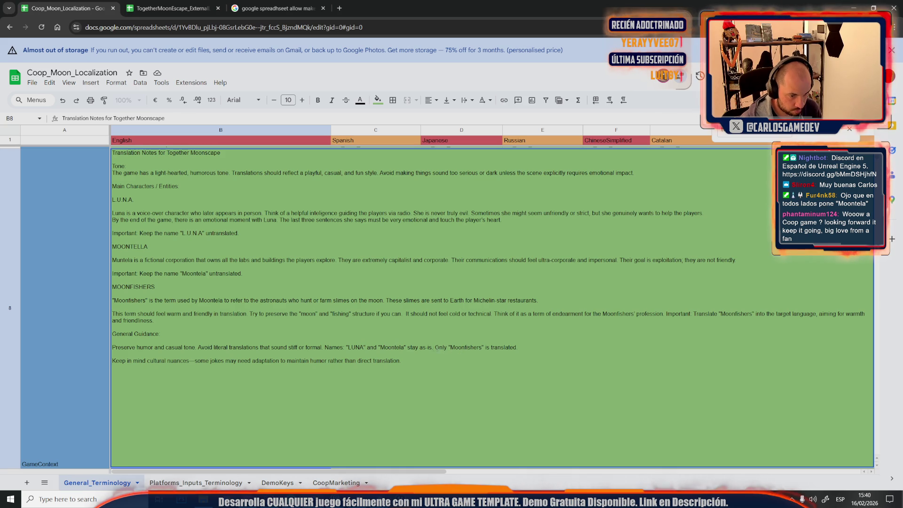
{"action": "type", "text": ".U.N.A"}
{"action": "type", "text": ".U.N."}
{"action": "left_click", "coordinate": [364, 347]}
{"action": "type", "text": ".U.N.A."}
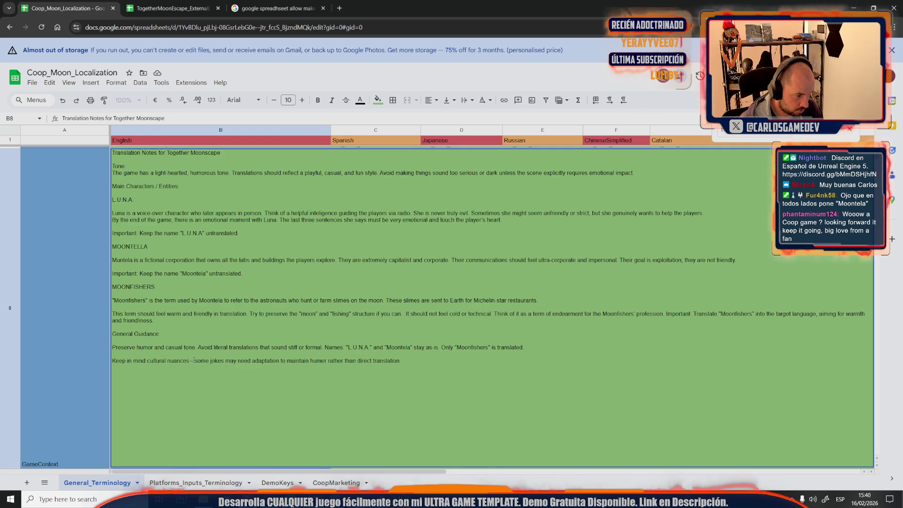
Replace the em dash after 'nuances' with a comma, capitalize 'Some', and commit the cell.
{"action": "double_click", "coordinate": [192, 361]}
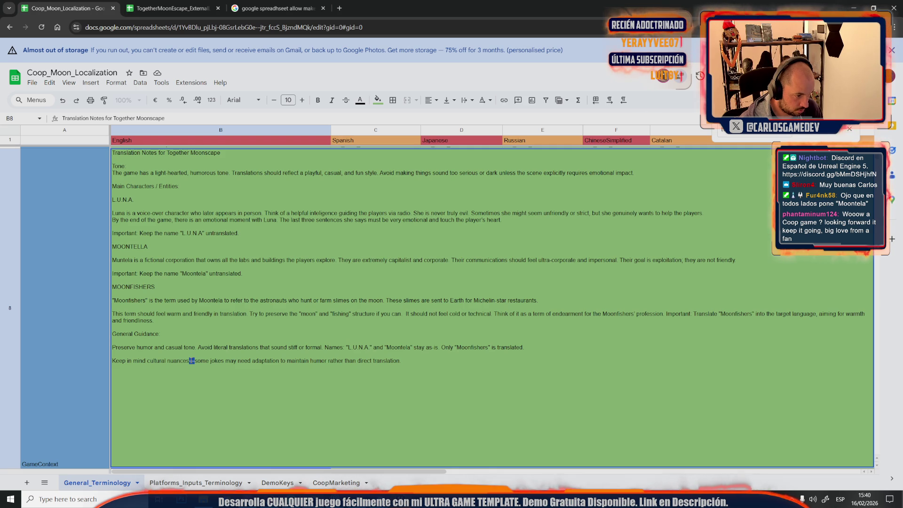
{"action": "type", "text": ","}
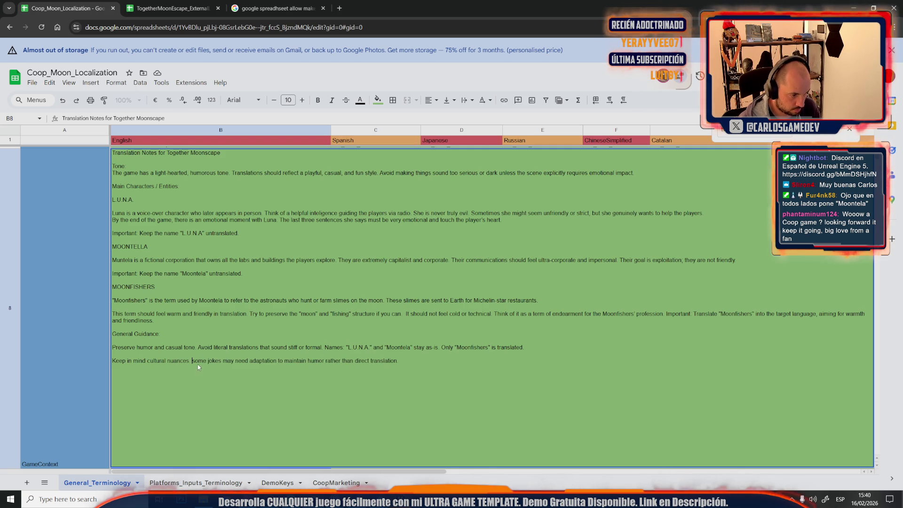
{"action": "key", "text": "BackSpace"}
{"action": "type", "text": "S"}
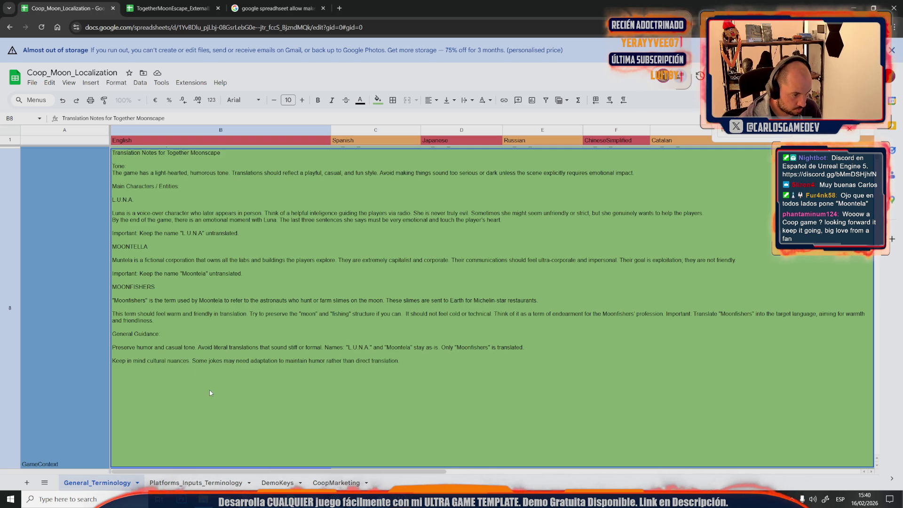
{"action": "left_click", "coordinate": [95, 329]}
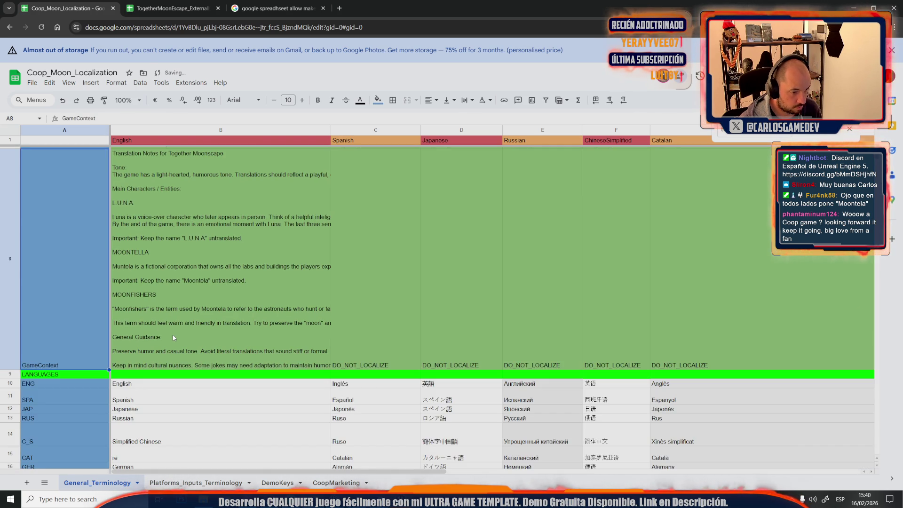
Paste the copied content into cell C8.
{"action": "left_click", "coordinate": [229, 409]}
{"action": "scroll", "coordinate": [205, 374], "scroll_direction": "up", "scroll_amount": 3}
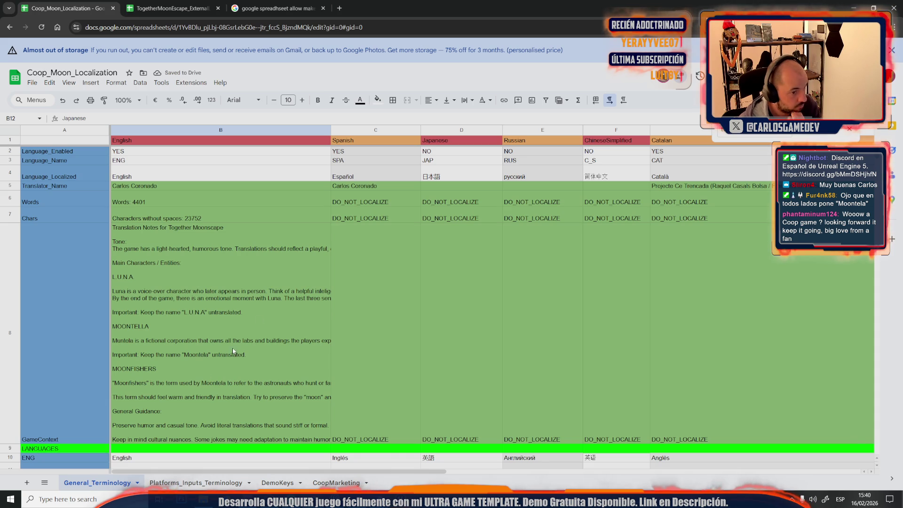
{"action": "left_click", "coordinate": [369, 240]}
{"action": "key", "text": "ctrl+v"}
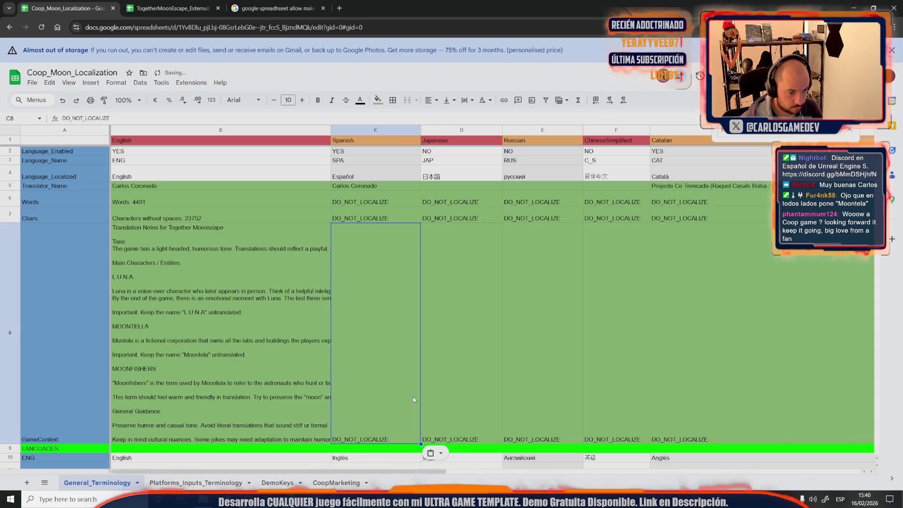
Change 'Moonscape' to 'Moon Escape' in the B8 notes title and commit the cell.
{"action": "left_click", "coordinate": [221, 297]}
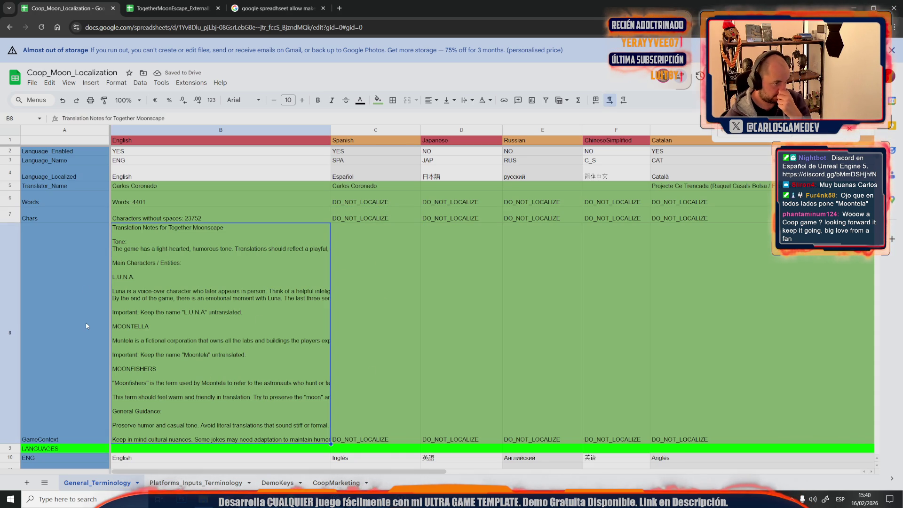
{"action": "double_click", "coordinate": [138, 234]}
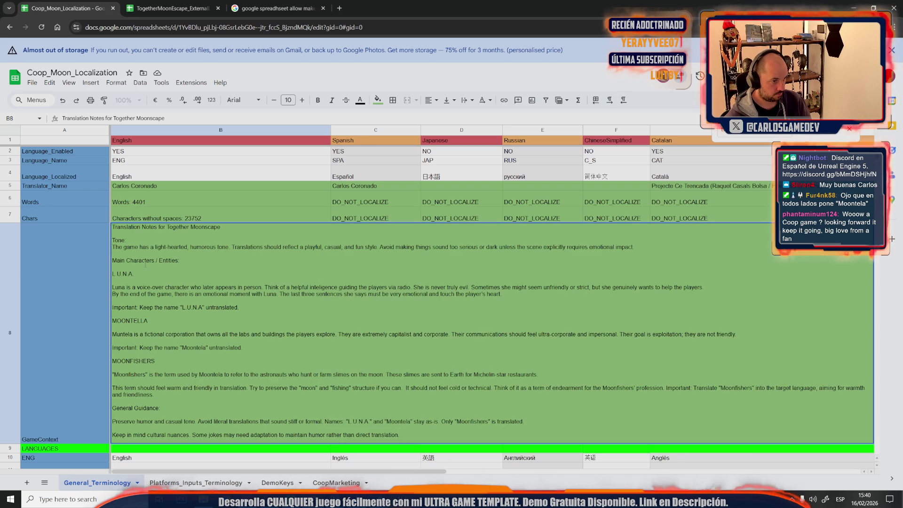
{"action": "left_click", "coordinate": [206, 227]}
{"action": "type", "text": "E"}
{"action": "left_click", "coordinate": [221, 280]}
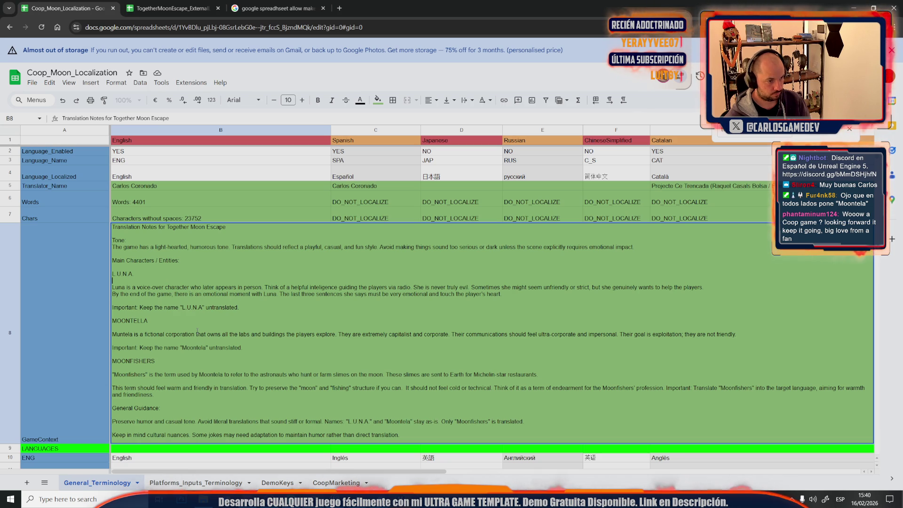
{"action": "left_click", "coordinate": [83, 323]}
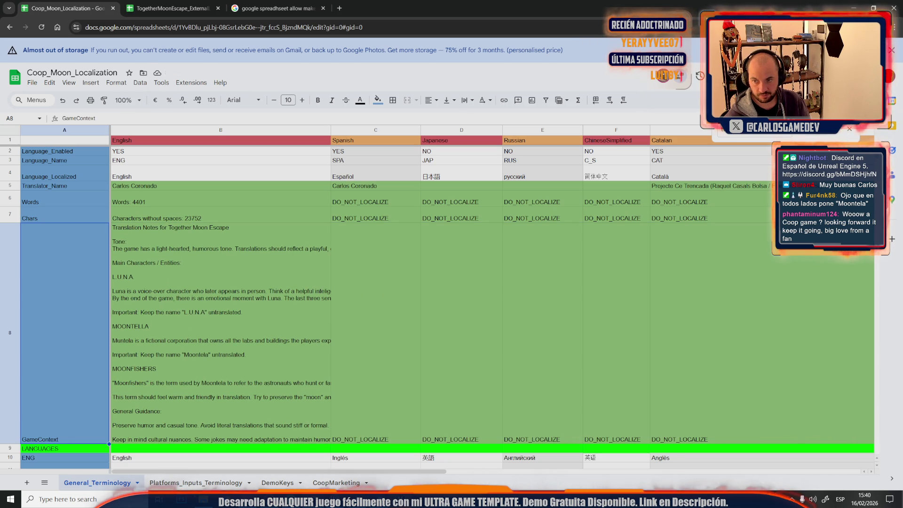
{"action": "left_click", "coordinate": [339, 8]}
Load the Together: Moon Escape Steam page, copy its URL, and return to Coop_Moon_Localization.
{"action": "key", "text": "ctrl+v"}
{"action": "key", "text": "Return"}
{"action": "left_click", "coordinate": [142, 27]}
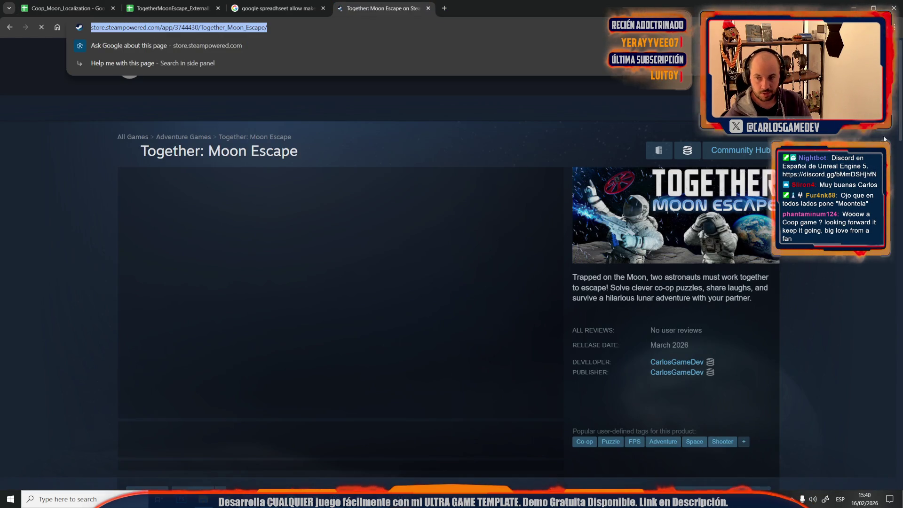
{"action": "key", "text": "alt+Tab"}
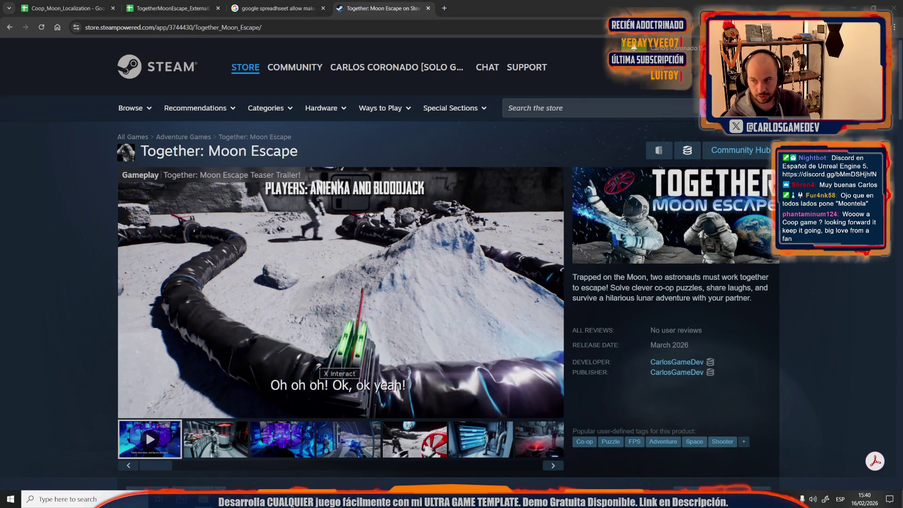
{"action": "left_click", "coordinate": [167, 8]}
{"action": "left_click", "coordinate": [66, 8]}
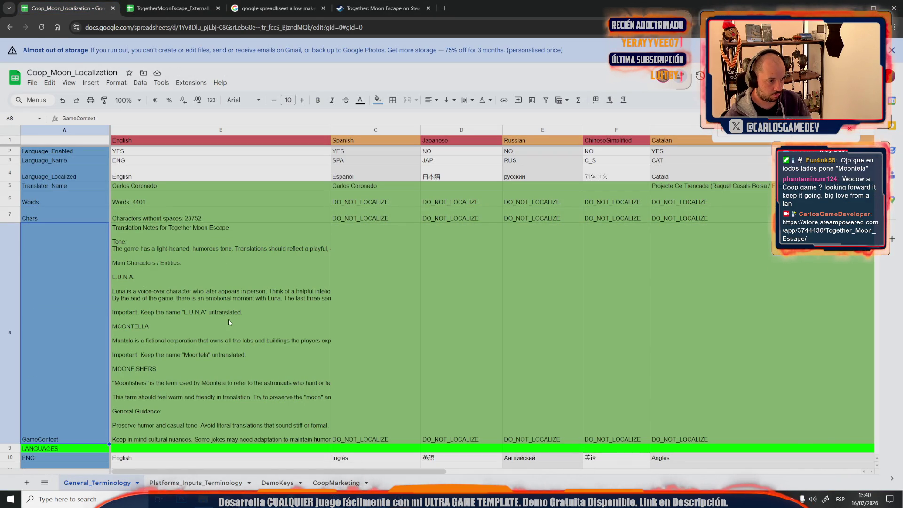
Select the word Moontela in the B8 notes, then leave the cell.
{"action": "double_click", "coordinate": [198, 363]}
{"action": "double_click", "coordinate": [205, 349]}
{"action": "key", "text": "Escape"}
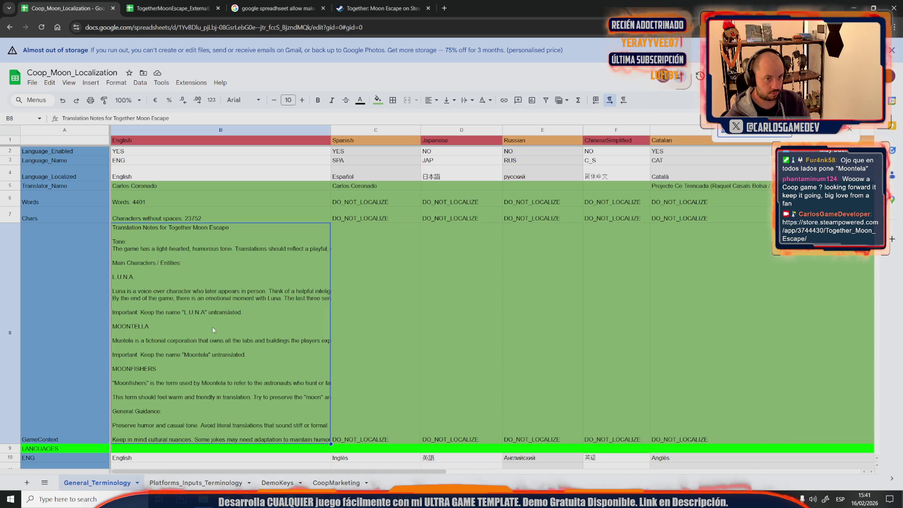
{"action": "type", "text": "tv_secre"}
Enter 'Moontela' as the Find term in Find and replace.
{"action": "key", "text": "ctrl+h"}
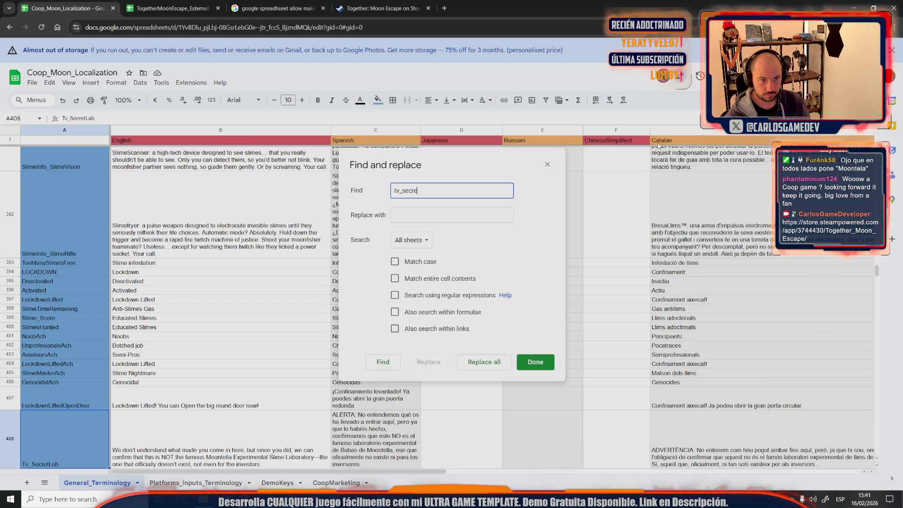
{"action": "key", "text": "ctrl+a"}
{"action": "key", "text": "ctrl+v"}
{"action": "key", "text": "ctrl+z"}
{"action": "type", "text": "Mo"}
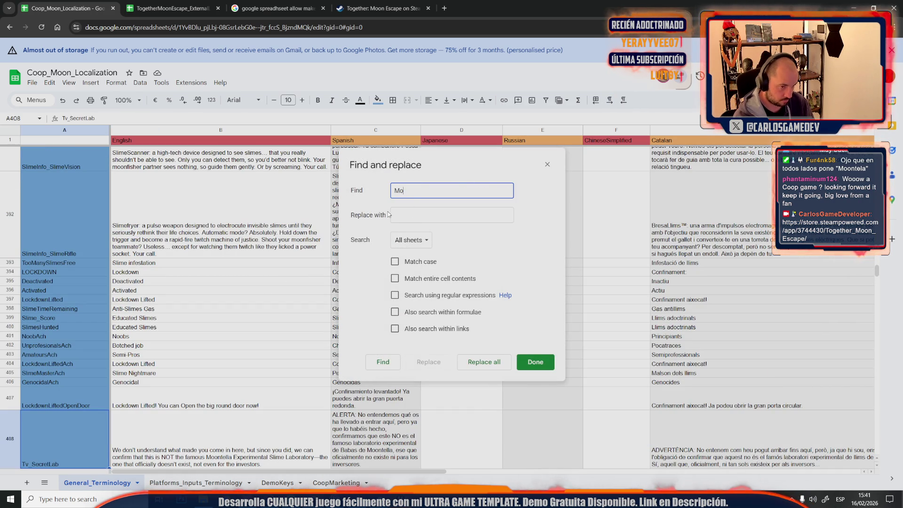
{"action": "type", "text": "ontela"}
{"action": "key", "text": "ctrl+a"}
{"action": "key", "text": "ctrl+c"}
Replace all 'Moontela' with 'Moontella' on all sheets and close the dialog.
{"action": "left_click", "coordinate": [401, 215]}
{"action": "key", "text": "ctrl+v"}
{"action": "key", "text": "Left"}
{"action": "type", "text": "l"}
{"action": "left_click", "coordinate": [490, 361]}
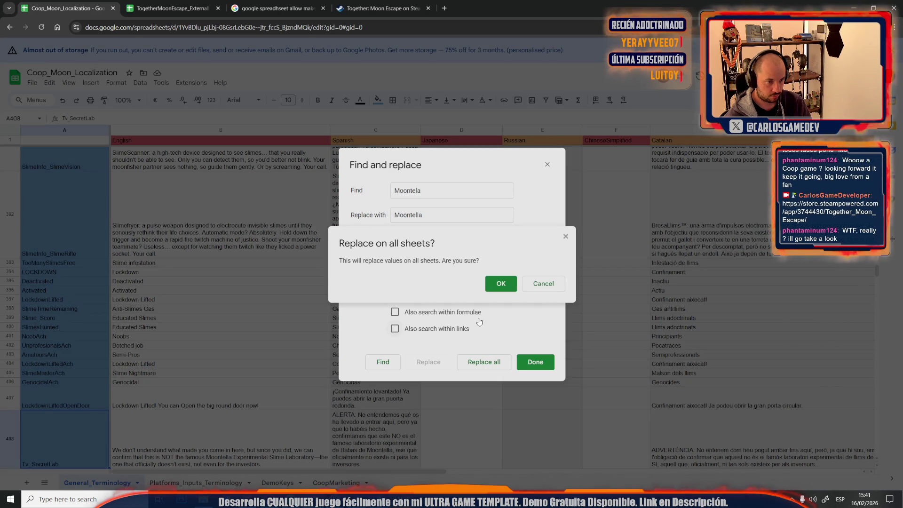
{"action": "left_click", "coordinate": [543, 283]}
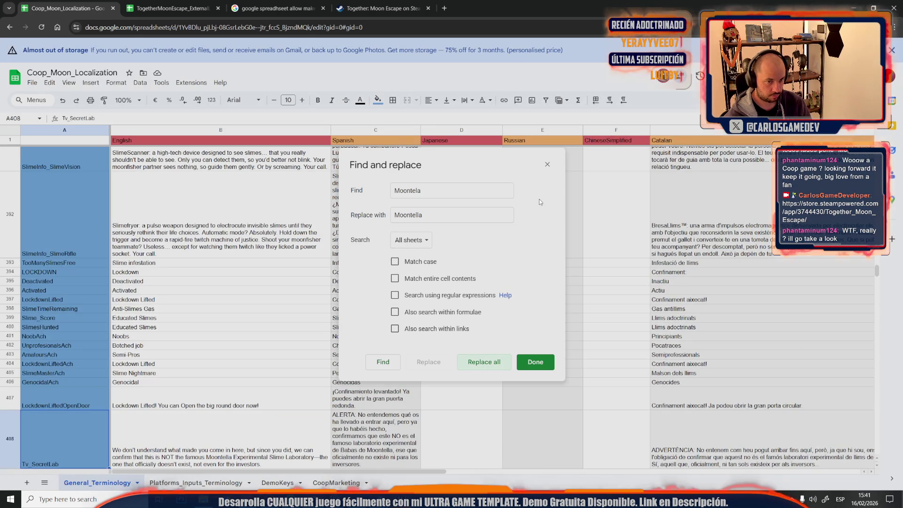
{"action": "left_click", "coordinate": [547, 164]}
{"action": "left_click", "coordinate": [408, 250]}
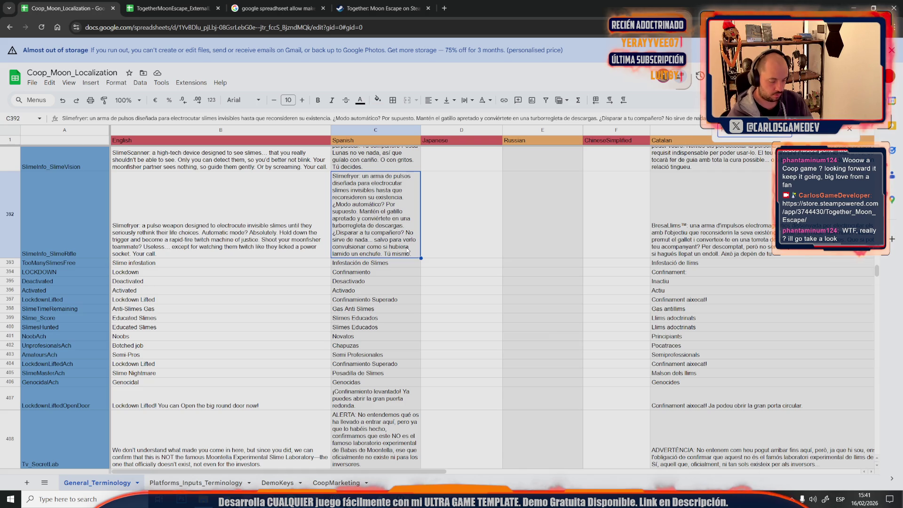
Insert the missing 'l' so B570 reads 'Official Moontella partner.'.
{"action": "scroll", "coordinate": [244, 407], "scroll_direction": "down", "scroll_amount": 15}
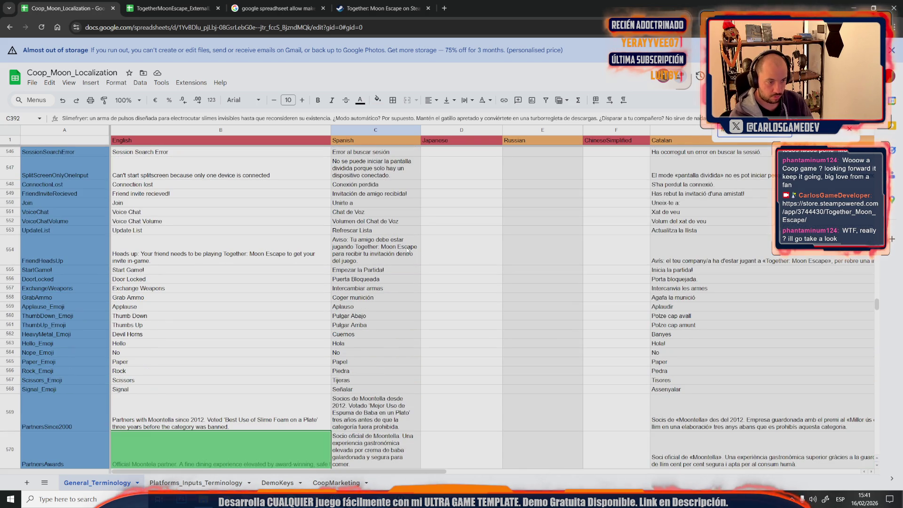
{"action": "double_click", "coordinate": [160, 453]}
{"action": "left_click", "coordinate": [152, 435]}
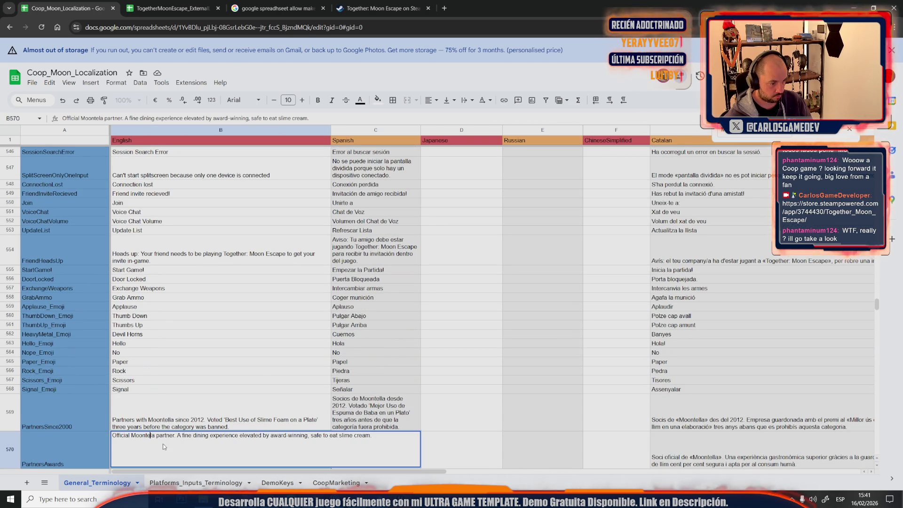
{"action": "type", "text": "l"}
{"action": "left_click_drag", "start_coordinate": [156, 437], "coordinate": [130, 438]}
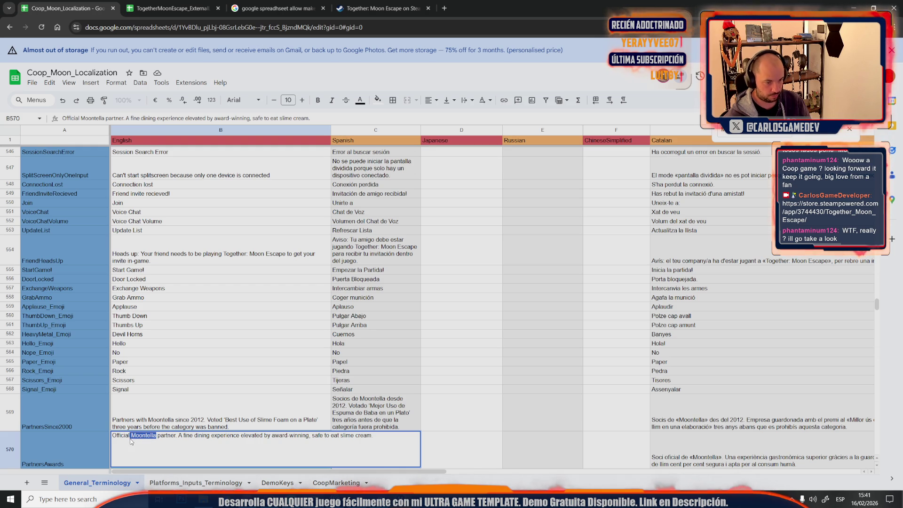
Check the MOONTELLA sign spelling in the Unreal Editor viewport, then return to the sheet.
{"action": "left_click", "coordinate": [401, 499]}
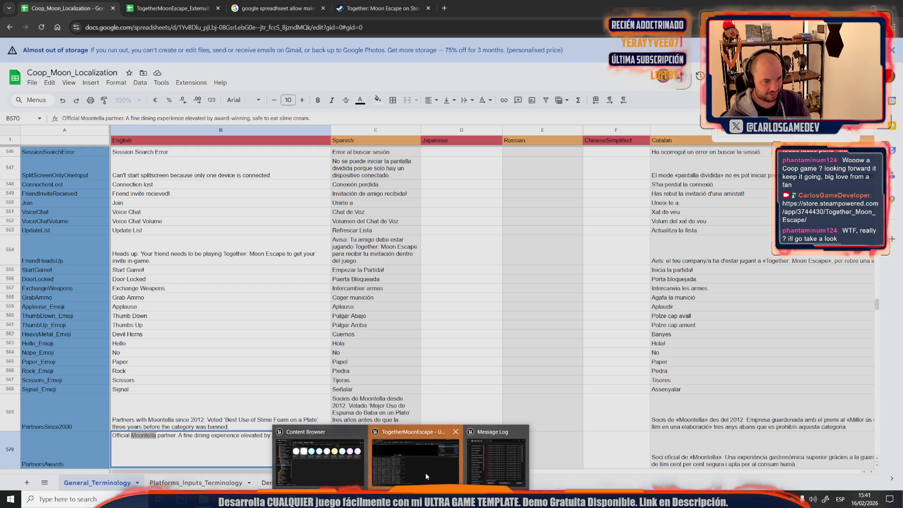
{"action": "left_click", "coordinate": [425, 472]}
{"action": "left_click_drag", "start_coordinate": [327, 249], "coordinate": [283, 259]}
{"action": "left_click_drag", "start_coordinate": [310, 168], "coordinate": [310, 169]}
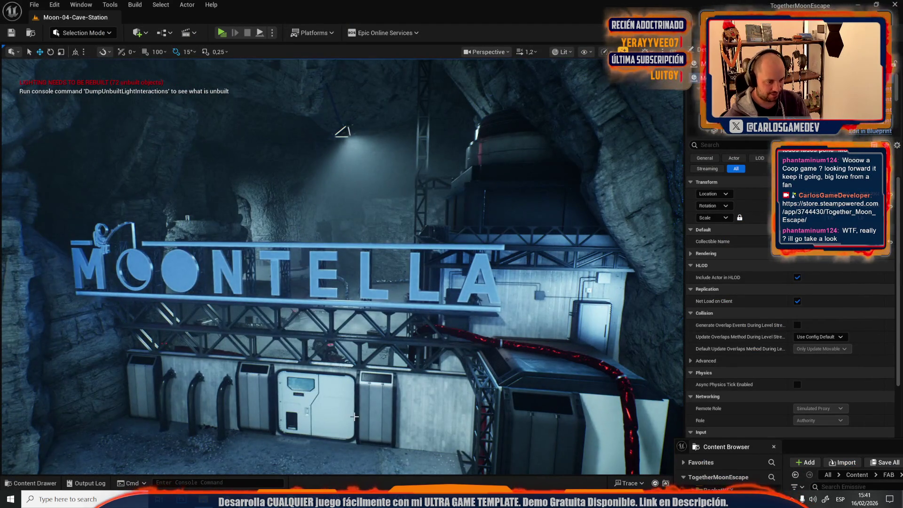
{"action": "mouse_move", "coordinate": [313, 500]}
{"action": "left_click", "coordinate": [268, 476]}
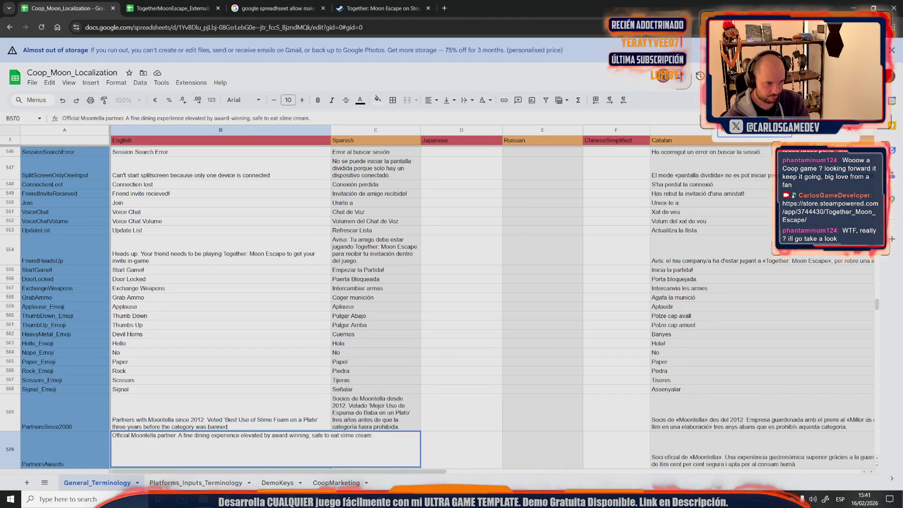
Commit B570 and retype 'Moontela' as 'Moontella' in the B571 PartnersRestaurant text.
{"action": "key", "text": "Return"}
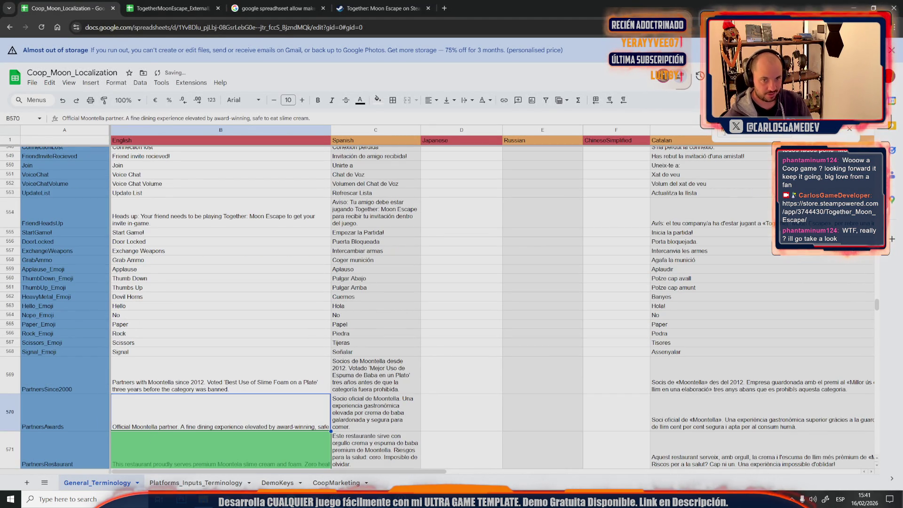
{"action": "scroll", "coordinate": [223, 423], "scroll_direction": "down", "scroll_amount": 1}
{"action": "double_click", "coordinate": [217, 403]}
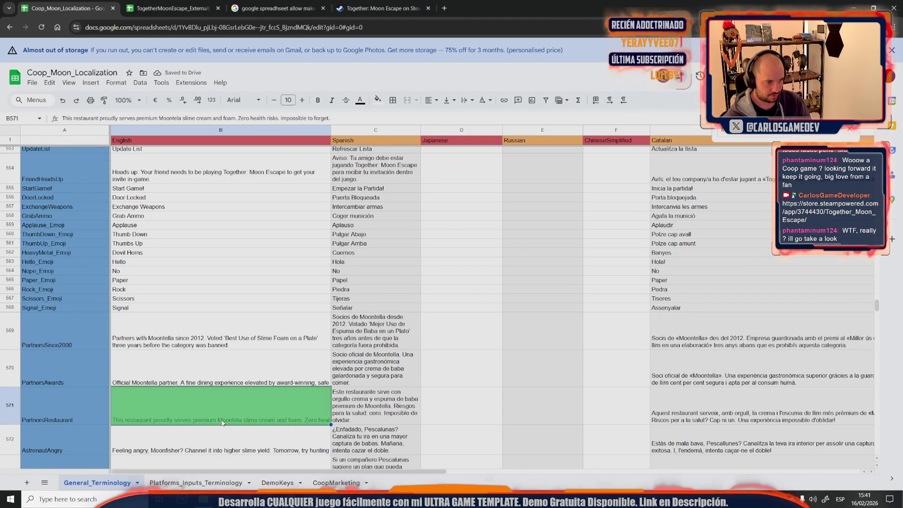
{"action": "double_click", "coordinate": [217, 391]}
{"action": "type", "text": "Moontella"}
{"action": "scroll", "coordinate": [248, 403], "scroll_direction": "up", "scroll_amount": 20}
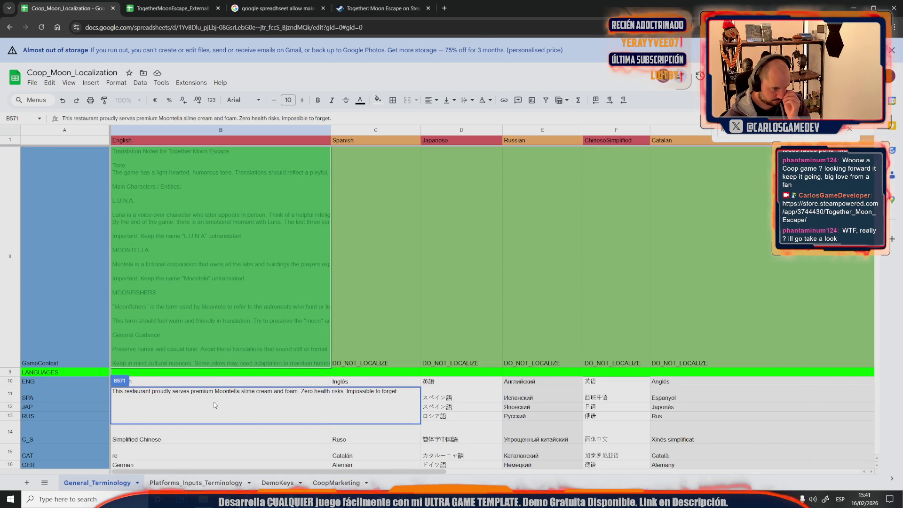
Retype Muntela and two Moontela occurrences in the B8 notes as 'Moontella'.
{"action": "left_click", "coordinate": [224, 276]}
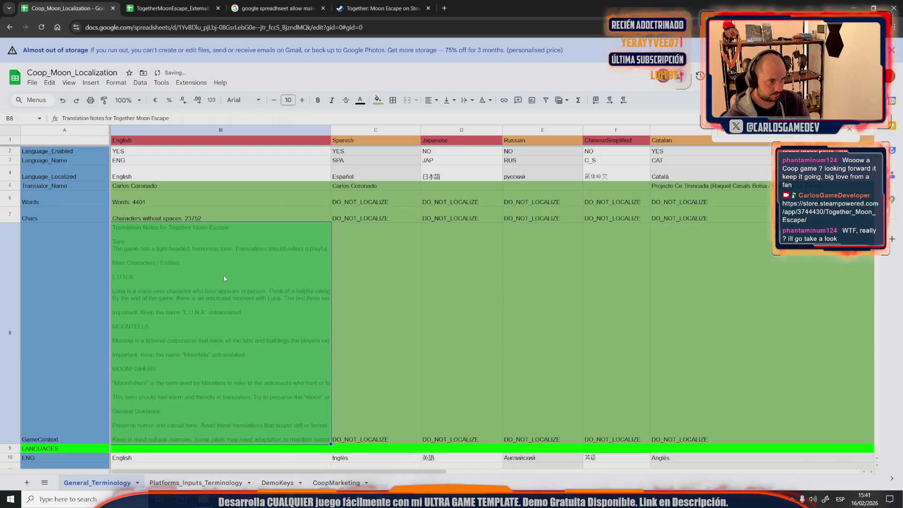
{"action": "double_click", "coordinate": [224, 275]}
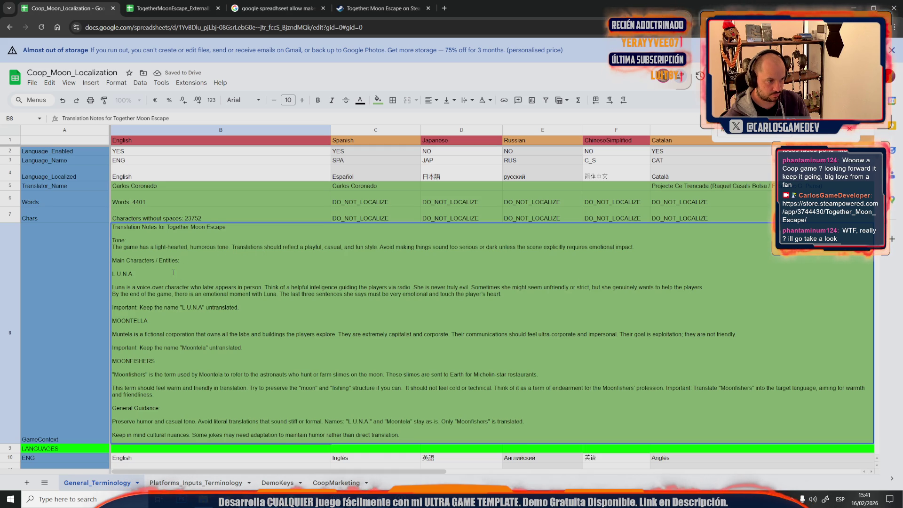
{"action": "left_click_drag", "start_coordinate": [132, 335], "coordinate": [114, 336]}
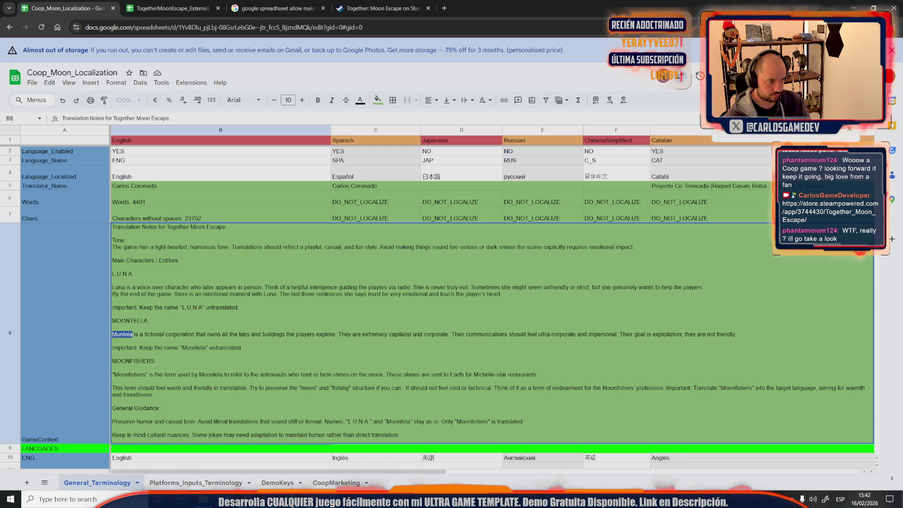
{"action": "type", "text": "oontella"}
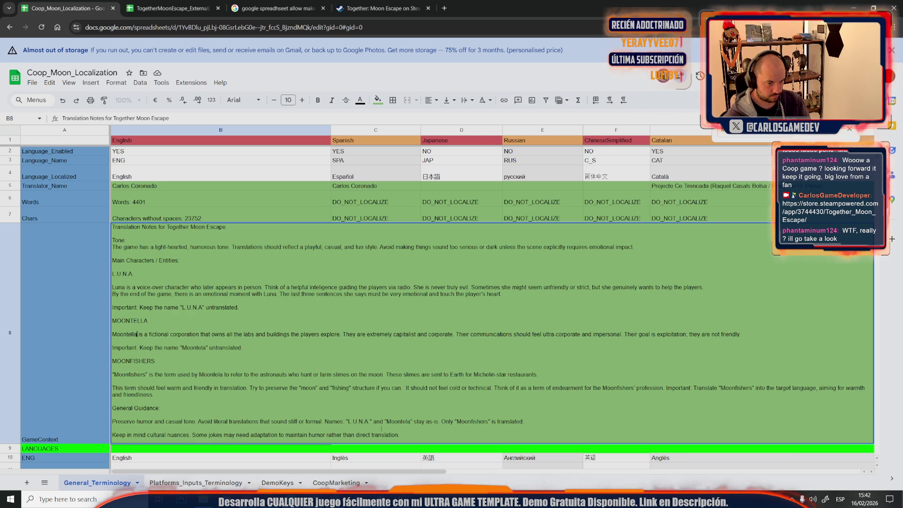
{"action": "double_click", "coordinate": [408, 422]}
{"action": "type", "text": "Moontella"}
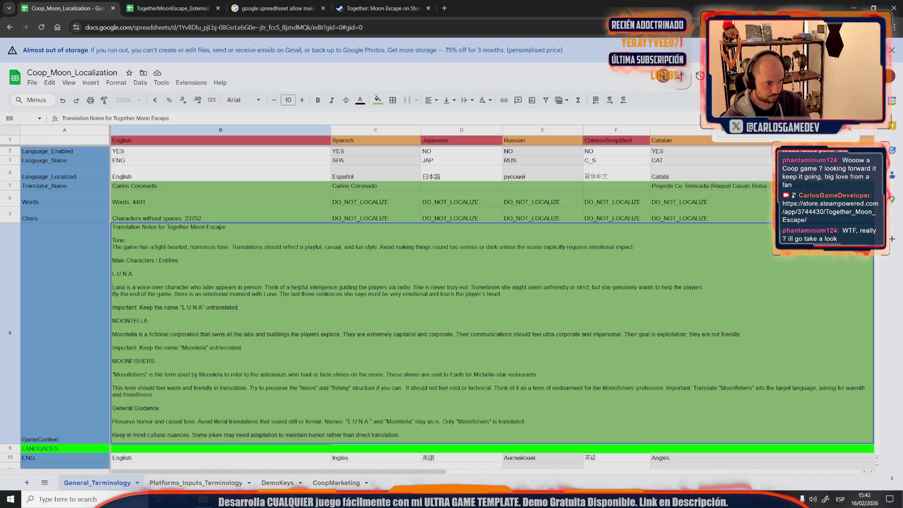
{"action": "double_click", "coordinate": [184, 348]}
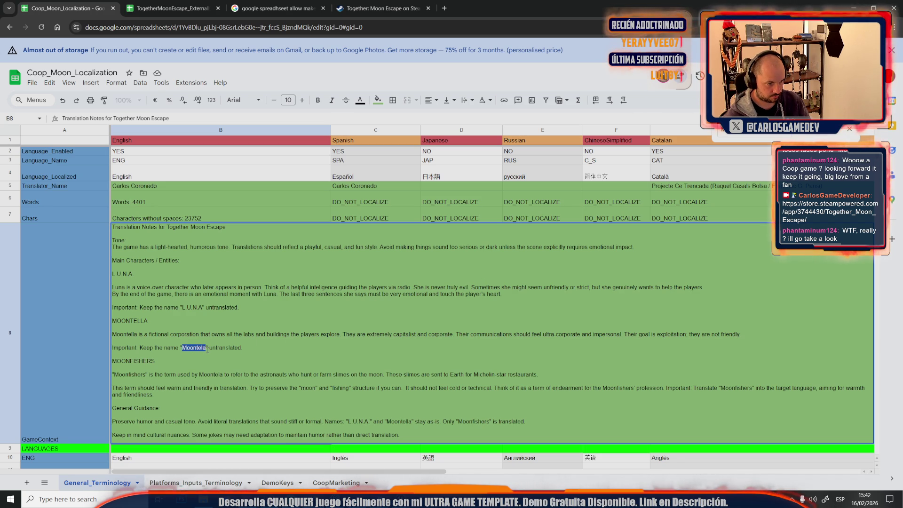
{"action": "type", "text": "Moontella"}
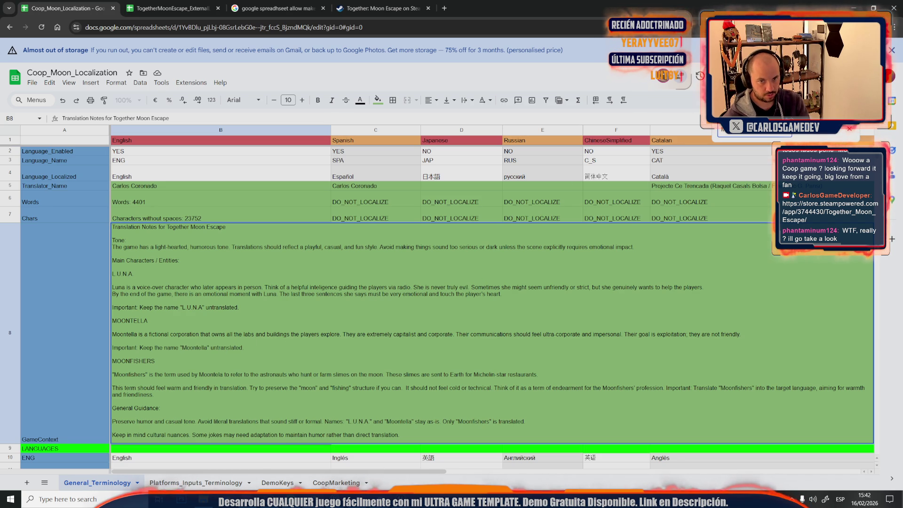
{"action": "left_click", "coordinate": [750, 181]}
Fix the Moontela in the Moonfishers paragraph to 'Moontella' and commit B8.
{"action": "left_click", "coordinate": [296, 270]}
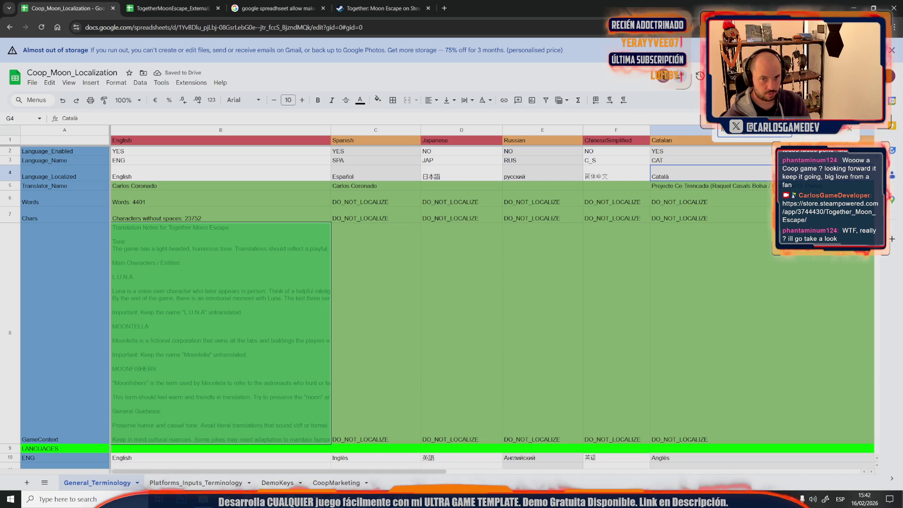
{"action": "left_click", "coordinate": [292, 306]}
{"action": "double_click", "coordinate": [292, 309]}
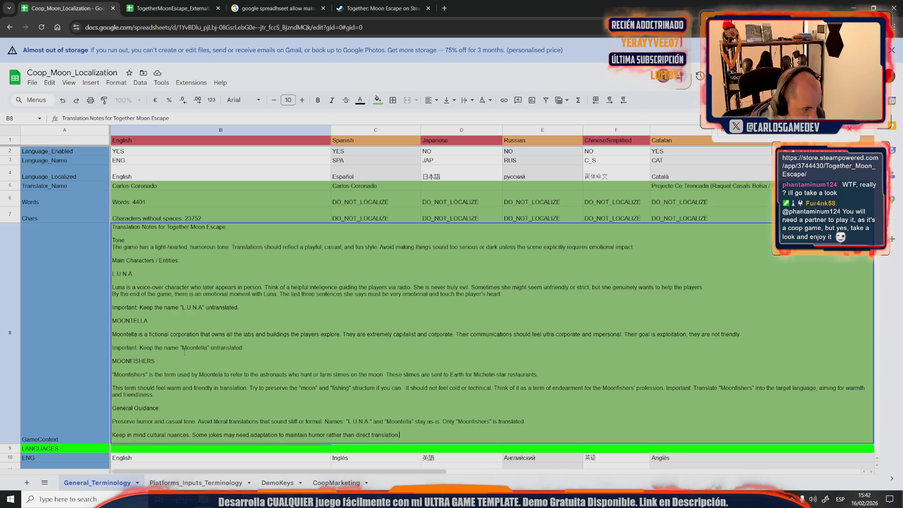
{"action": "left_click_drag", "start_coordinate": [199, 376], "coordinate": [223, 376]}
{"action": "type", "text": "Moontella"}
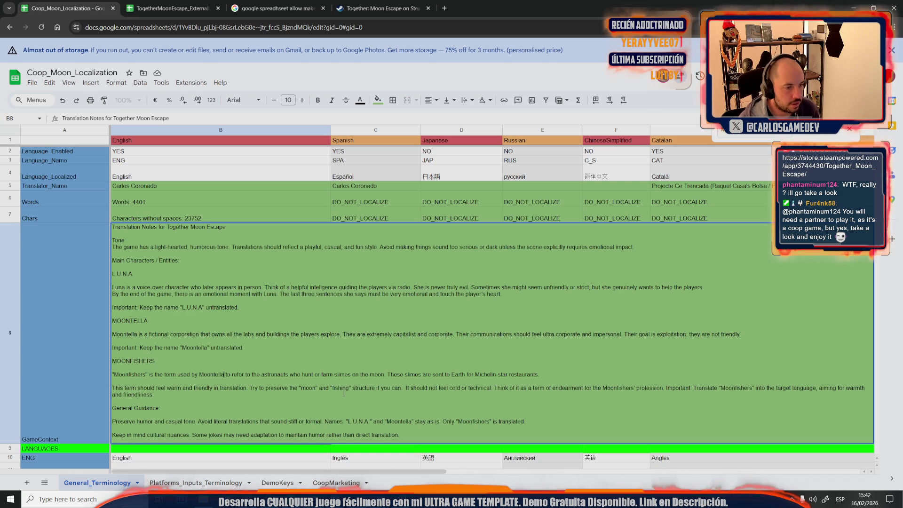
{"action": "key", "text": "shift+Return"}
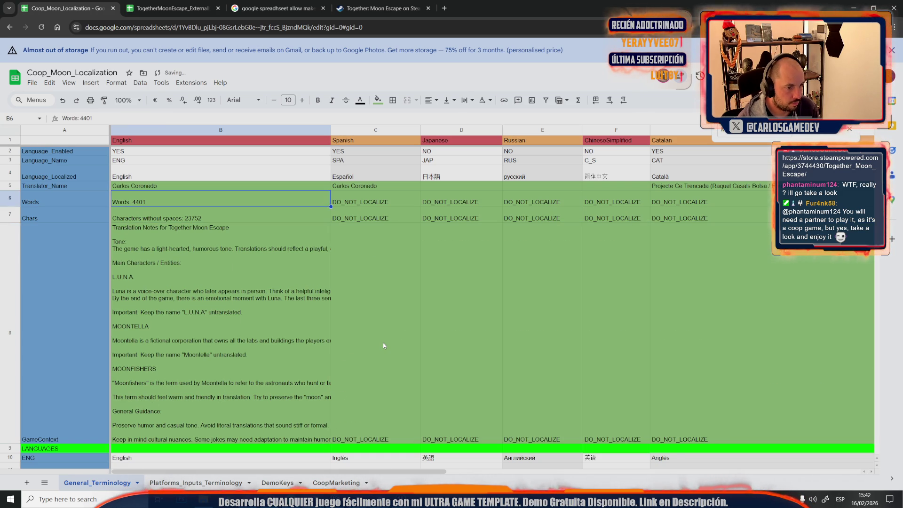
Try Overflow text wrapping on cell B8 and then on all of row 8.
{"action": "left_click", "coordinate": [255, 273]}
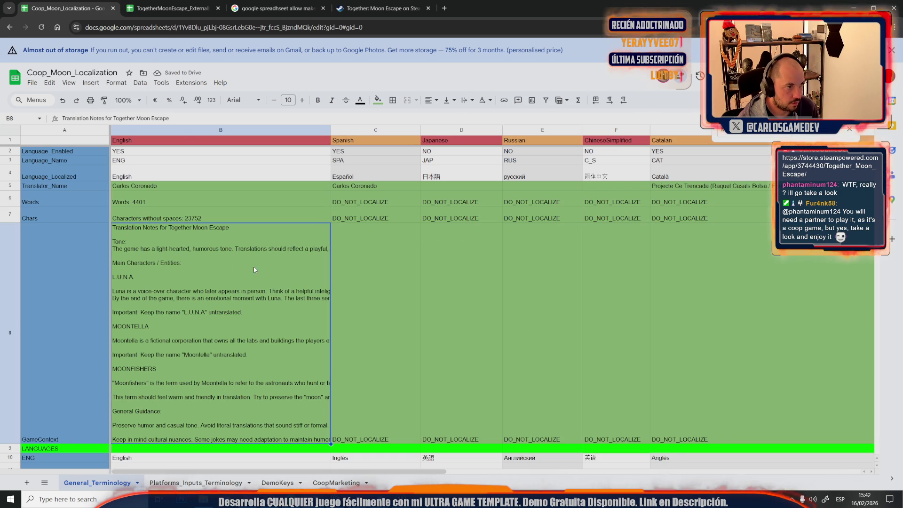
{"action": "left_click", "coordinate": [113, 83]}
{"action": "mouse_move", "coordinate": [236, 184]}
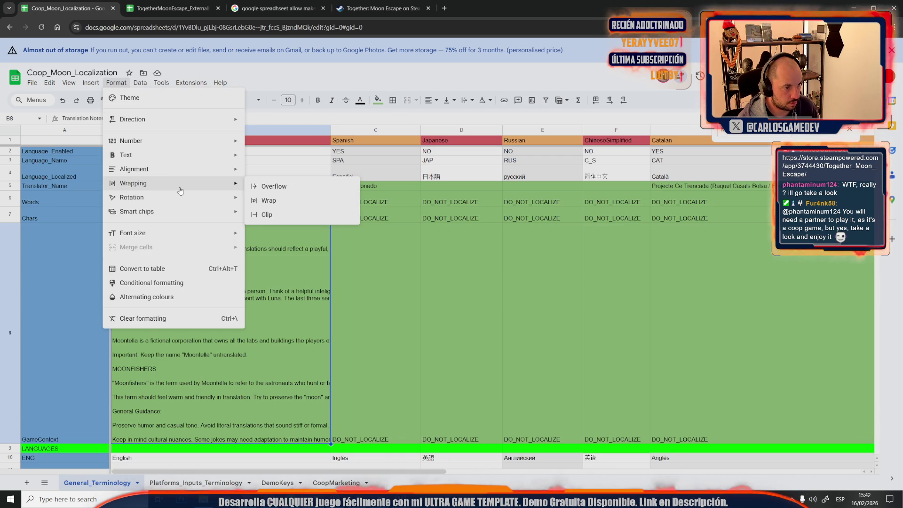
{"action": "left_click", "coordinate": [265, 186]}
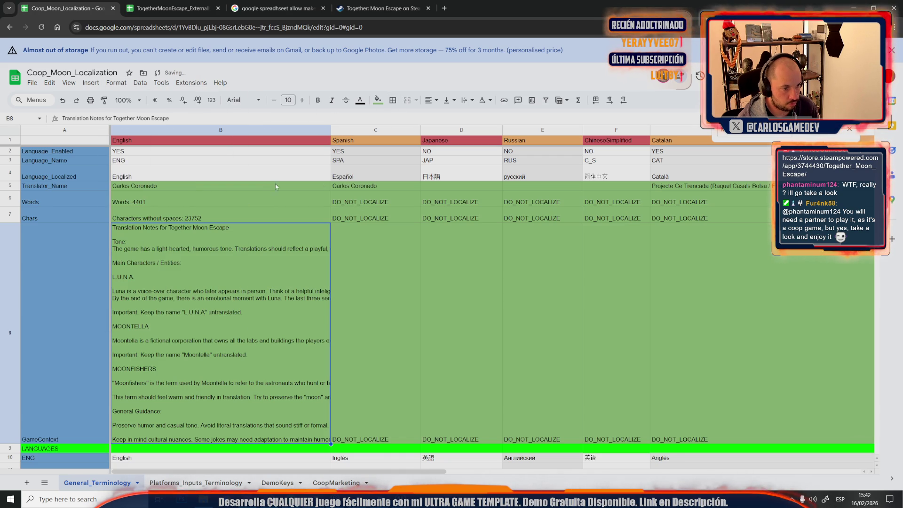
{"action": "left_click", "coordinate": [47, 306]}
{"action": "key", "text": "shift+space"}
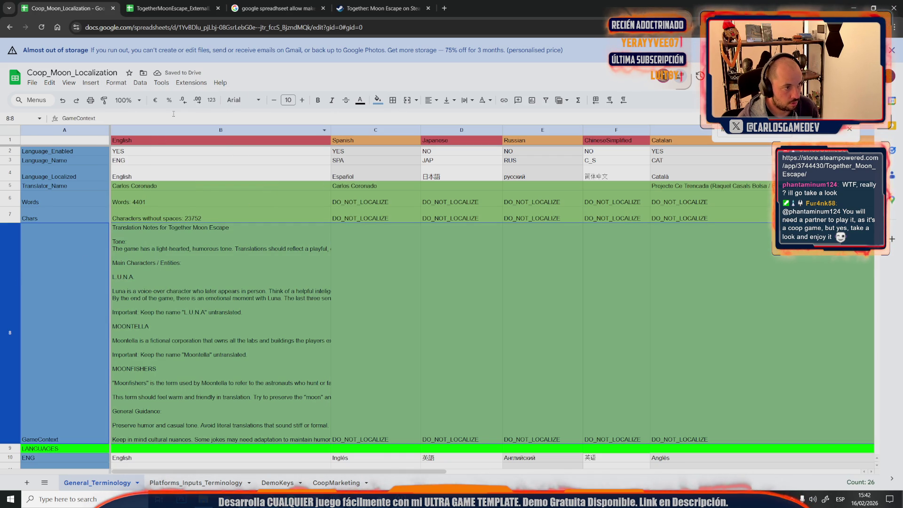
{"action": "left_click", "coordinate": [116, 83]}
{"action": "mouse_move", "coordinate": [184, 183]}
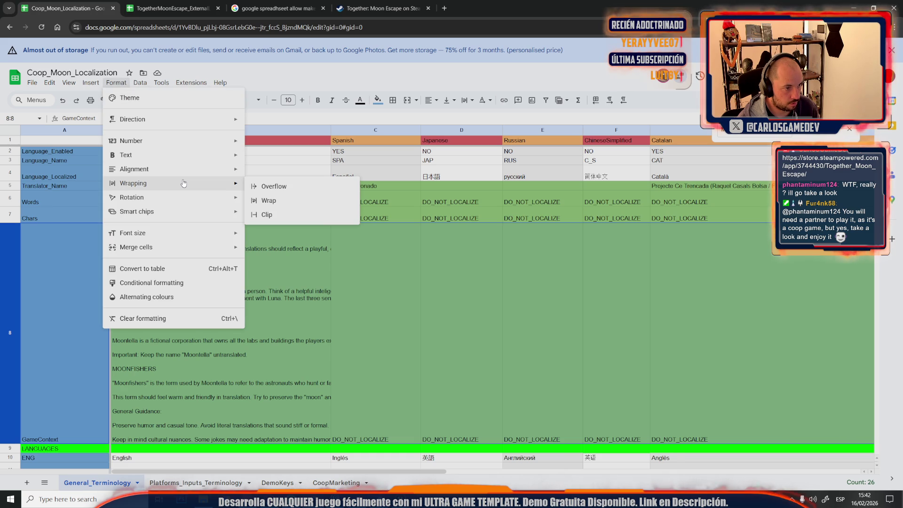
{"action": "left_click", "coordinate": [266, 187]}
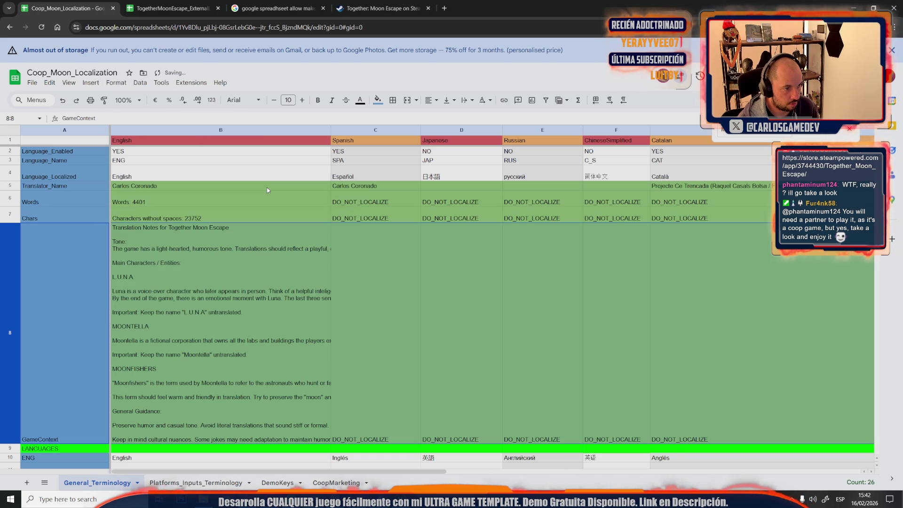
Set cell B8 to Wrap and scroll to check the full row 8 notes.
{"action": "left_click", "coordinate": [308, 234]}
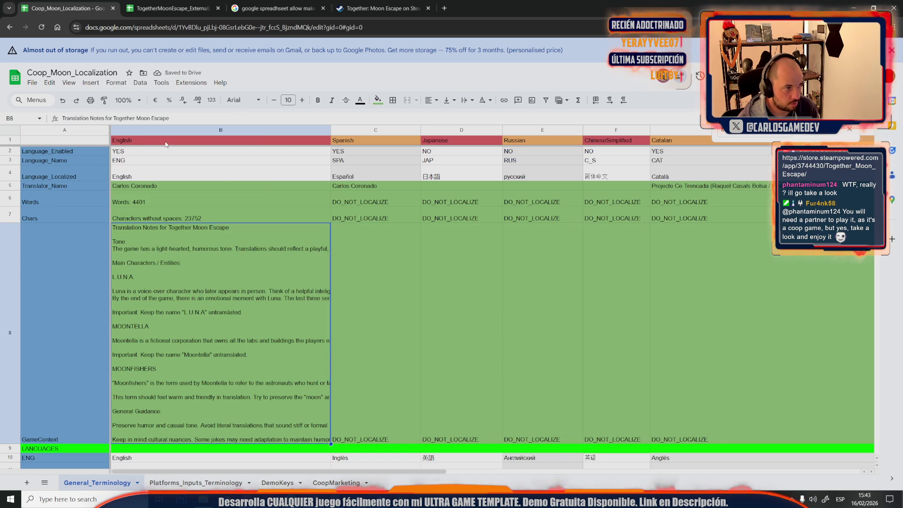
{"action": "left_click", "coordinate": [112, 84]}
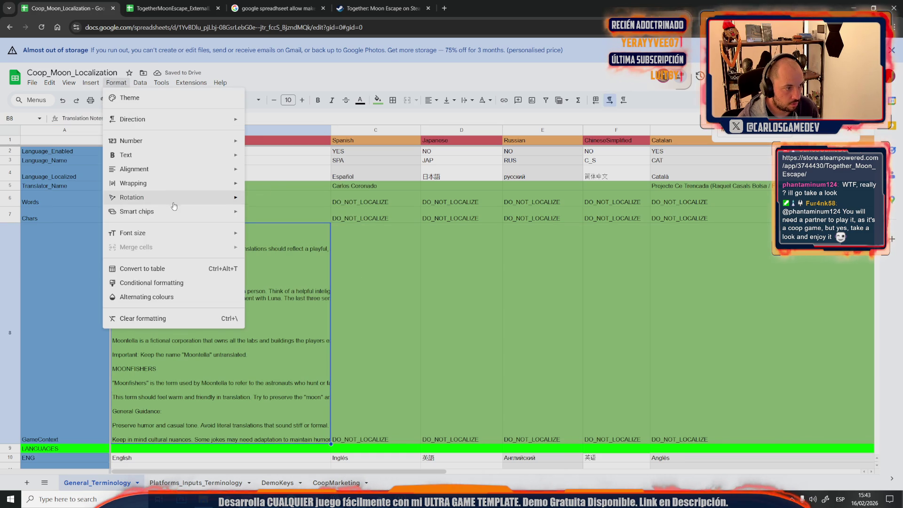
{"action": "mouse_move", "coordinate": [174, 187]}
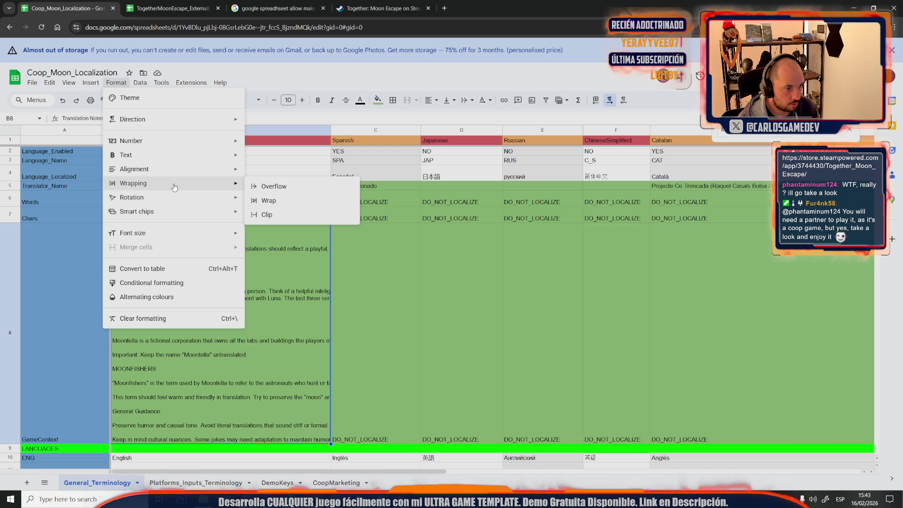
{"action": "left_click", "coordinate": [286, 203]}
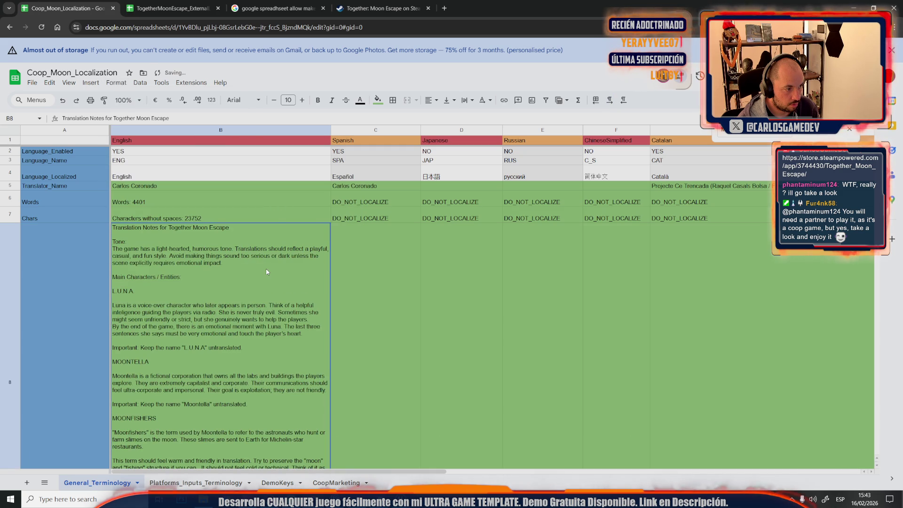
{"action": "scroll", "coordinate": [361, 348], "scroll_direction": "down", "scroll_amount": 10}
{"action": "scroll", "coordinate": [390, 283], "scroll_direction": "up", "scroll_amount": 4}
{"action": "left_click", "coordinate": [368, 319]}
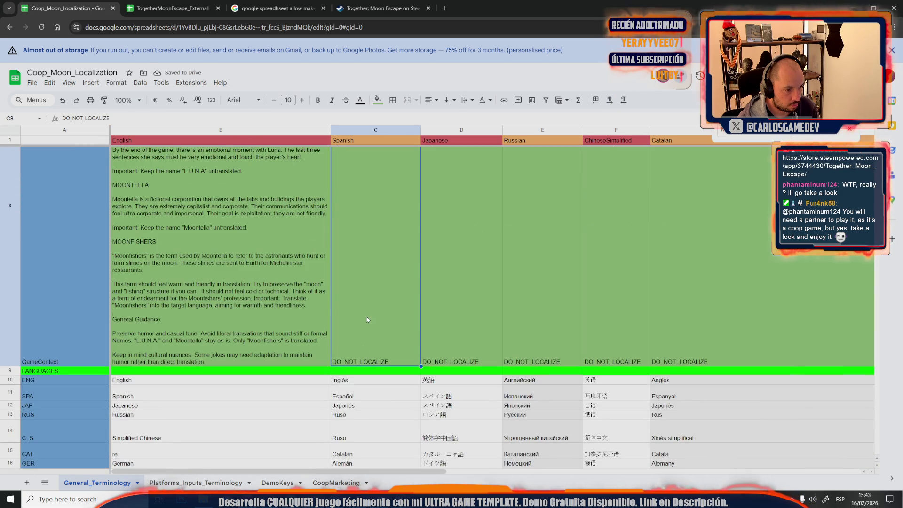
{"action": "scroll", "coordinate": [367, 306], "scroll_direction": "up", "scroll_amount": 3}
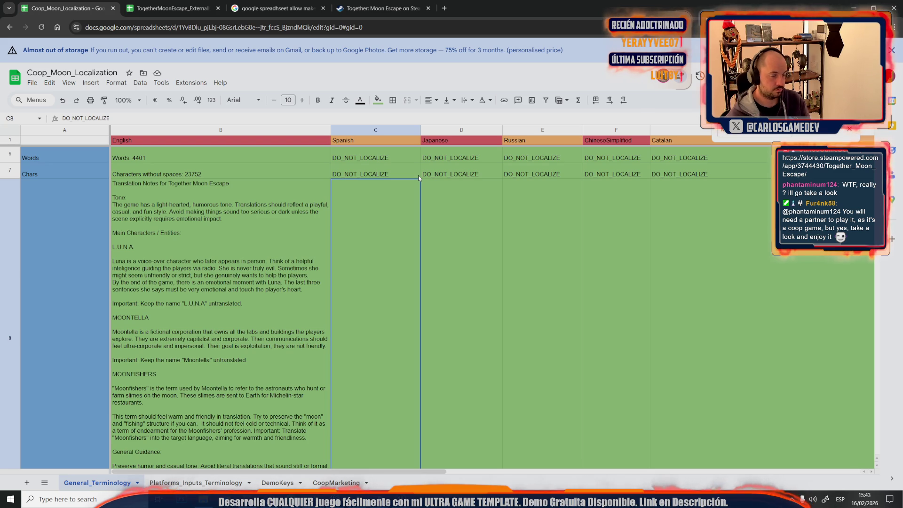
{"action": "scroll", "coordinate": [403, 214], "scroll_direction": "down", "scroll_amount": 4}
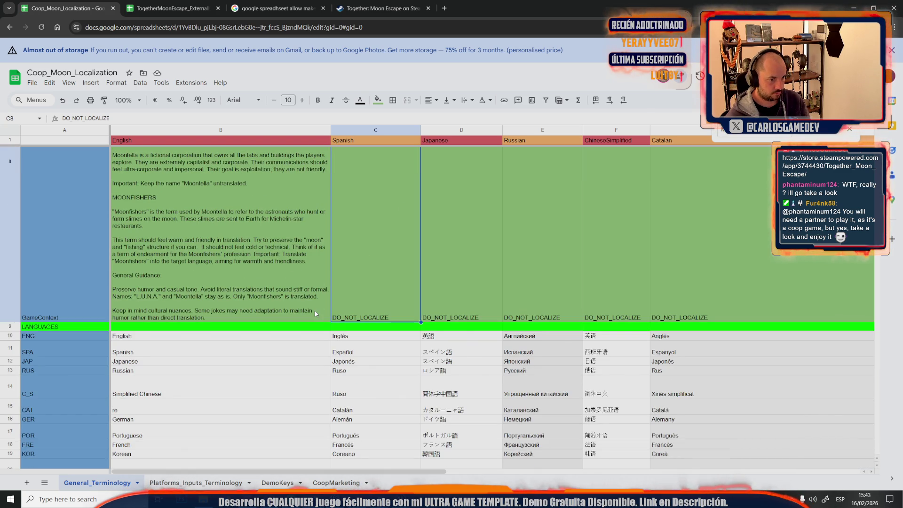
{"action": "scroll", "coordinate": [315, 314], "scroll_direction": "up", "scroll_amount": 5}
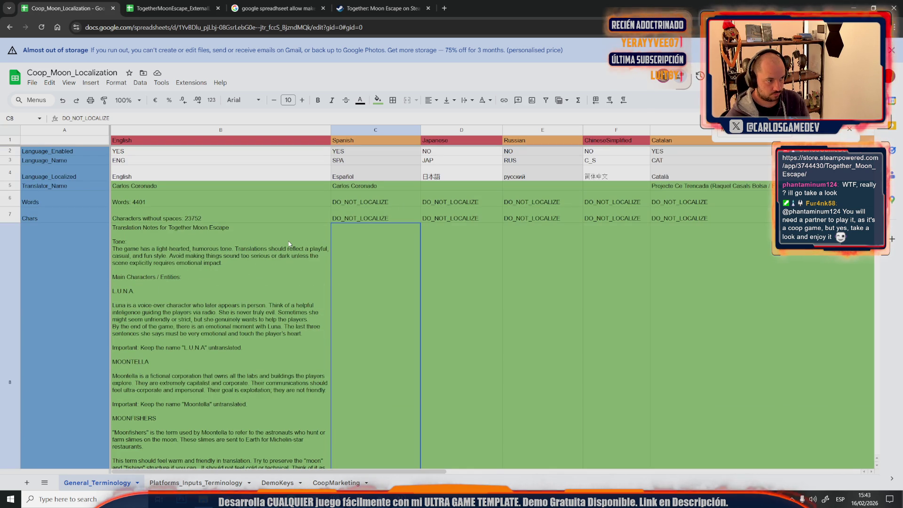
{"action": "scroll", "coordinate": [288, 244], "scroll_direction": "down", "scroll_amount": 3}
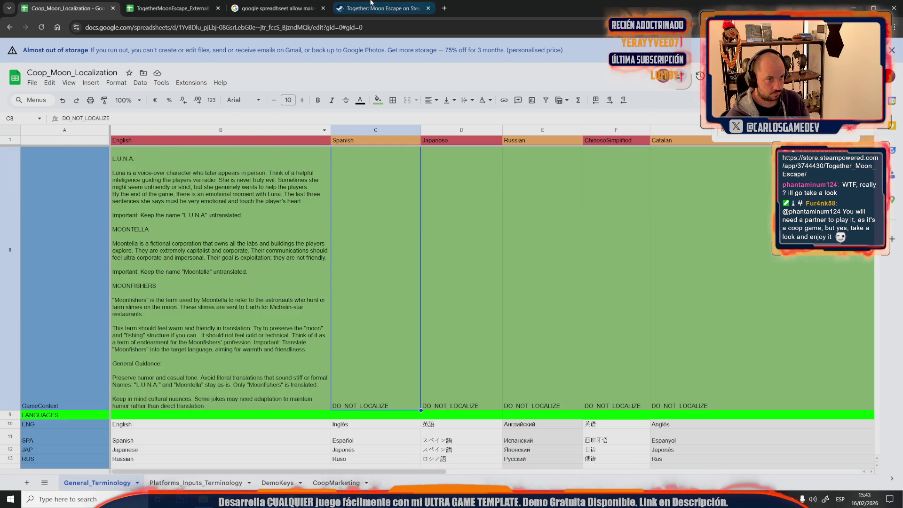
Open the [Help Wanted] Community Localization! topic in the game's Community Hub discussions.
{"action": "left_click", "coordinate": [379, 8]}
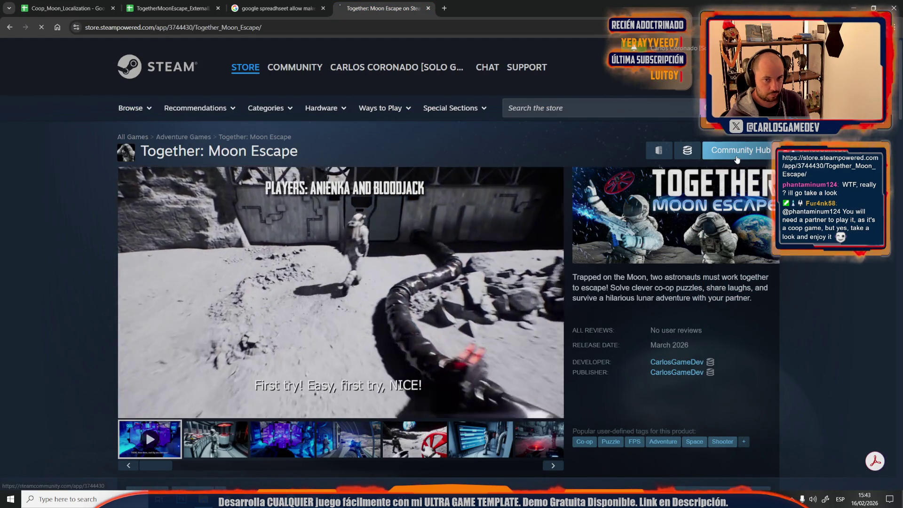
{"action": "left_click", "coordinate": [740, 150]}
{"action": "left_click", "coordinate": [273, 133]}
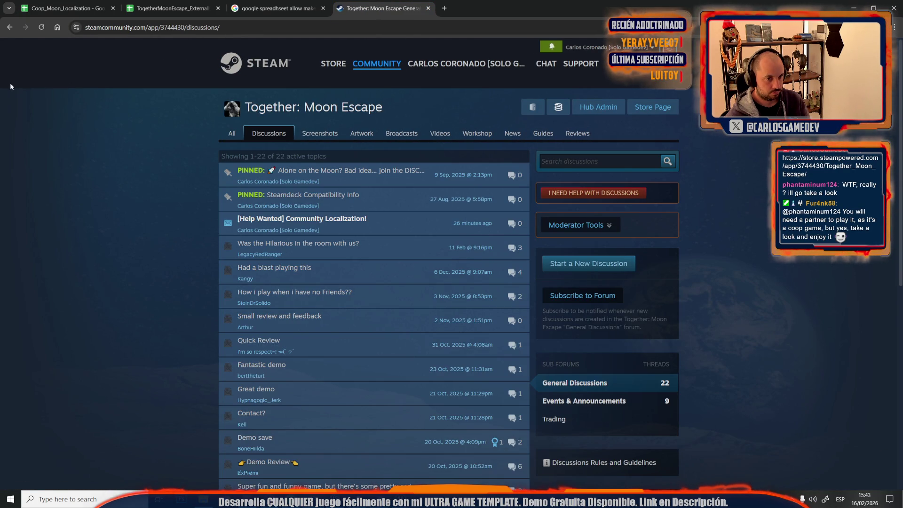
{"action": "left_click", "coordinate": [261, 220]}
Choose Edit on the original post and place the cursor after the DO_NOT_LOCALIZE paragraph.
{"action": "scroll", "coordinate": [192, 403], "scroll_direction": "down", "scroll_amount": 15}
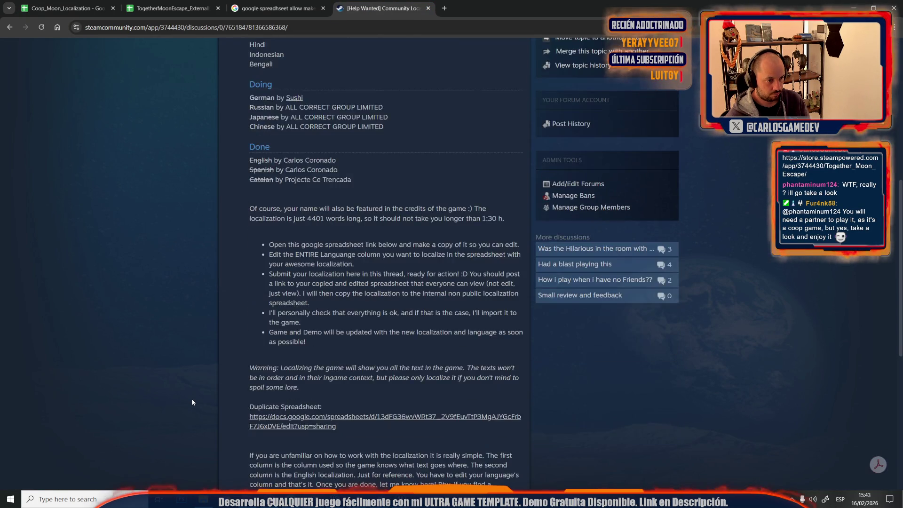
{"action": "scroll", "coordinate": [314, 296], "scroll_direction": "up", "scroll_amount": 15}
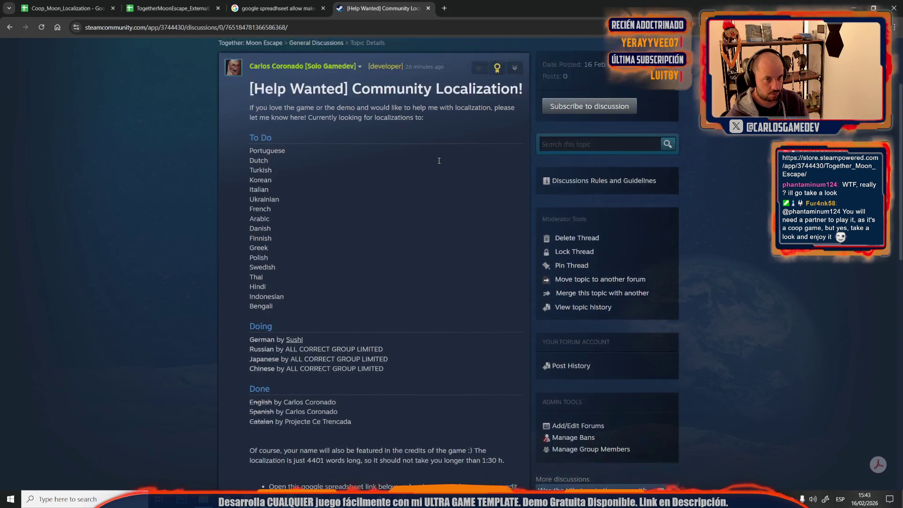
{"action": "left_click", "coordinate": [516, 137]}
{"action": "left_click", "coordinate": [528, 165]}
{"action": "scroll", "coordinate": [333, 302], "scroll_direction": "down", "scroll_amount": 10}
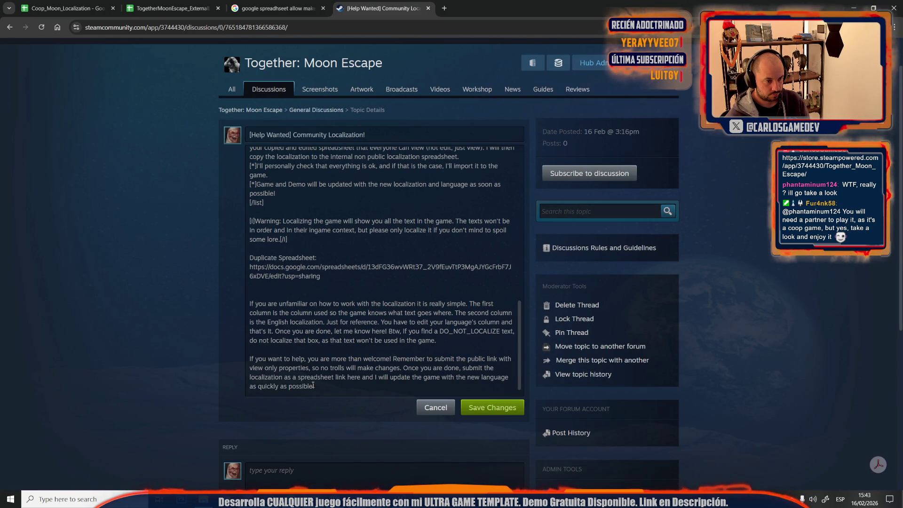
{"action": "left_click", "coordinate": [452, 343]}
Write a new paragraph saying character and game-context info is at the spreadsheet's start, Row 8, 'Game…'.
{"action": "key", "text": "Return"}
{"action": "key", "text": "Return"}
{"action": "type", "text": "Aditionally"}
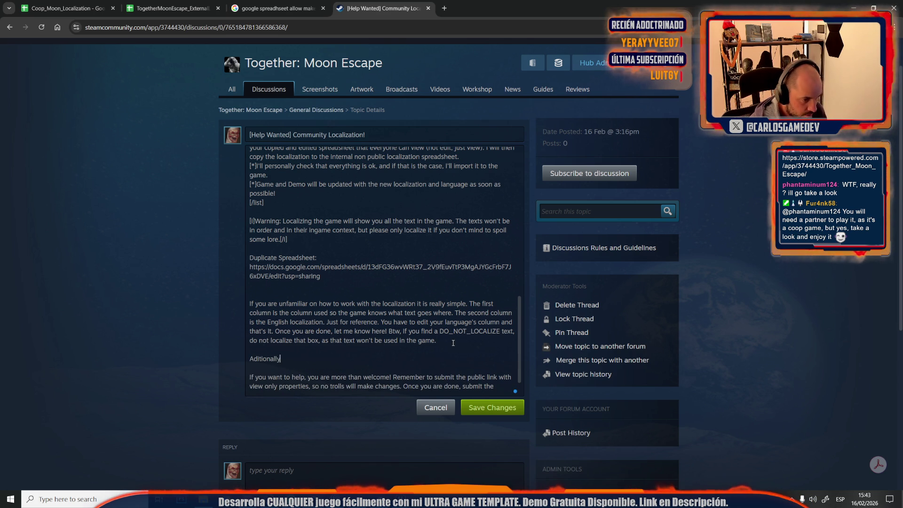
{"action": "type", "text": ", you have a bit of "}
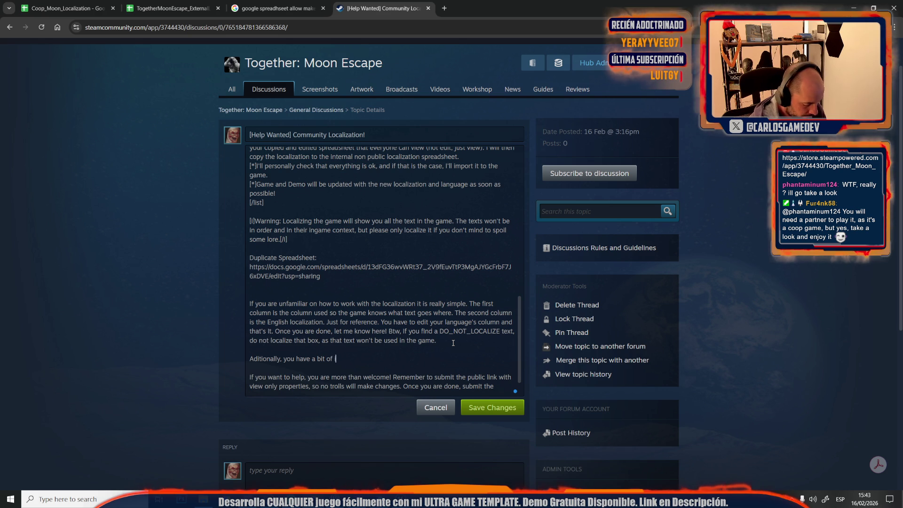
{"action": "type", "text": "info about charac"}
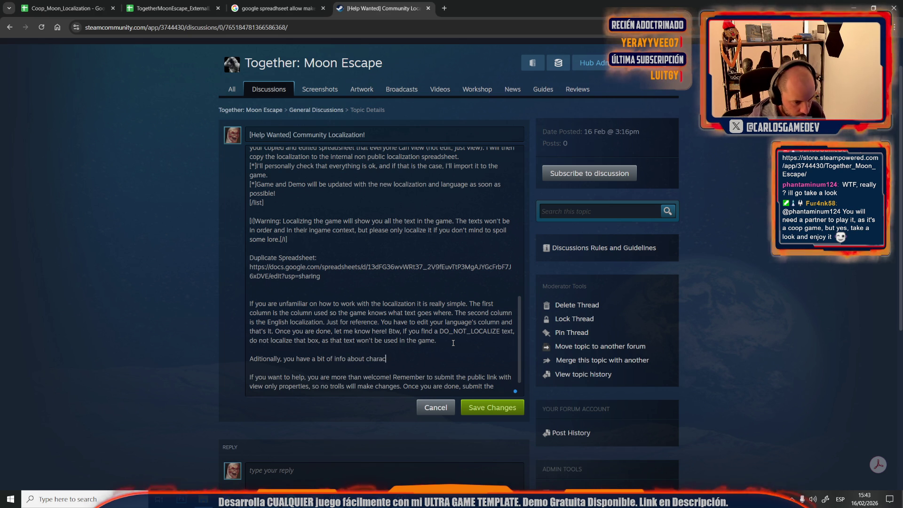
{"action": "type", "text": "ters and game "}
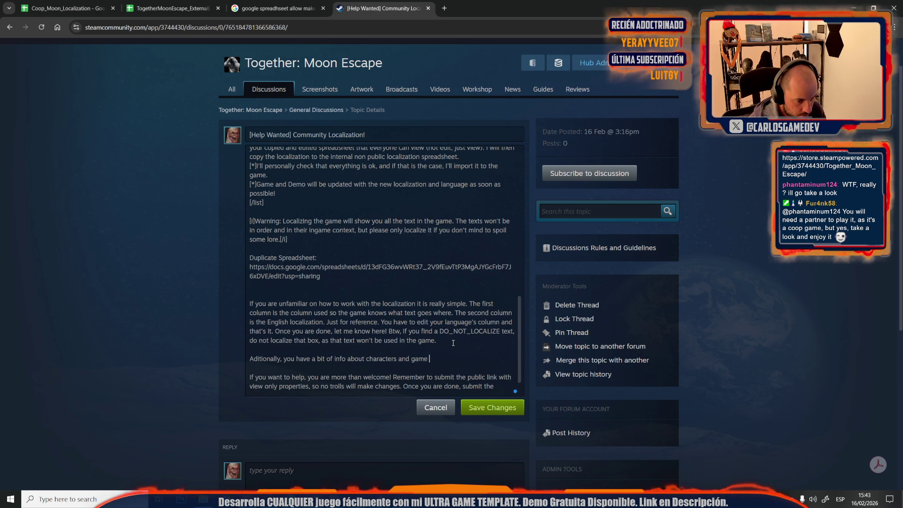
{"action": "type", "text": "contexts in the beginning"}
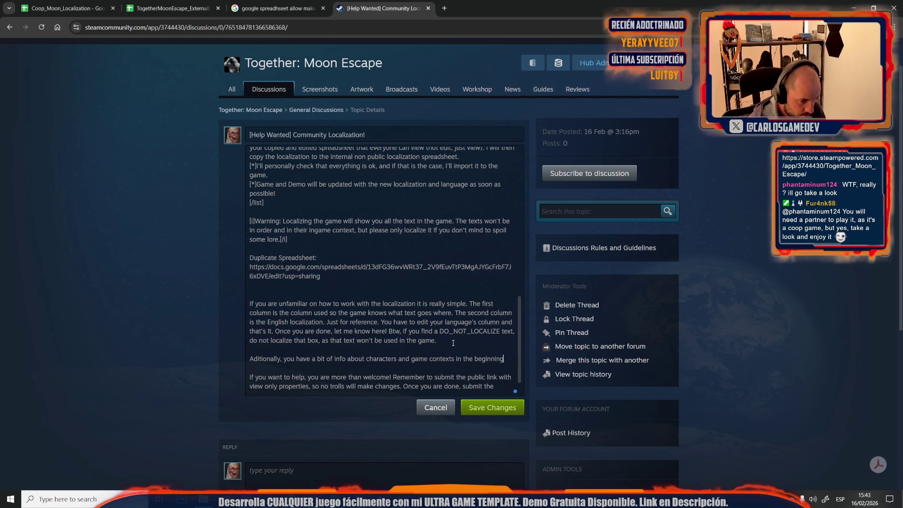
{"action": "type", "text": "  the spreadsheet."}
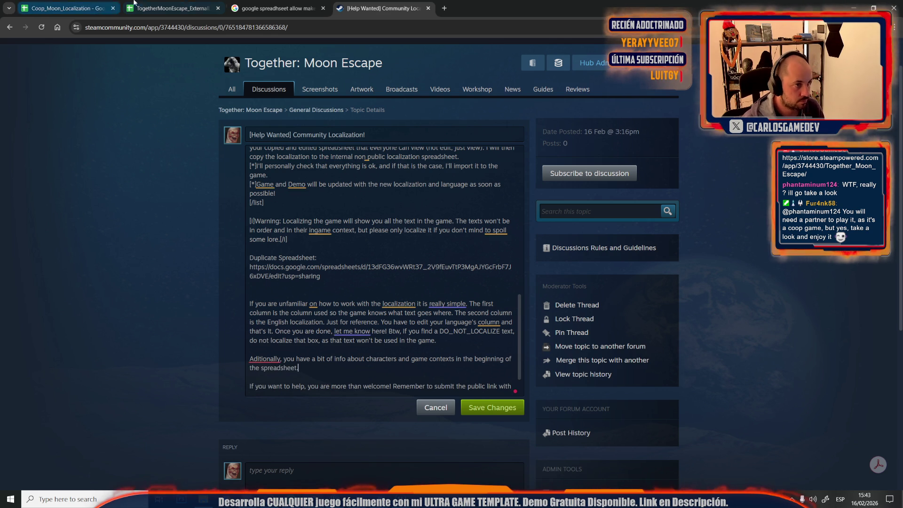
{"action": "left_click", "coordinate": [186, 4]}
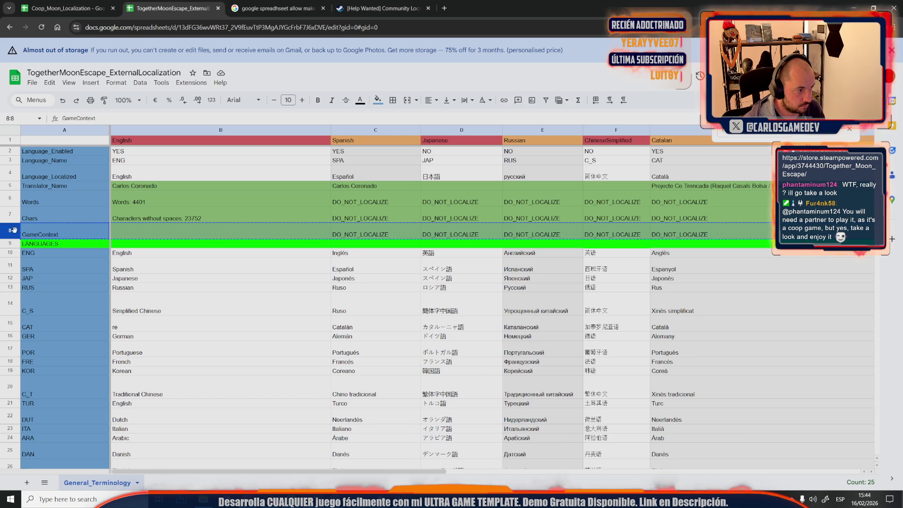
{"action": "left_click", "coordinate": [292, 2]}
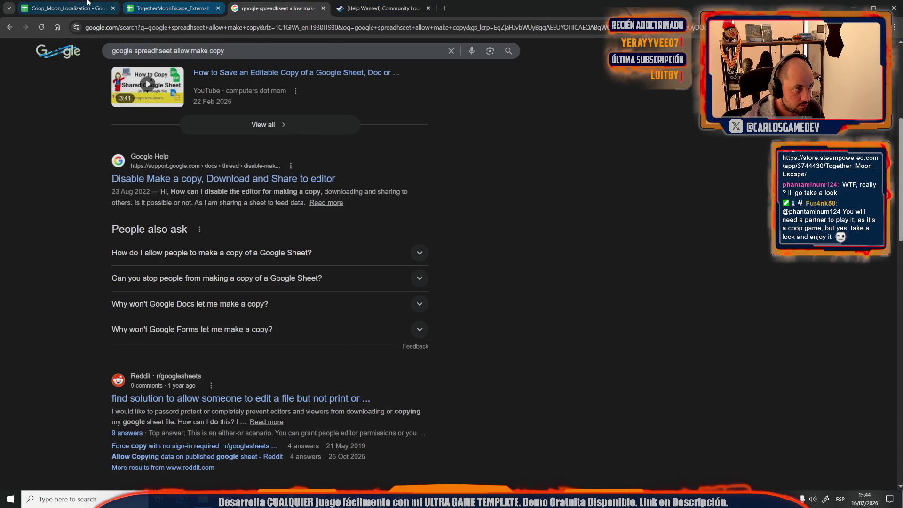
{"action": "left_click", "coordinate": [391, 2]}
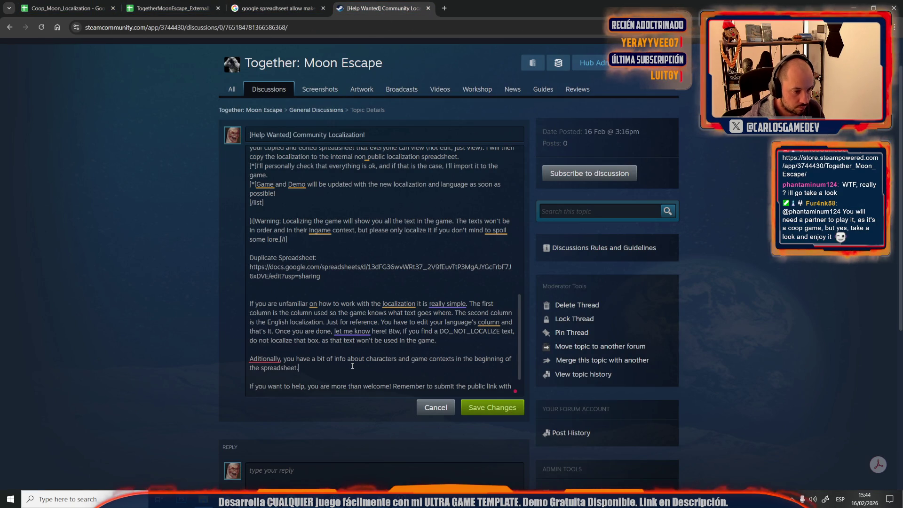
{"action": "type", "text": " Row 8,"}
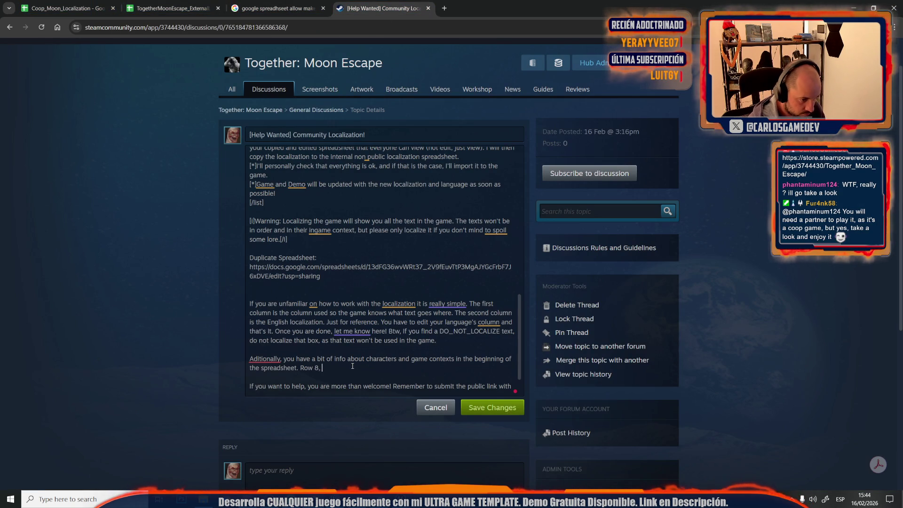
{"action": "key", "text": "BackSpace"}
{"action": "key", "text": "BackSpace"}
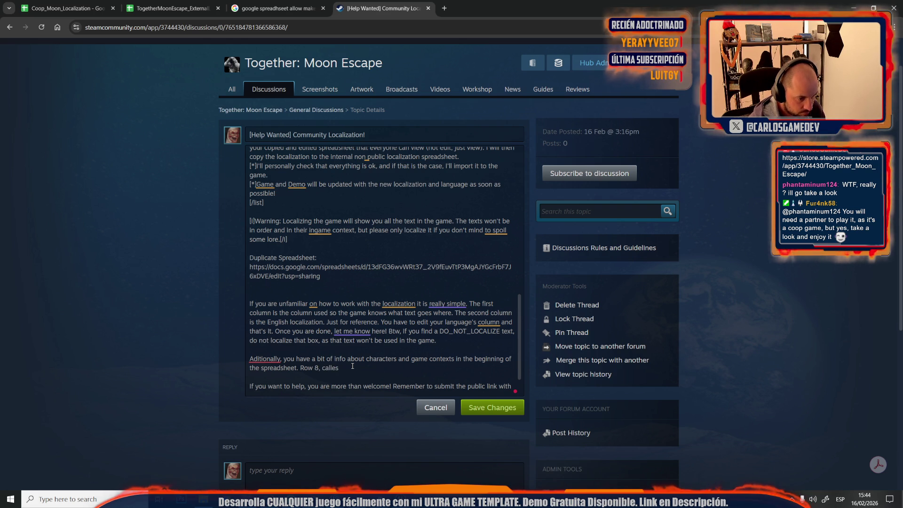
{"action": "type", "text": "Game"}
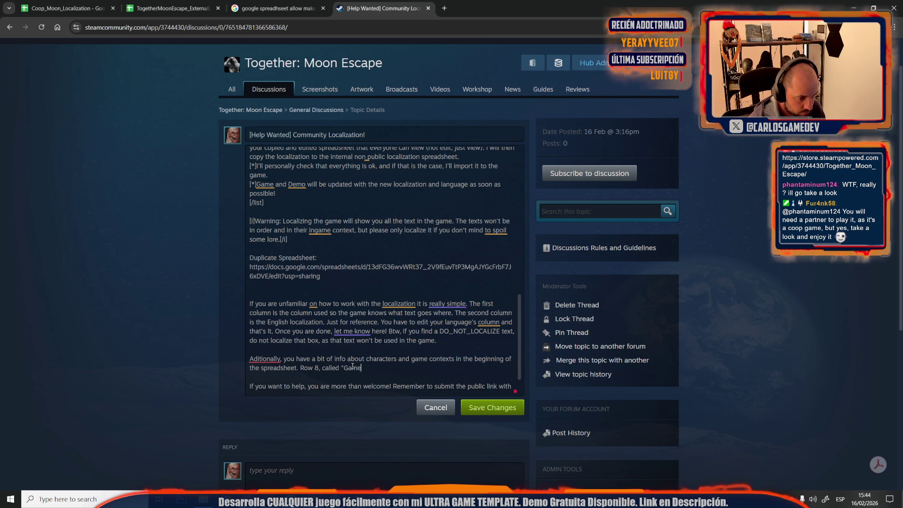